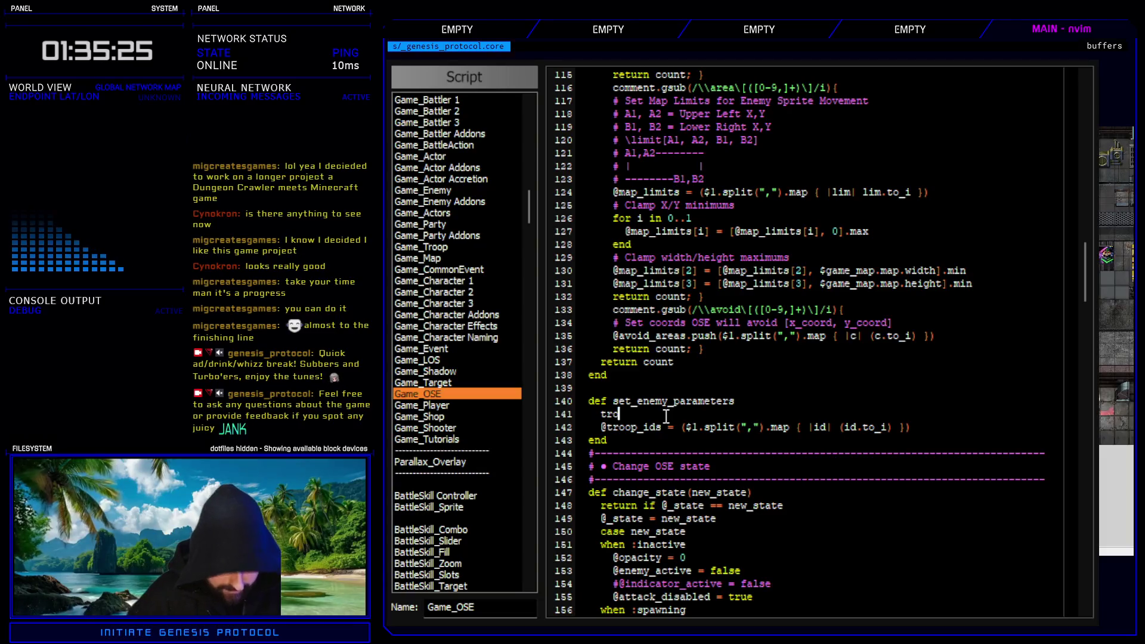
{"action": "type", "text": "= "}
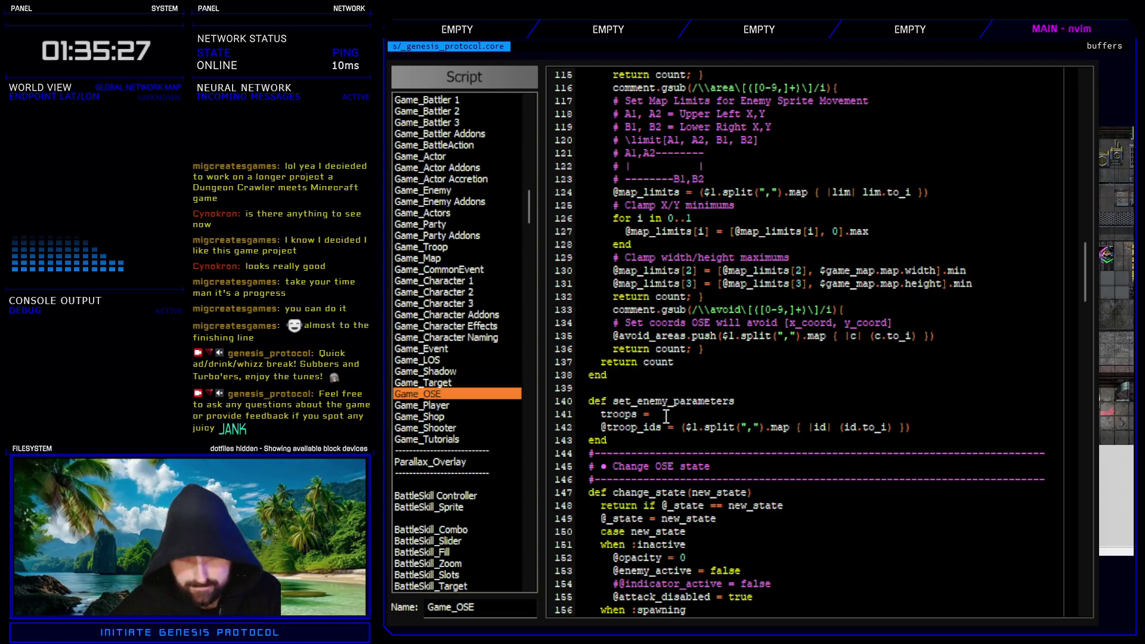
{"action": "type", "text": "RE"}
{"action": "type", "text": "c"}
{"action": "type", "text": "_troop(@"}
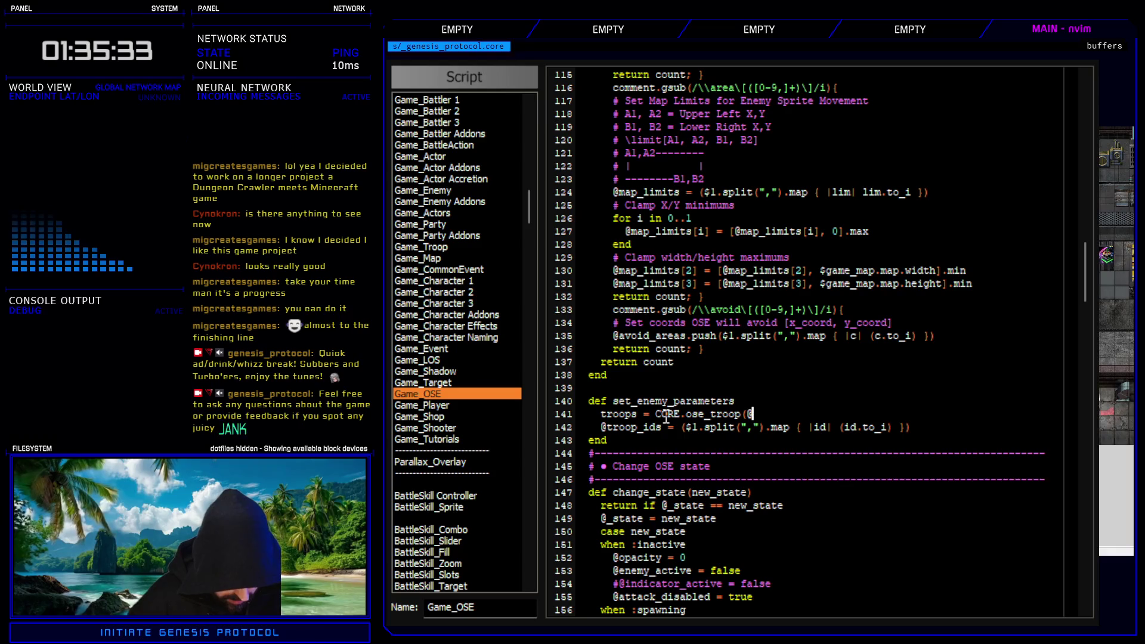
{"action": "key", "text": "BackSpace"}
{"action": "type", "text": "id)"}
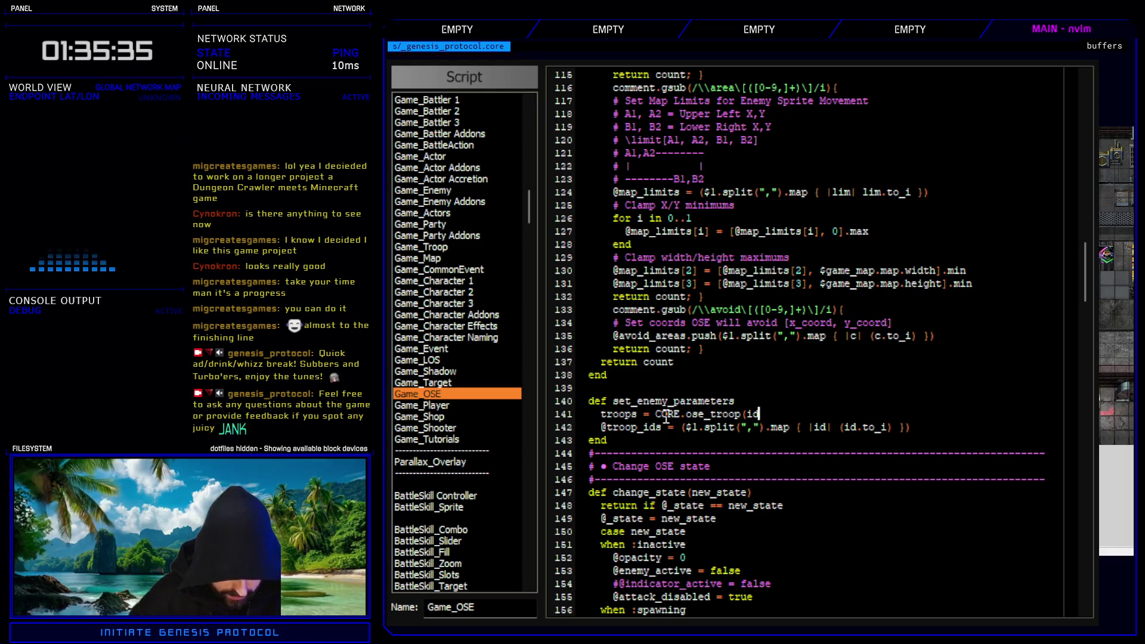
{"action": "left_click", "coordinate": [750, 403]}
{"action": "key", "text": "Return"}
{"action": "type", "text": "id = @id"}
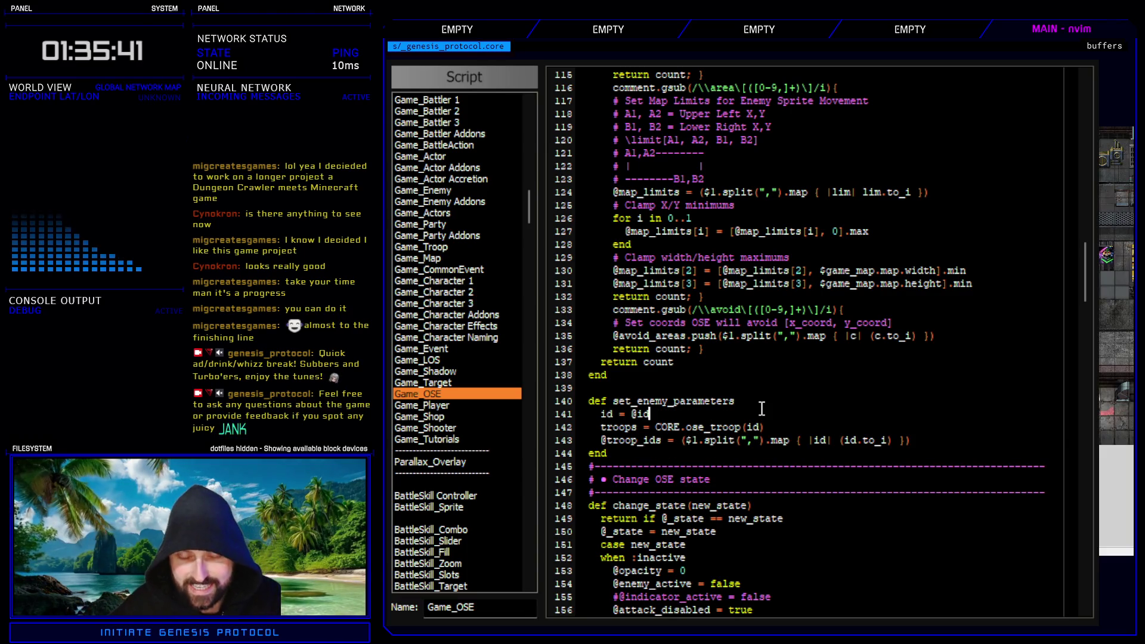
{"action": "left_click", "coordinate": [788, 427]}
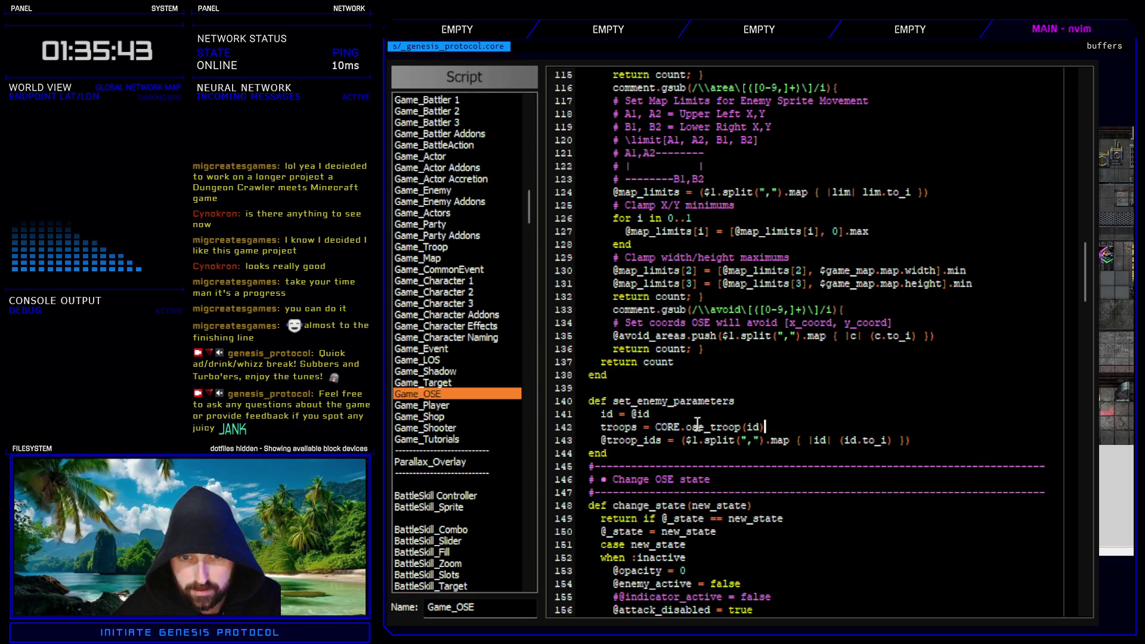
{"action": "key", "text": "Return"}
{"action": "key", "text": "BackSpace"}
{"action": "key", "text": "BackSpace"}
{"action": "key", "text": "BackSpace"}
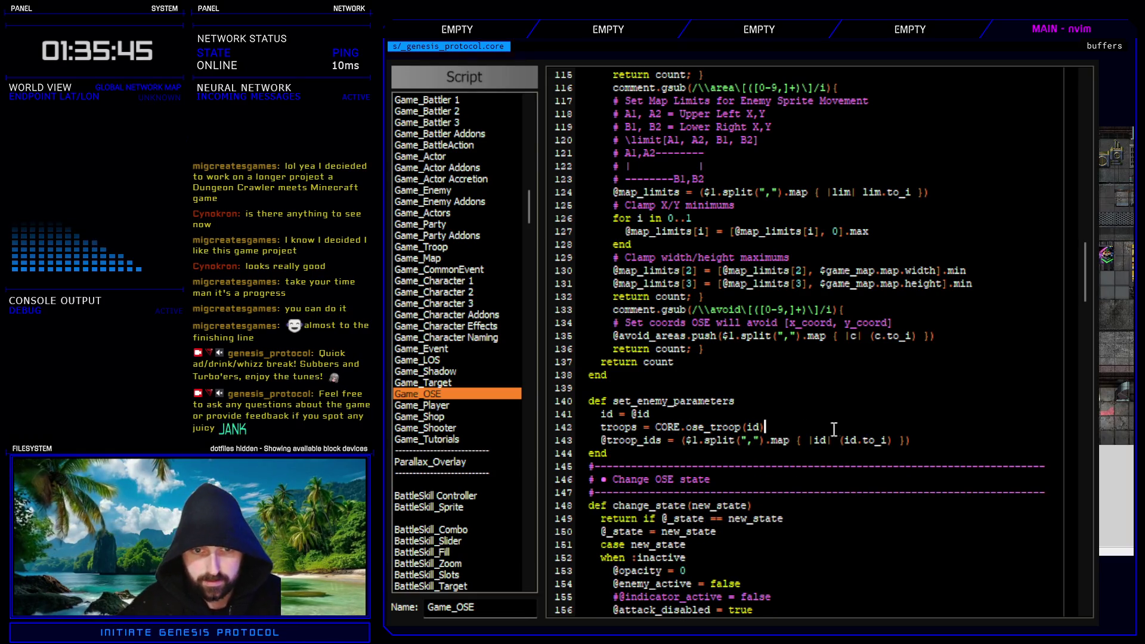
{"action": "left_click", "coordinate": [922, 440]}
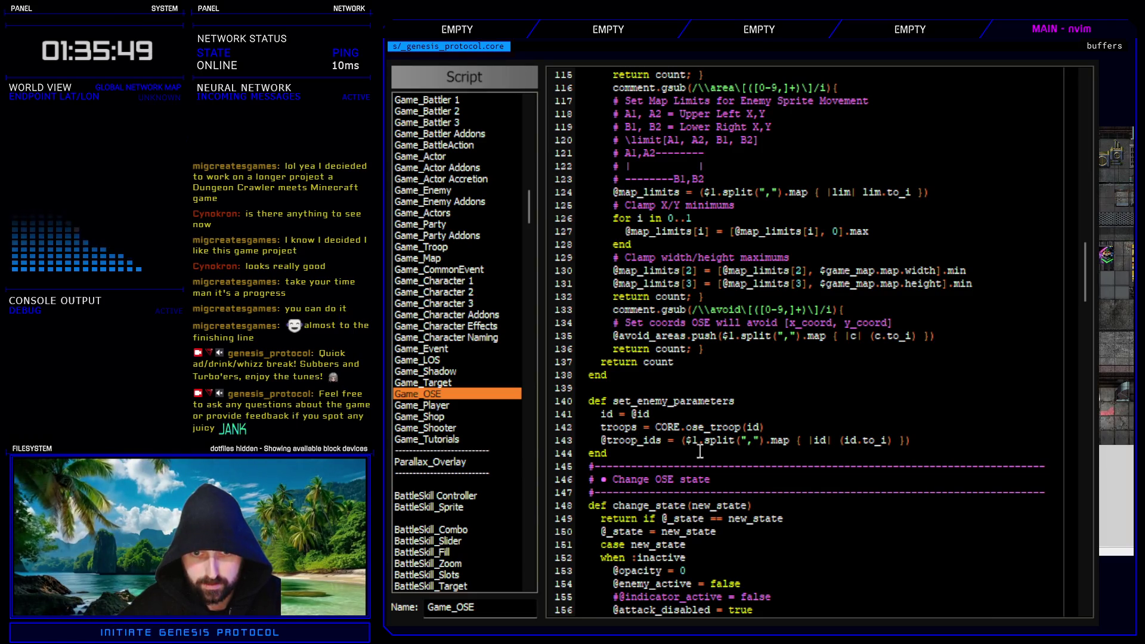
{"action": "type", "text": "troops"}
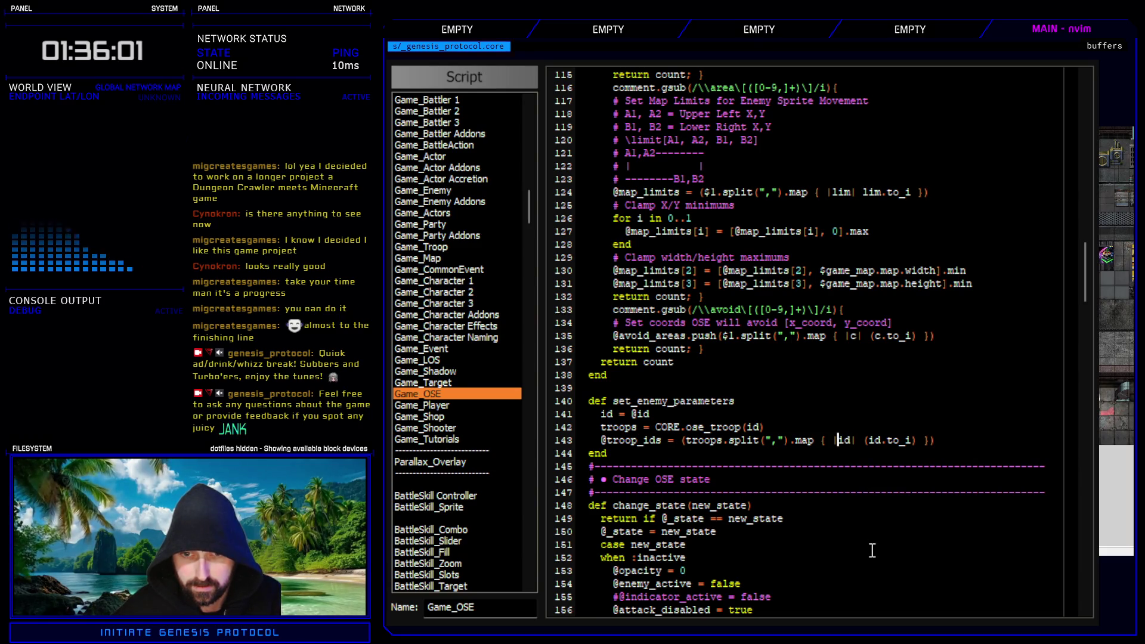
{"action": "type", "text": "troo"}
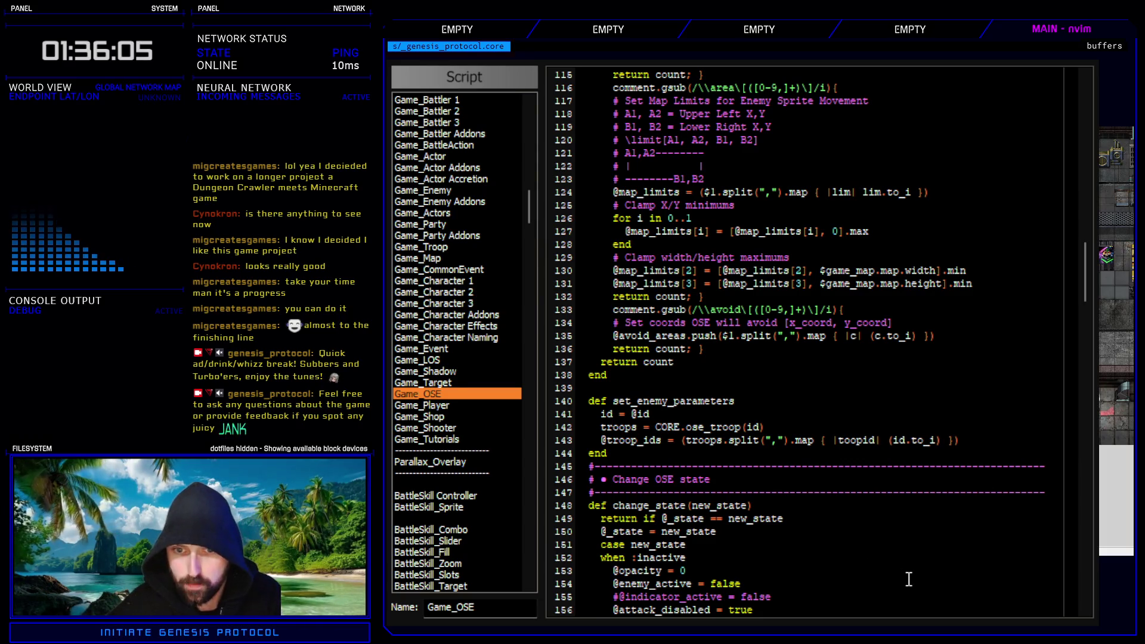
{"action": "key", "text": "BackSpace"}
{"action": "key", "text": "BackSpace"}
{"action": "key", "text": "BackSpace"}
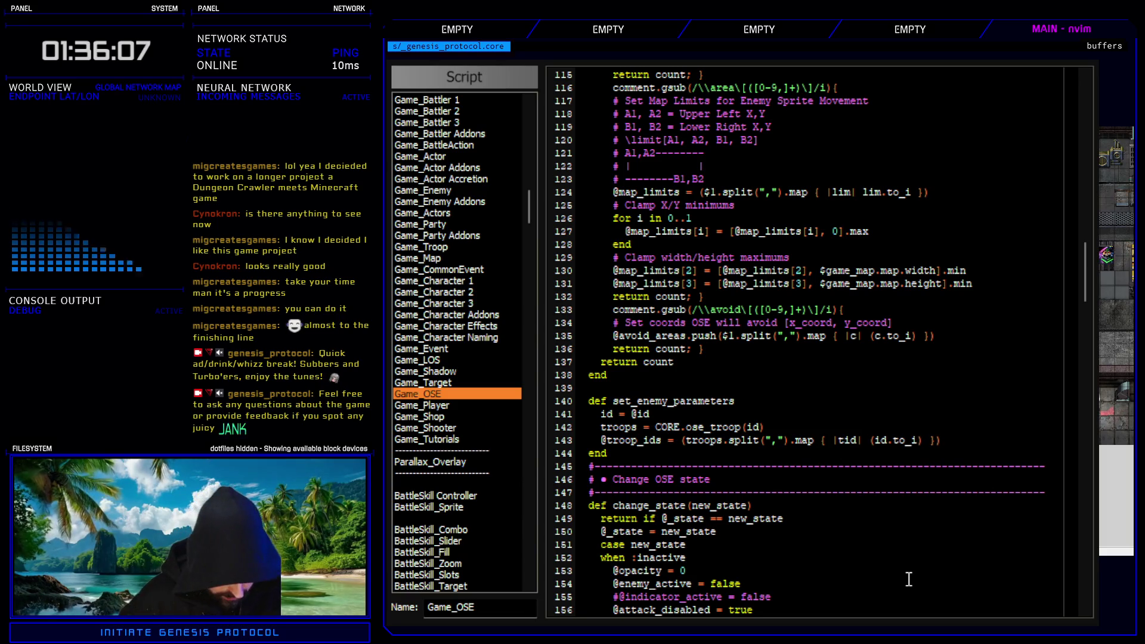
{"action": "type", "text": "roop_"}
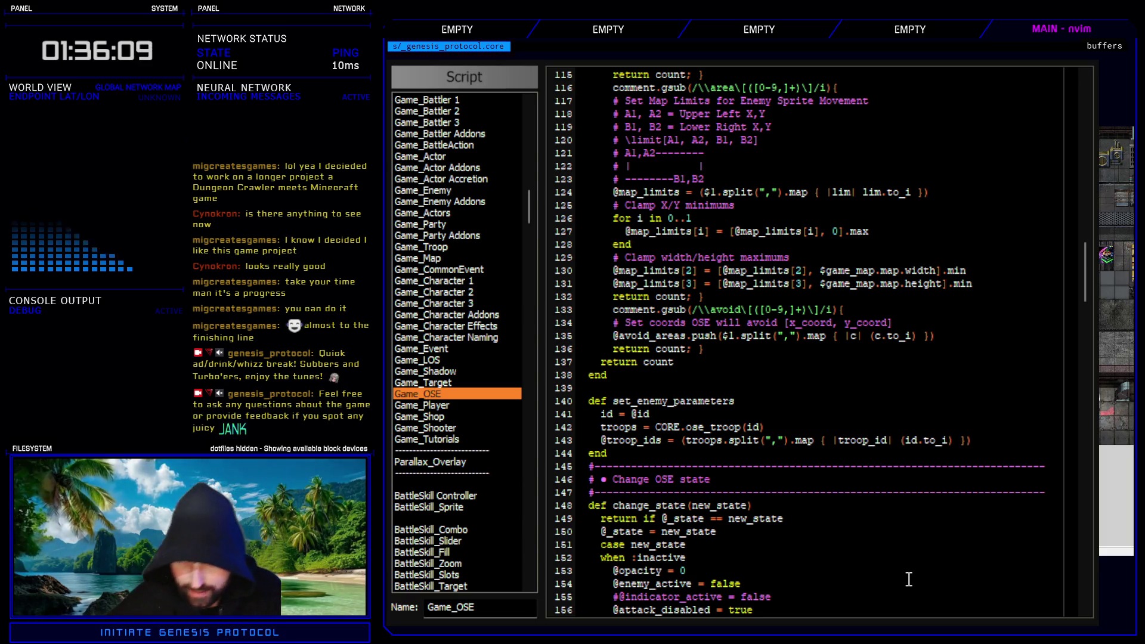
{"action": "left_click", "coordinate": [905, 442]}
{"action": "type", "text": "troop_"}
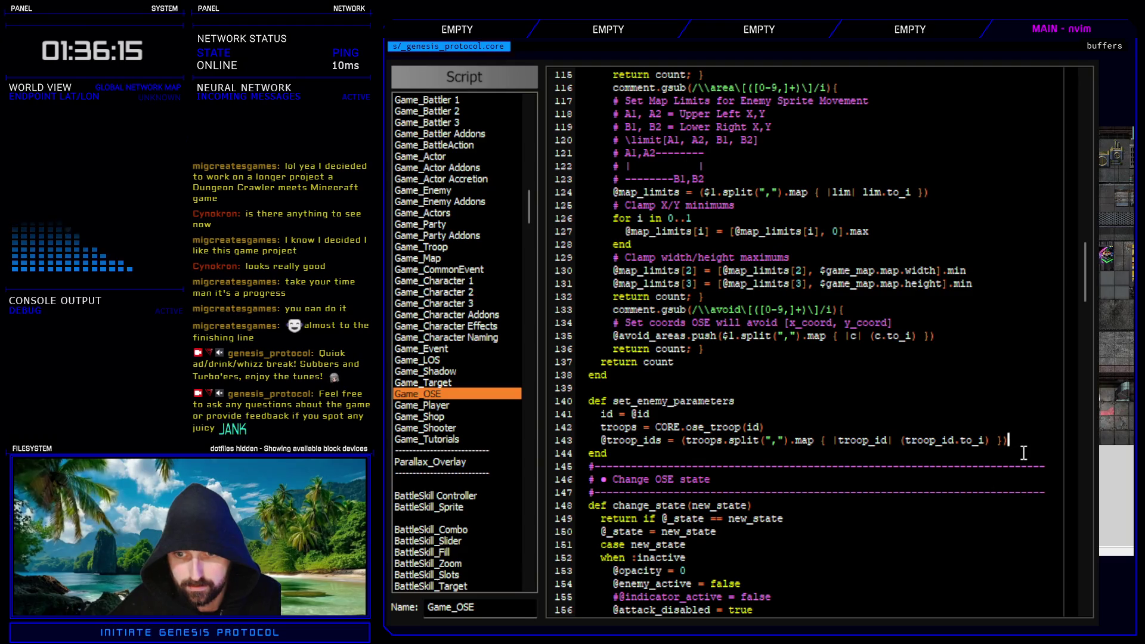
{"action": "key", "text": "Return"}
{"action": "type", "text": "uts"}
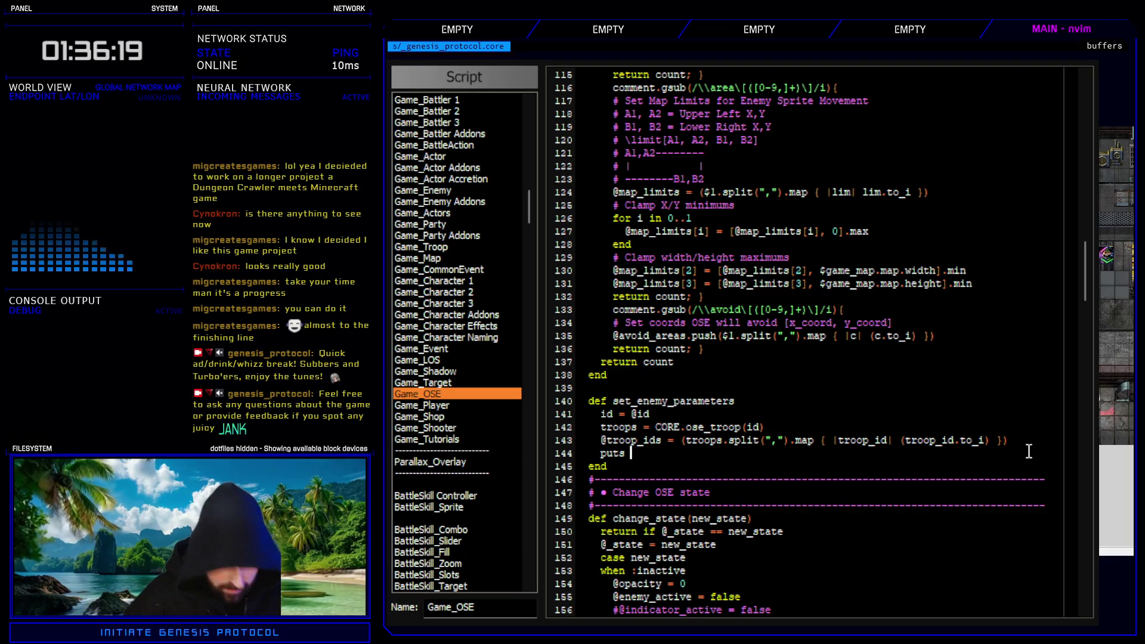
{"action": "type", "text": "@troop_i"}
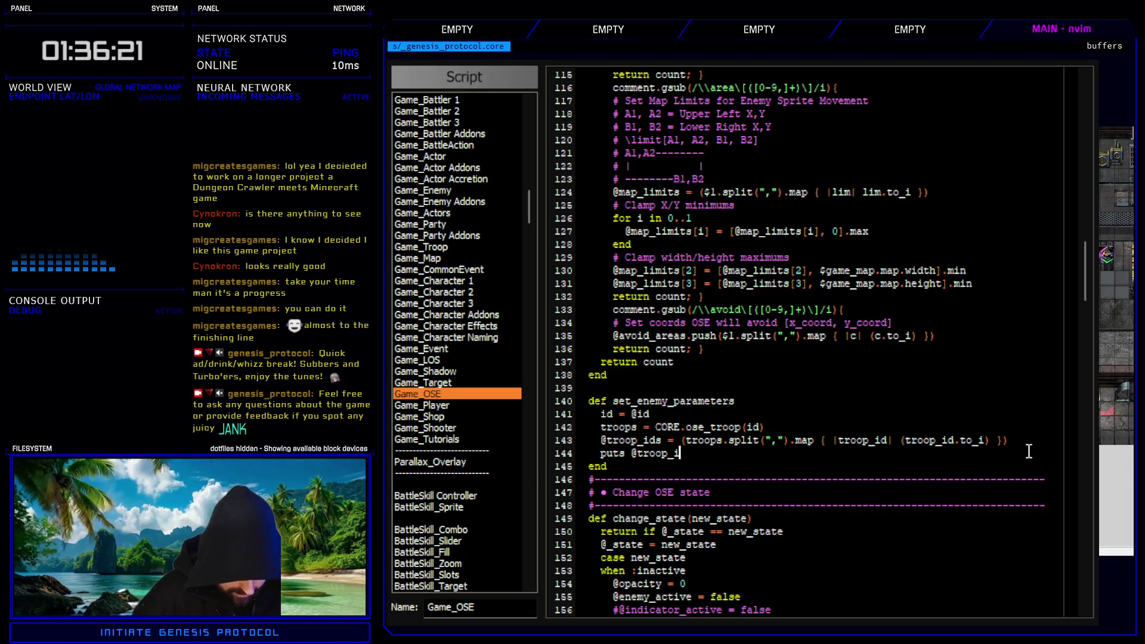
{"action": "type", "text": "ds"}
{"action": "left_click", "coordinate": [1114, 477]}
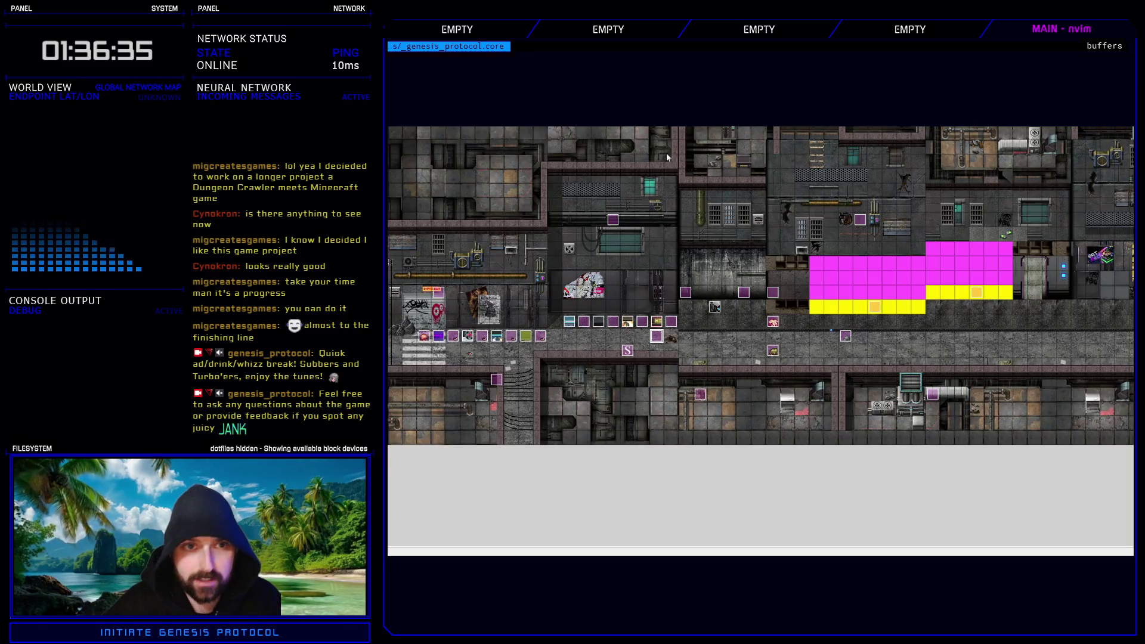
Leave the running game and switch back to the Script Editor.
{"action": "key", "text": "alt+Tab"}
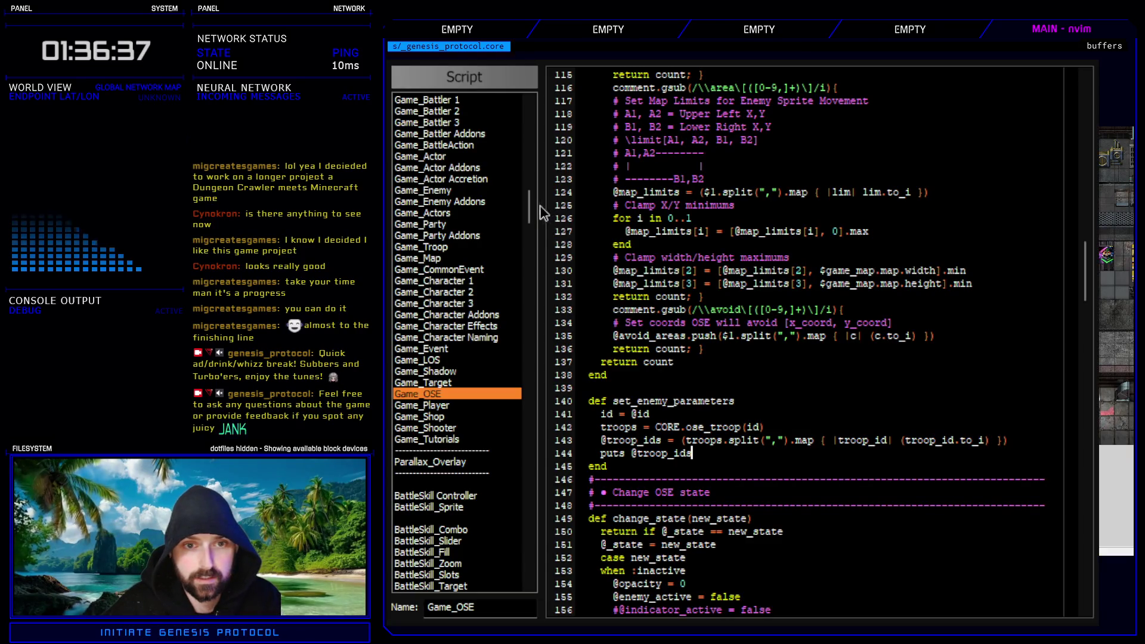
{"action": "scroll", "coordinate": [535, 138], "scroll_direction": "up", "scroll_amount": 10}
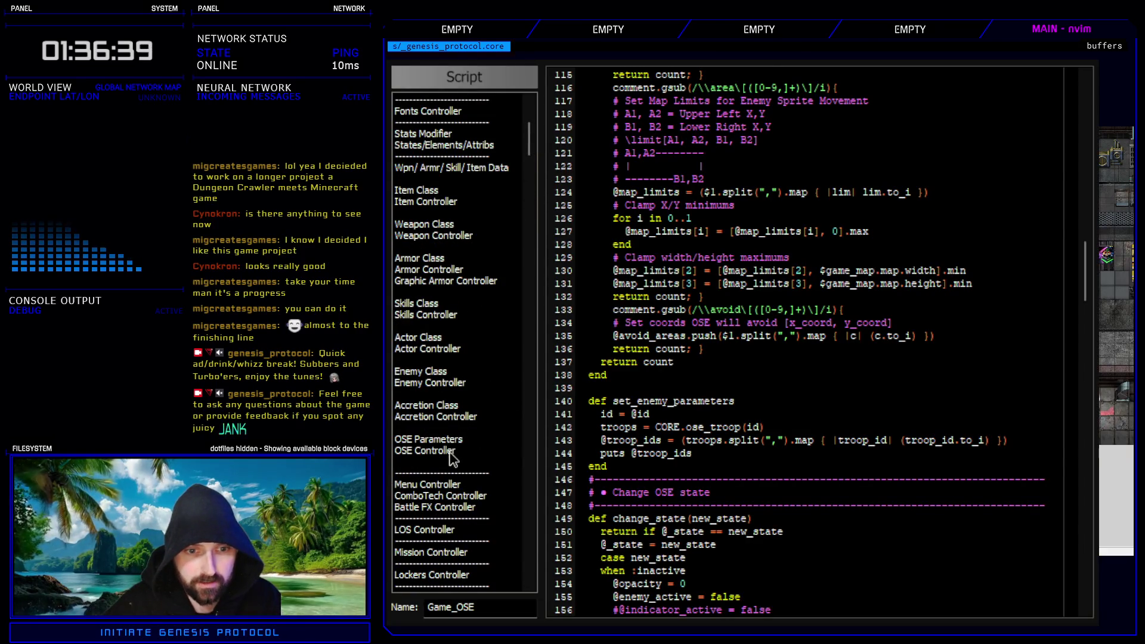
{"action": "left_click", "coordinate": [452, 452]}
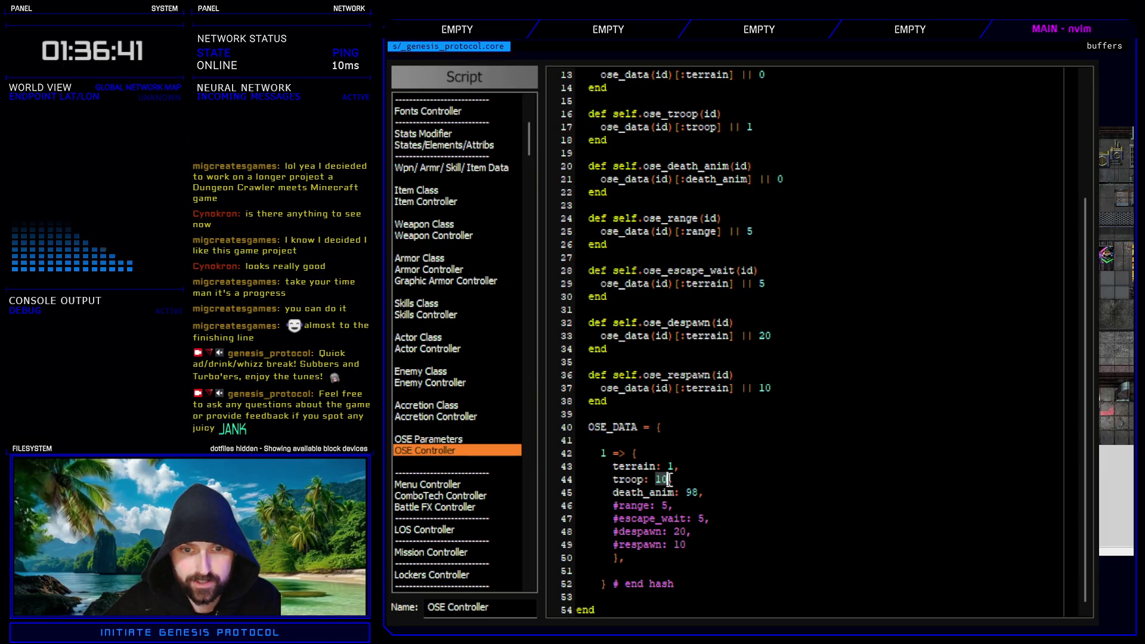
{"action": "left_click_drag", "start_coordinate": [613, 479], "coordinate": [664, 481]}
{"action": "scroll", "coordinate": [486, 390], "scroll_direction": "down", "scroll_amount": 10}
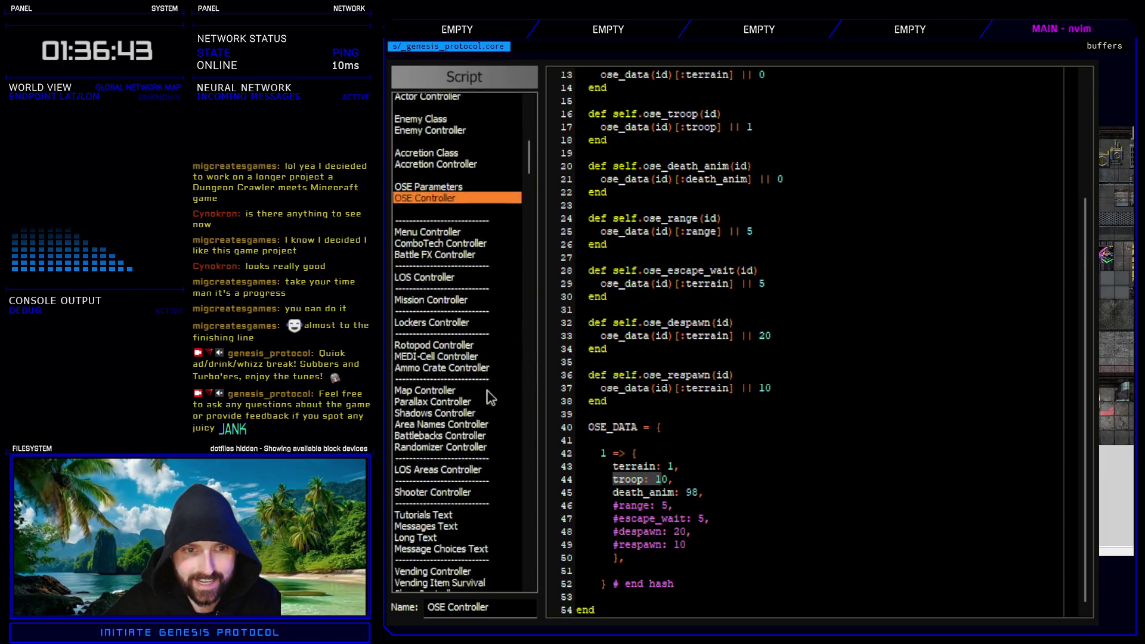
{"action": "scroll", "coordinate": [488, 395], "scroll_direction": "down", "scroll_amount": 14}
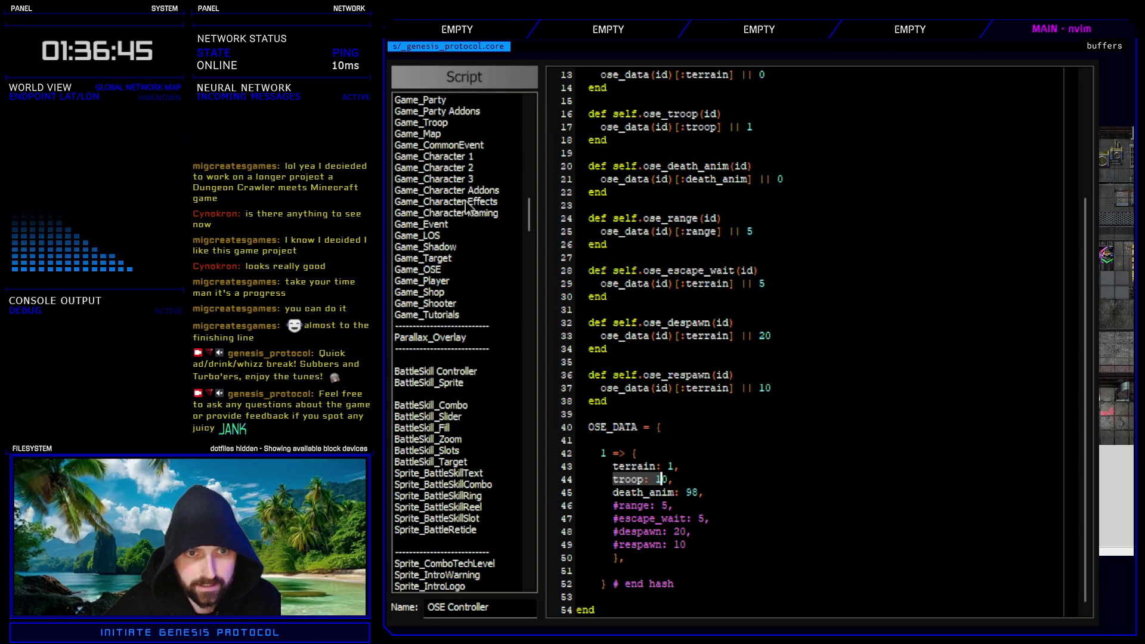
{"action": "left_click", "coordinate": [447, 271]}
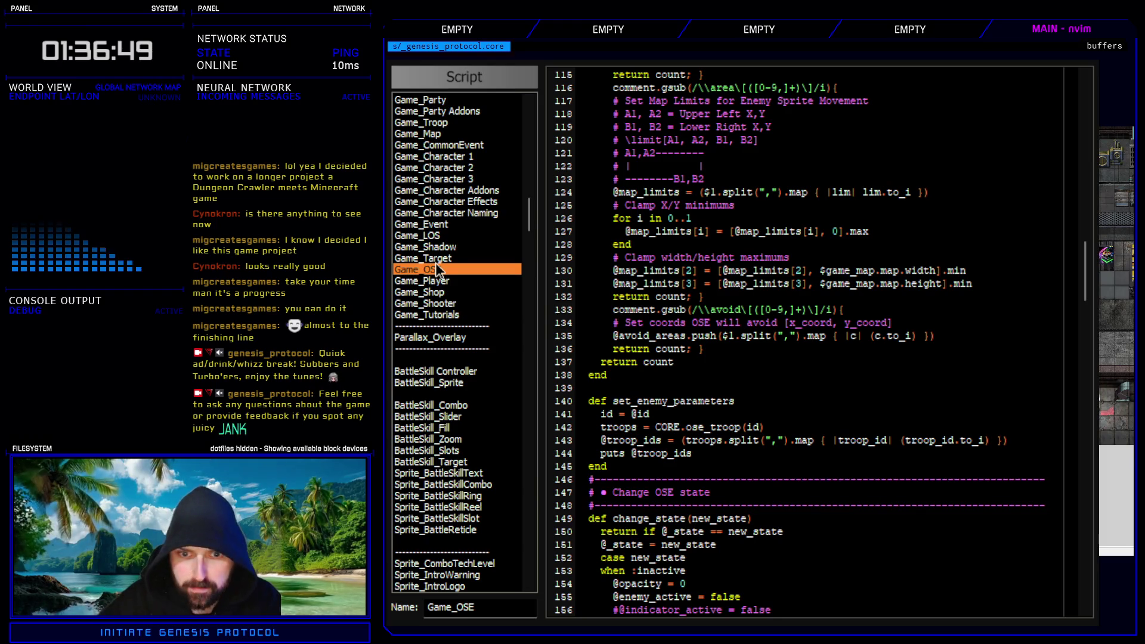
{"action": "scroll", "coordinate": [741, 362], "scroll_direction": "down", "scroll_amount": 2}
{"action": "left_click", "coordinate": [780, 352]}
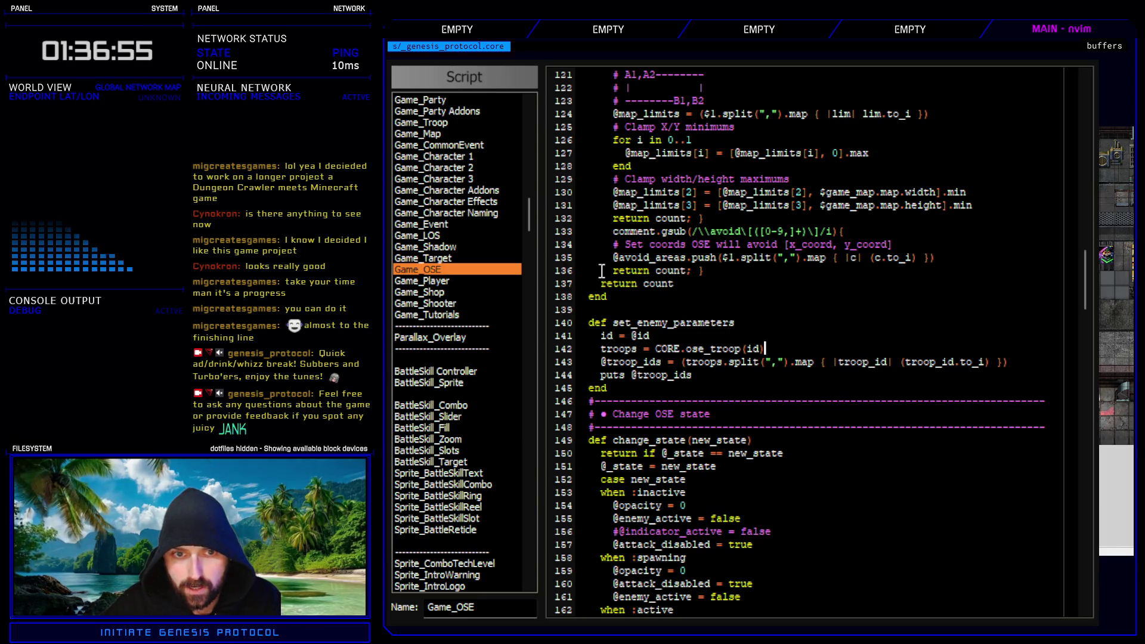
{"action": "left_click_drag", "start_coordinate": [530, 216], "coordinate": [537, 160]}
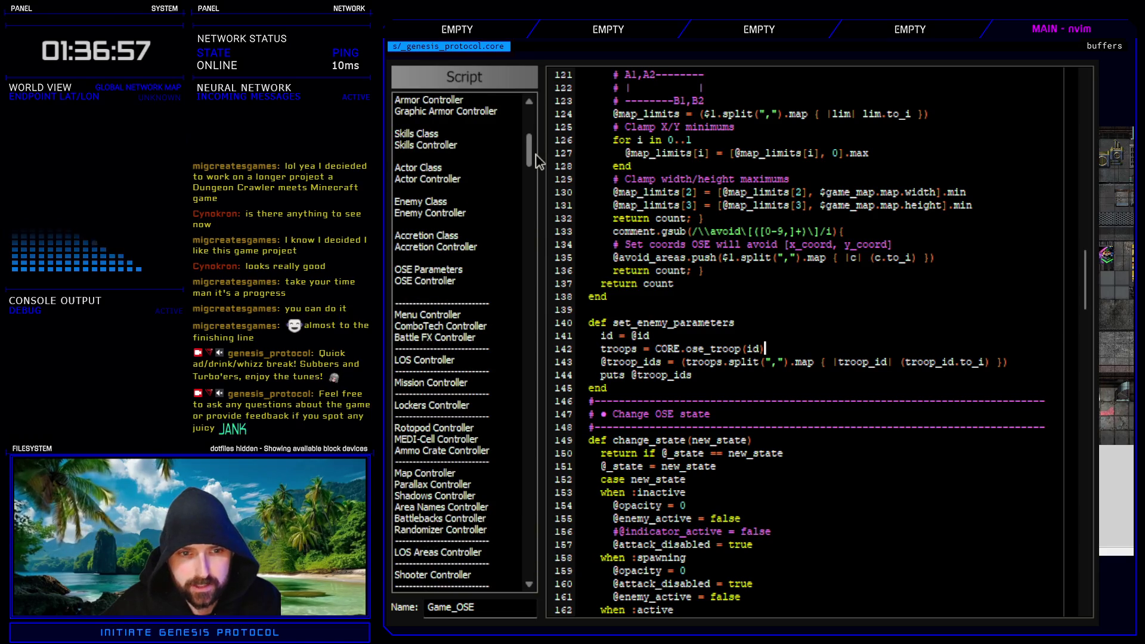
{"action": "left_click", "coordinate": [441, 280]}
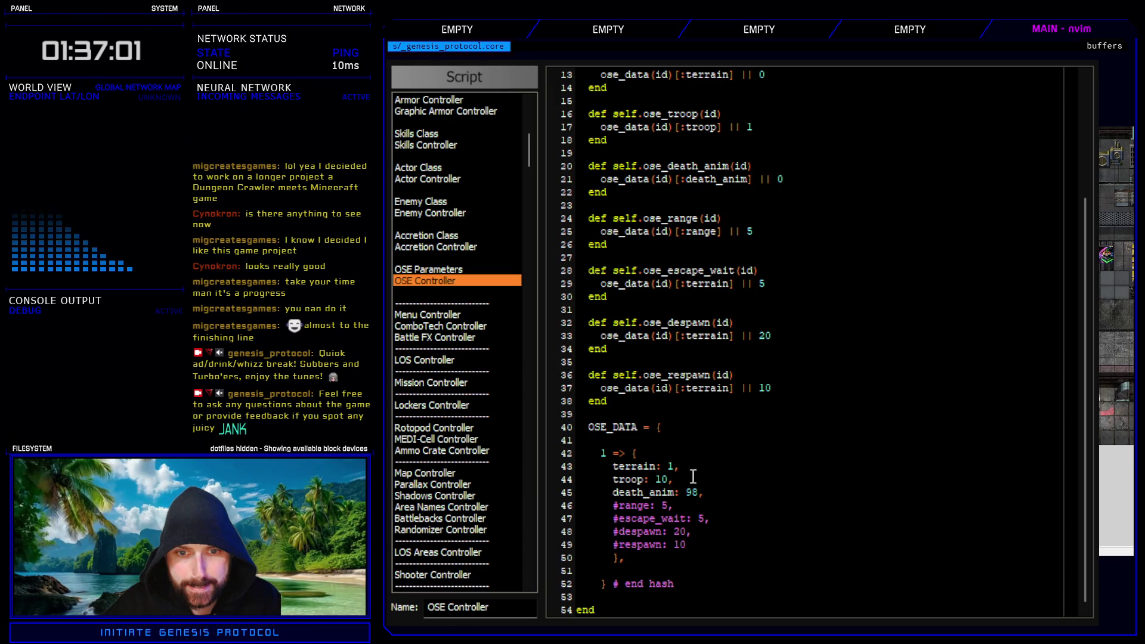
{"action": "left_click", "coordinate": [656, 479]}
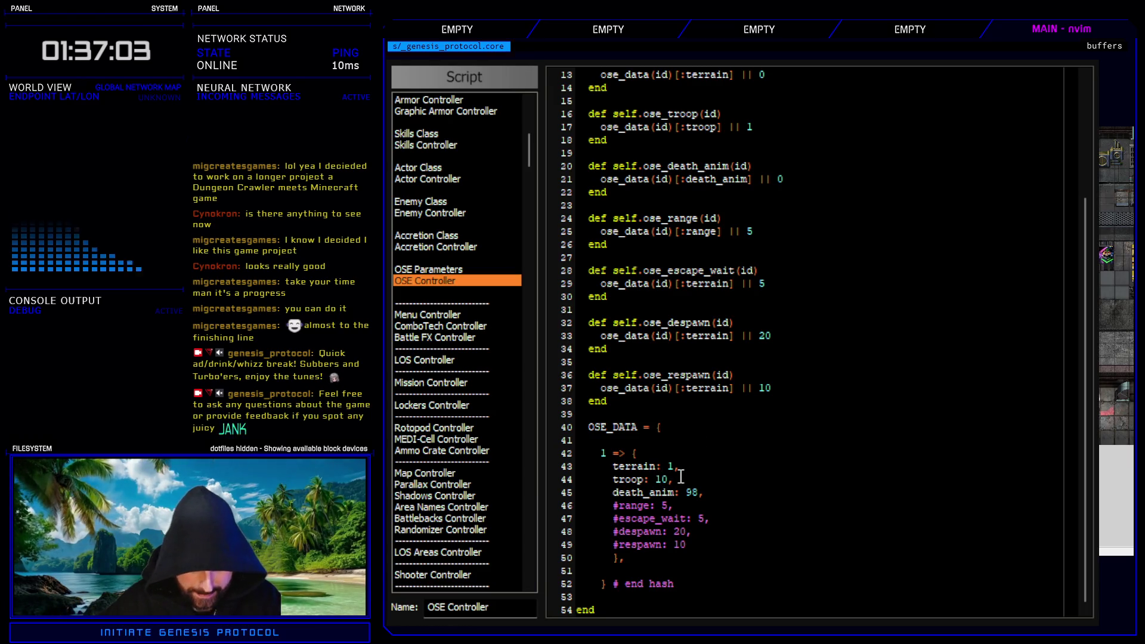
{"action": "type", "text": "["}
{"action": "key", "text": "Right"}
{"action": "key", "text": "Right"}
{"action": "type", "text": "]"}
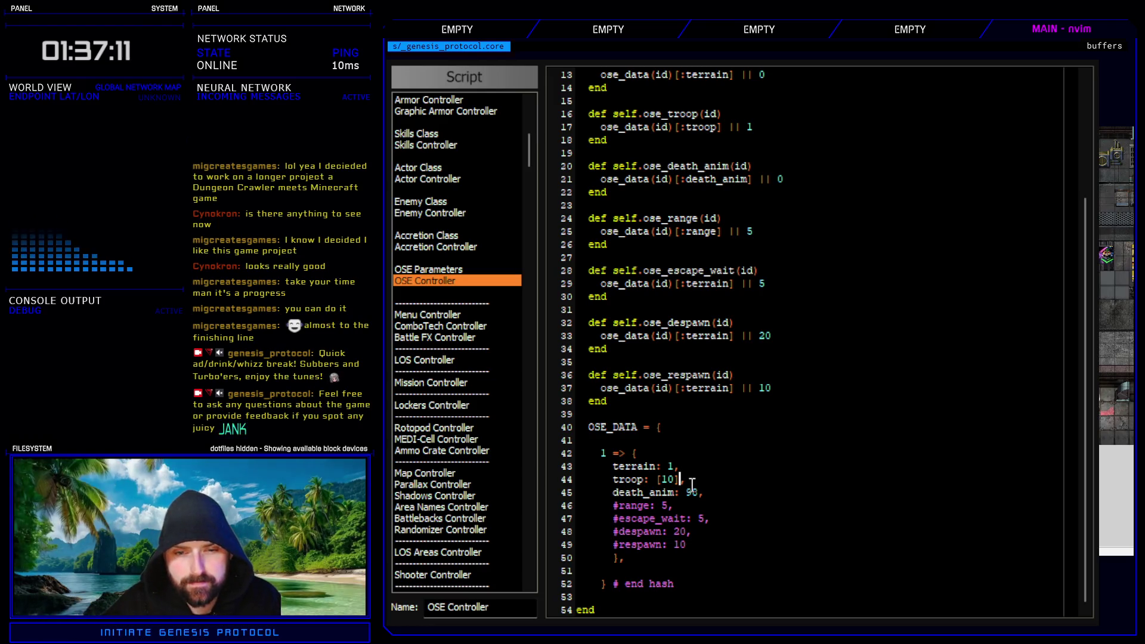
{"action": "key", "text": "BackSpace"}
{"action": "key", "text": "Left"}
{"action": "key", "text": "Left"}
{"action": "key", "text": "BackSpace"}
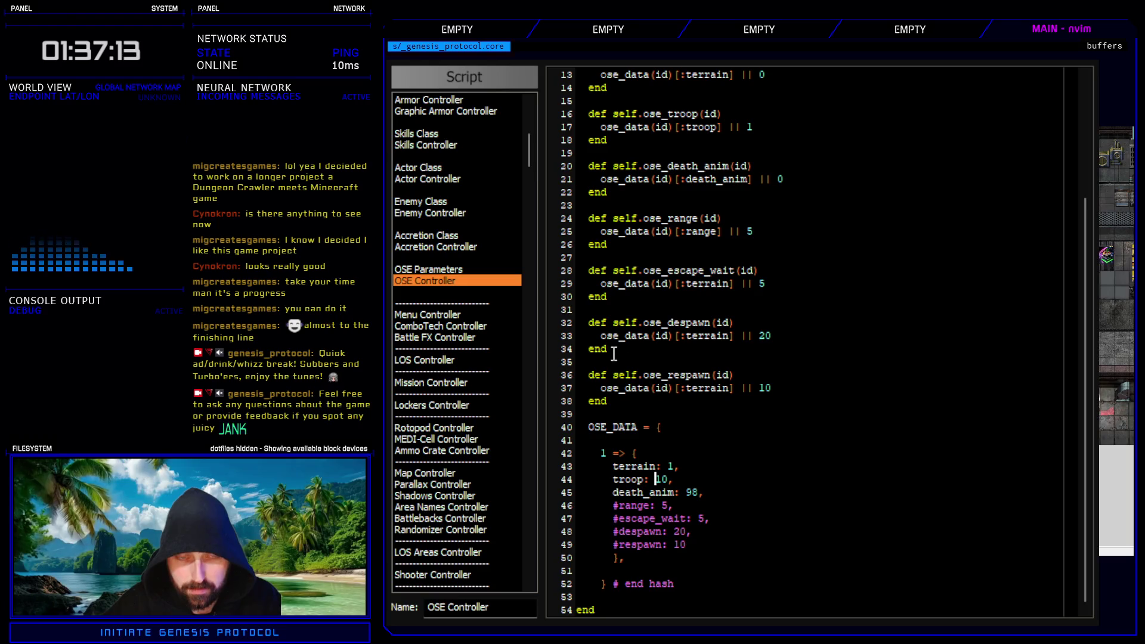
{"action": "left_click_drag", "start_coordinate": [535, 157], "coordinate": [534, 203]}
{"action": "scroll", "coordinate": [477, 304], "scroll_direction": "down", "scroll_amount": 14}
{"action": "scroll", "coordinate": [477, 304], "scroll_direction": "up", "scroll_amount": 9}
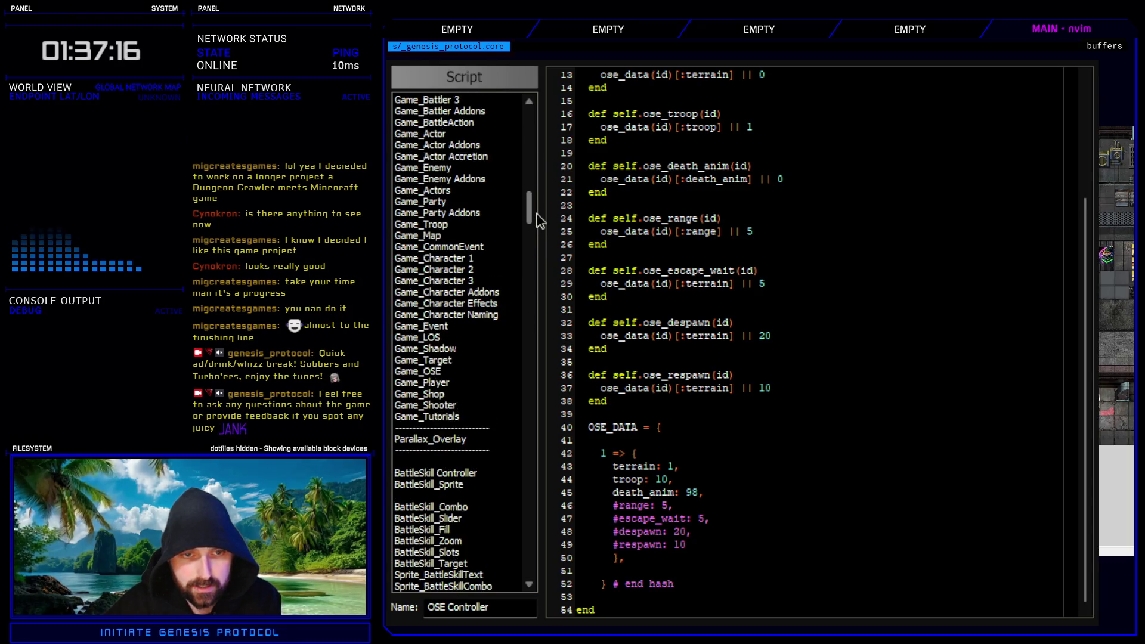
{"action": "left_click", "coordinate": [440, 371]}
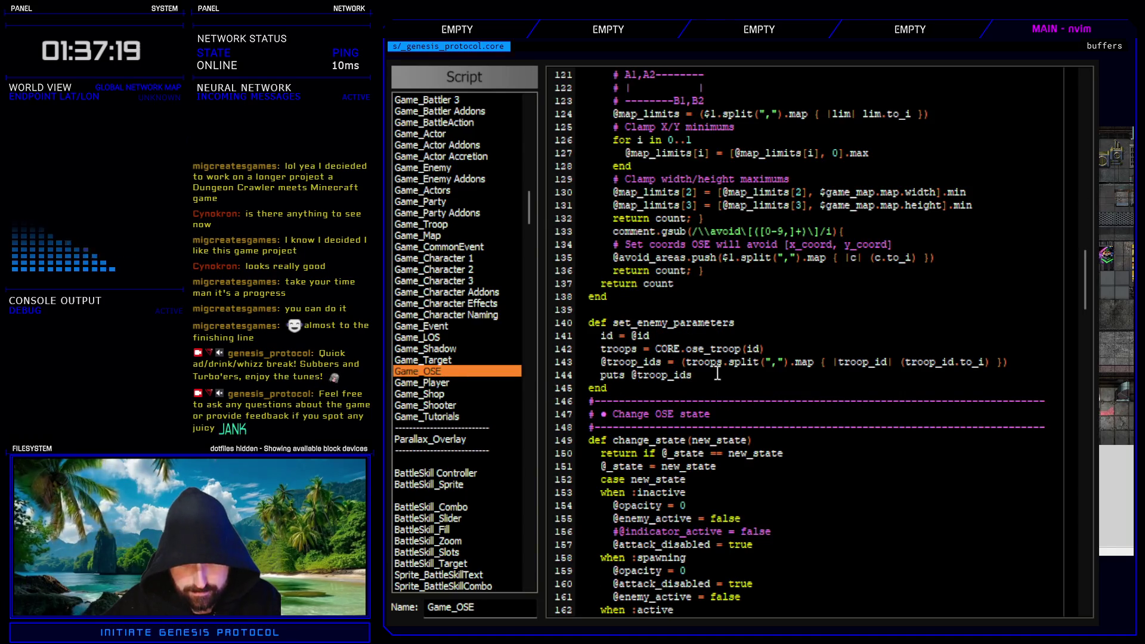
{"action": "left_click", "coordinate": [800, 352]}
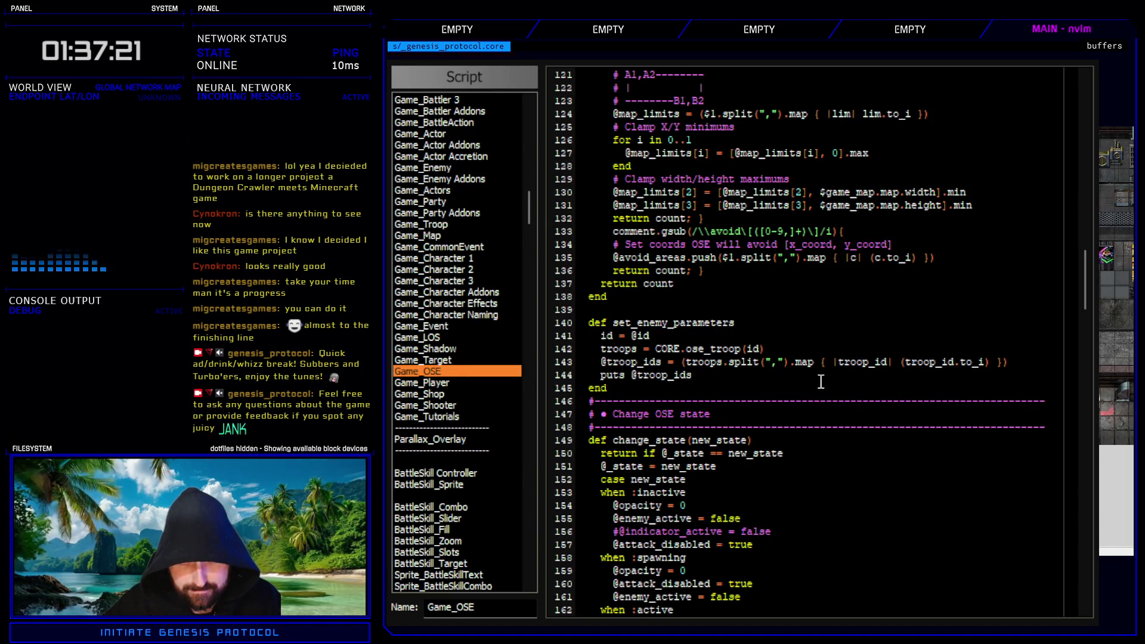
{"action": "key", "text": "Return"}
{"action": "type", "text": "if to"}
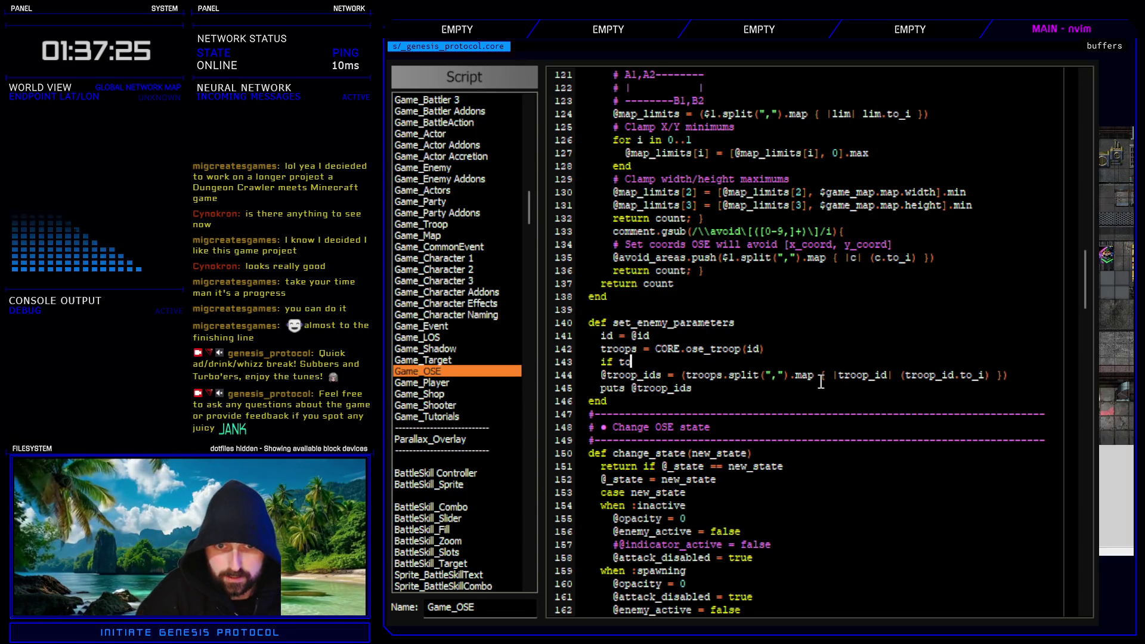
{"action": "key", "text": "BackSpace"}
{"action": "type", "text": "roops"}
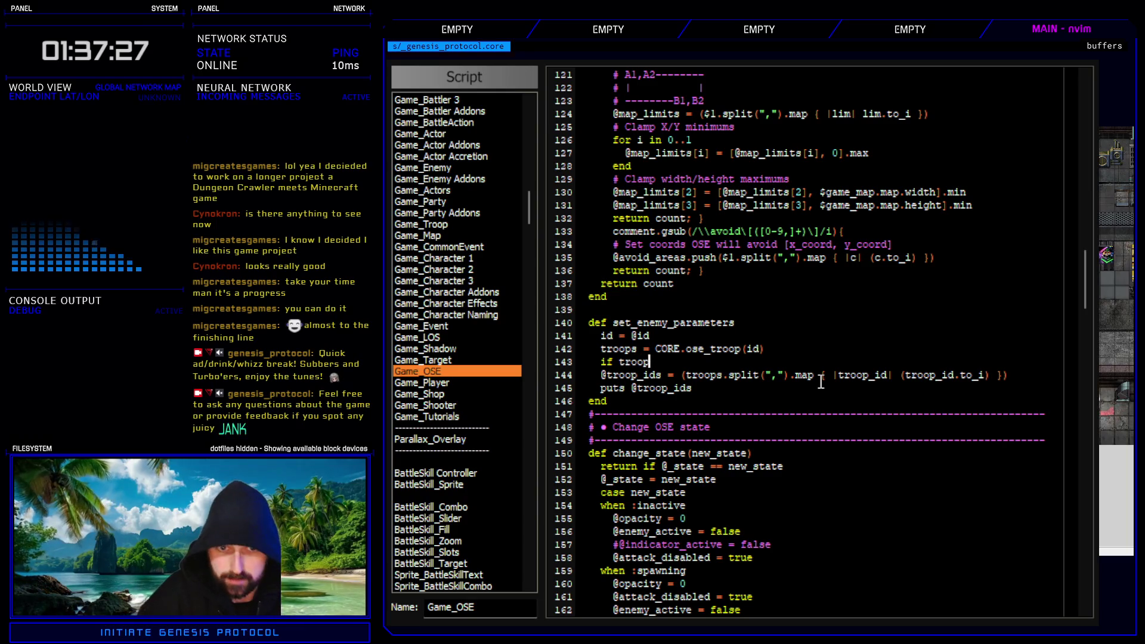
{"action": "type", "text": ".is_a?("}
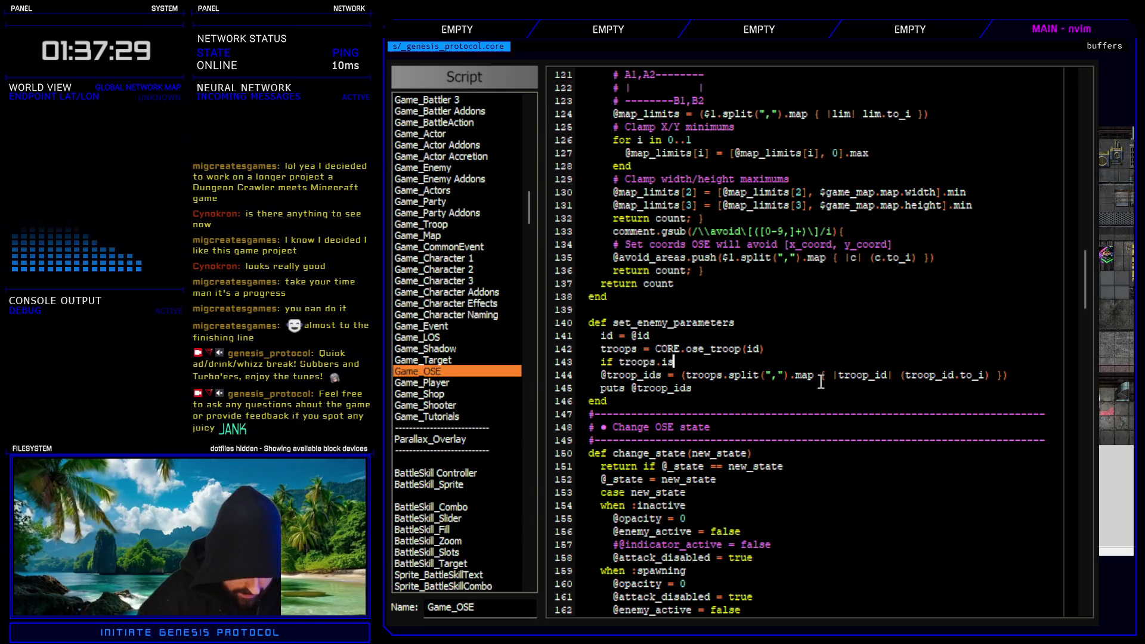
{"action": "type", "text": "Array)"}
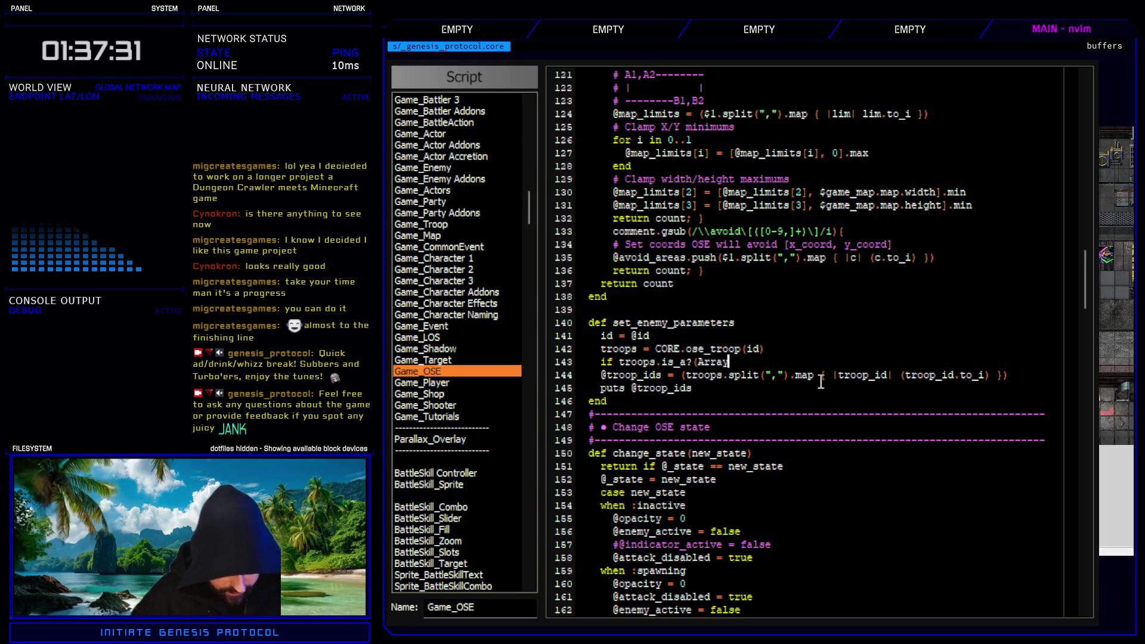
{"action": "left_click", "coordinate": [600, 375]}
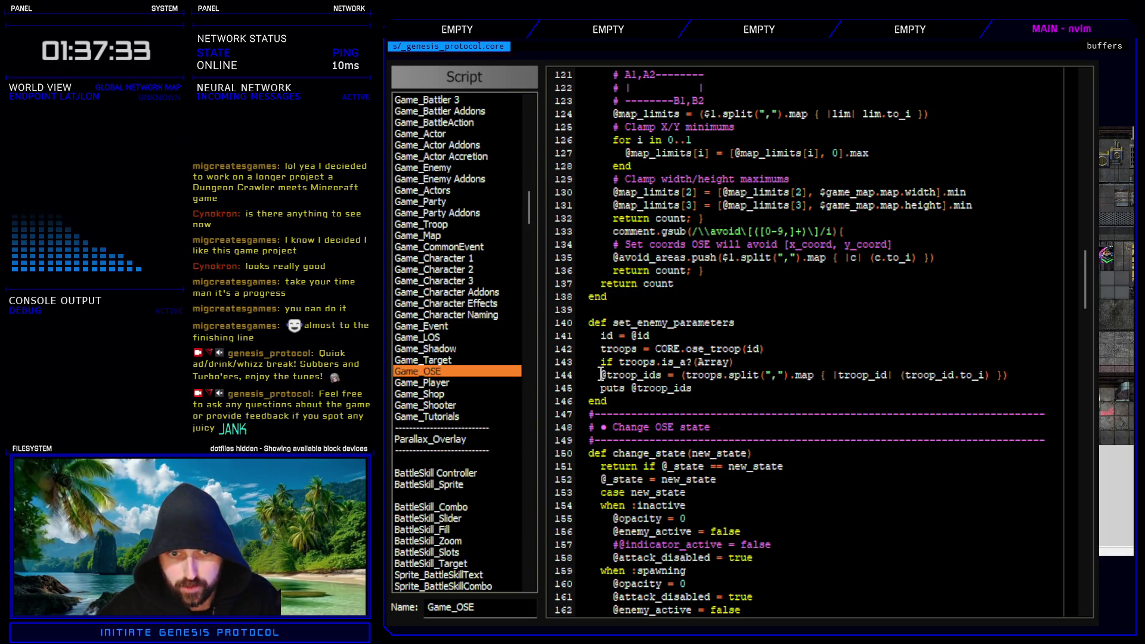
{"action": "key", "text": "Tab"}
{"action": "left_click", "coordinate": [1030, 378]}
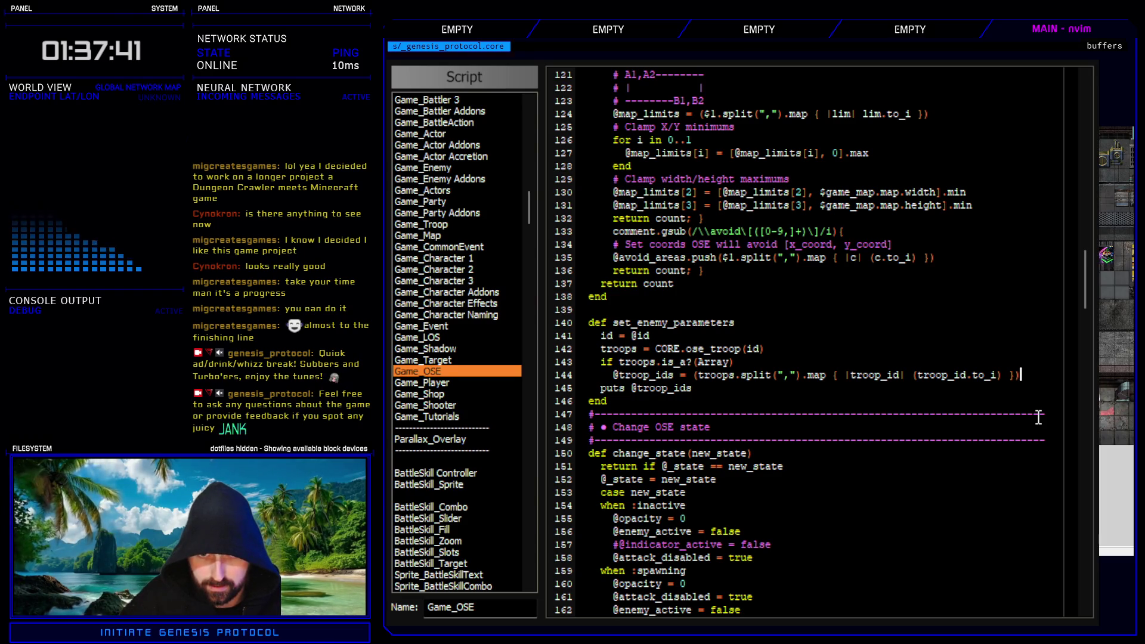
{"action": "key", "text": "Return"}
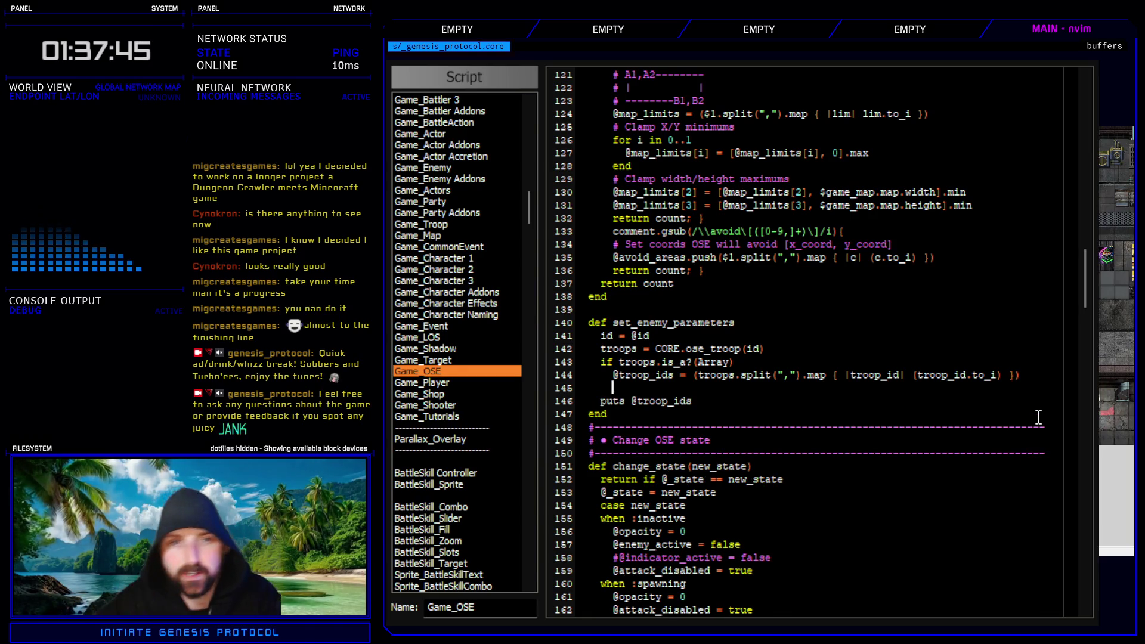
{"action": "scroll", "coordinate": [732, 366], "scroll_direction": "up", "scroll_amount": 14}
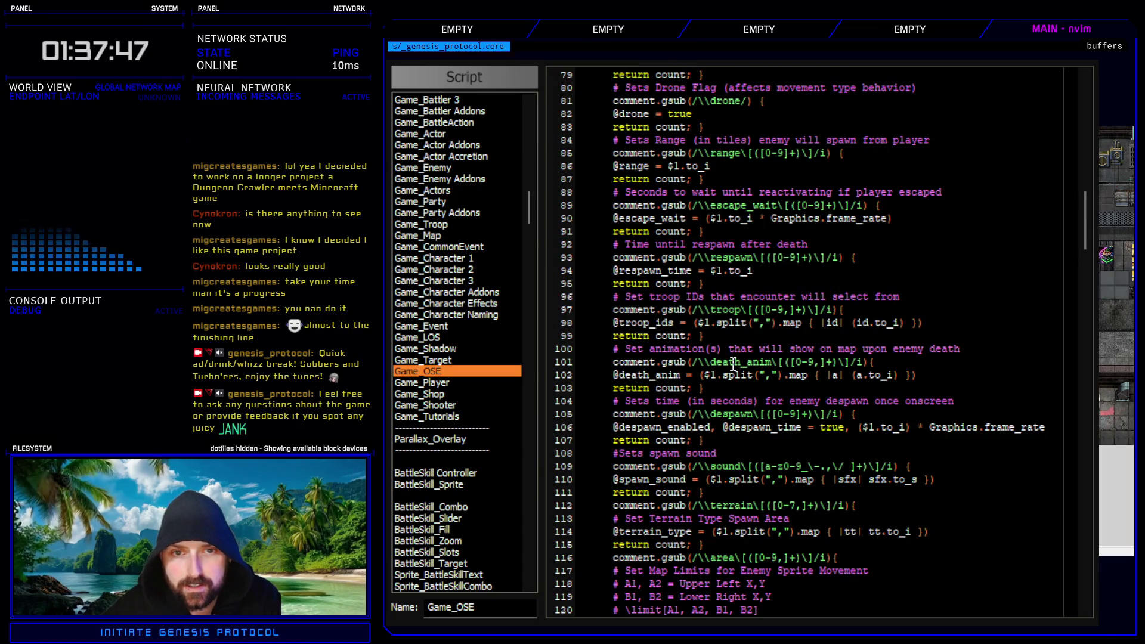
{"action": "scroll", "coordinate": [732, 366], "scroll_direction": "up", "scroll_amount": 6}
{"action": "scroll", "coordinate": [763, 445], "scroll_direction": "down", "scroll_amount": 20}
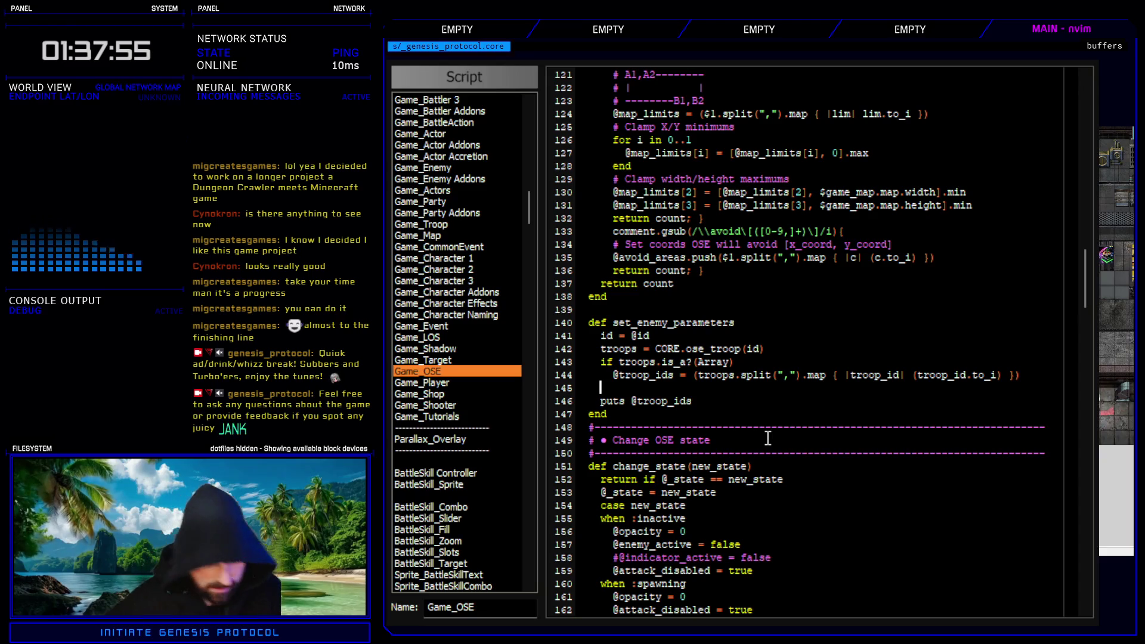
{"action": "type", "text": "else"}
{"action": "key", "text": "Return"}
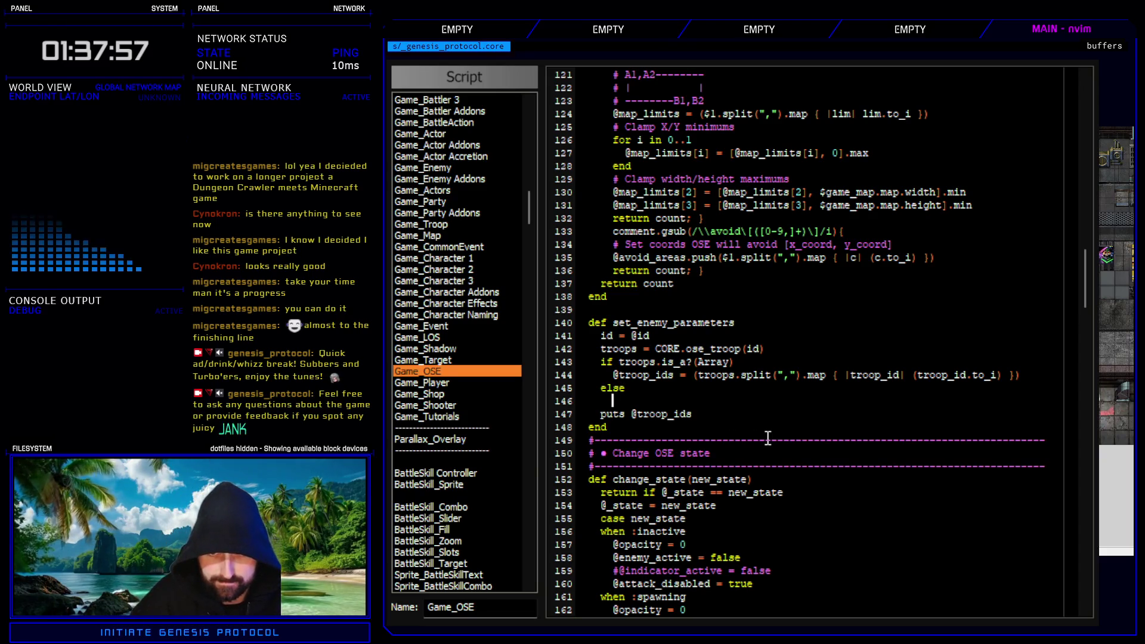
{"action": "type", "text": "@t"}
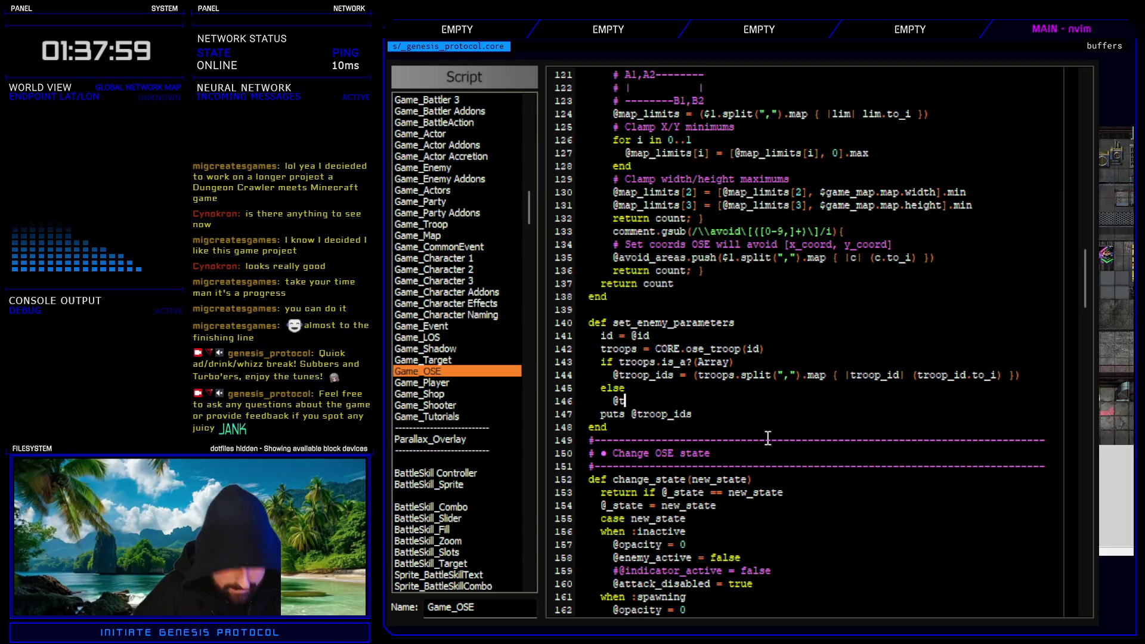
{"action": "type", "text": "roop"}
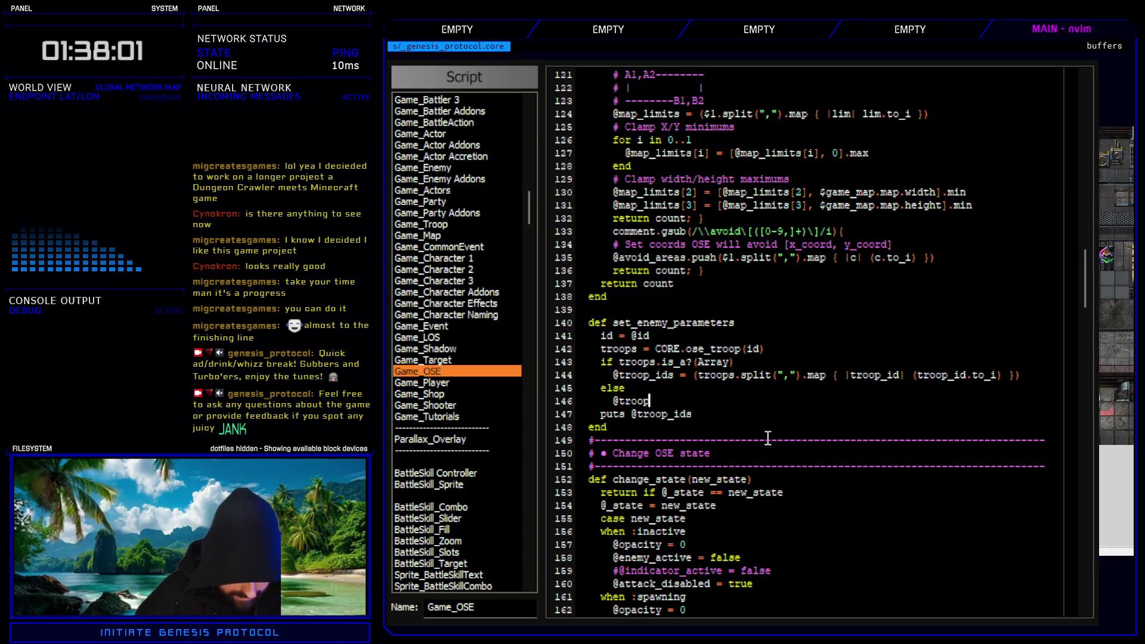
{"action": "type", "text": "_ids"}
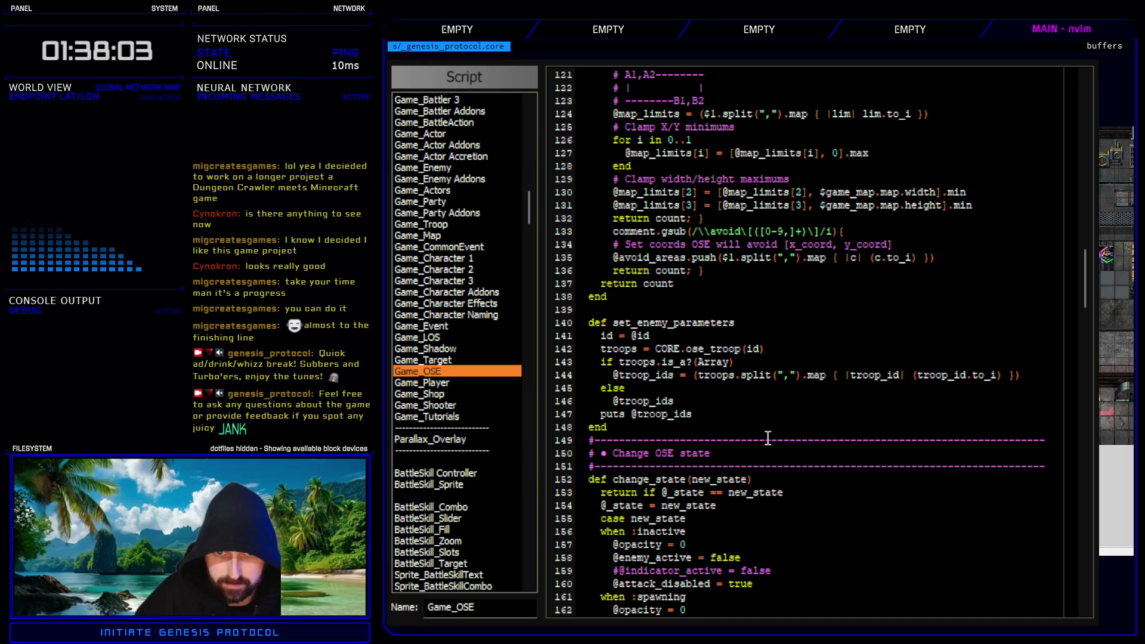
{"action": "type", "text": "[troops"}
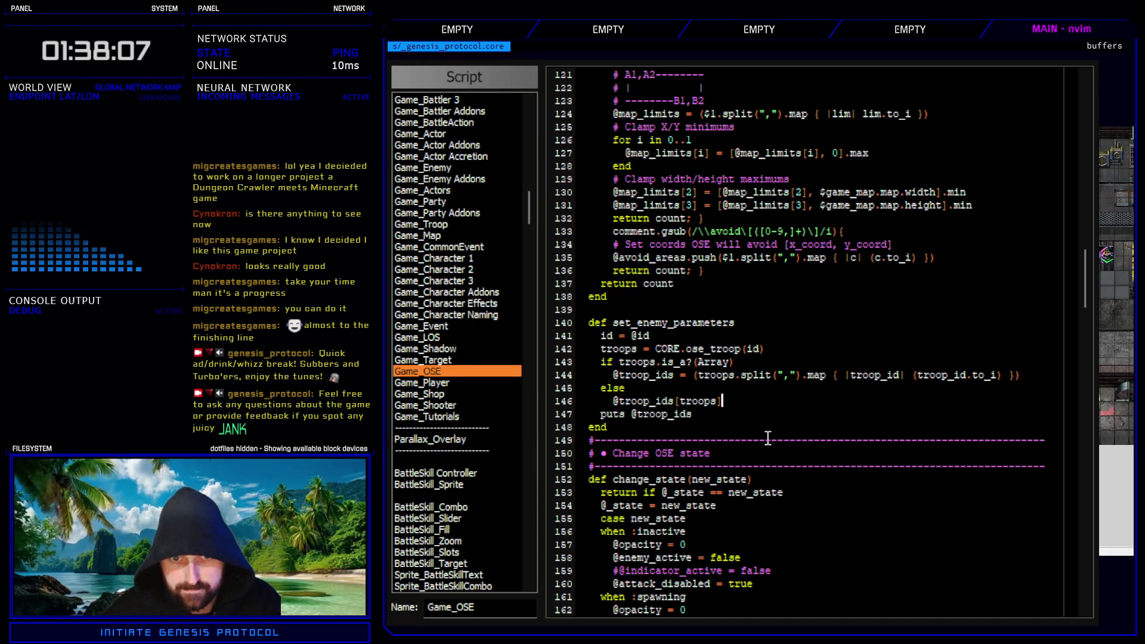
{"action": "key", "text": "Return"}
{"action": "type", "text": "end"}
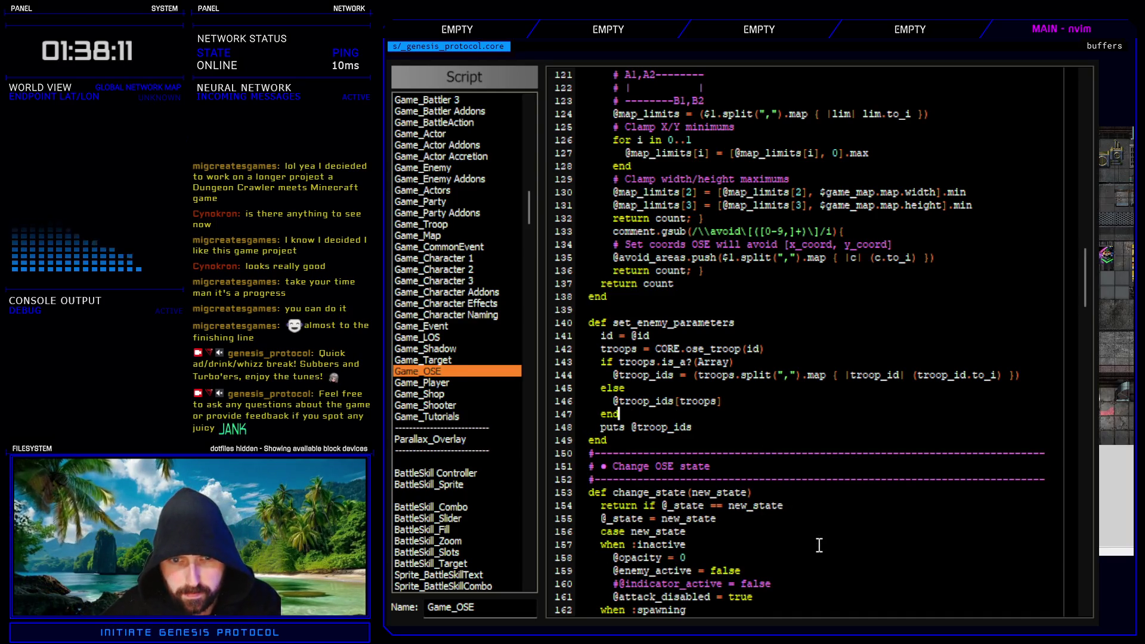
{"action": "left_click", "coordinate": [676, 408]}
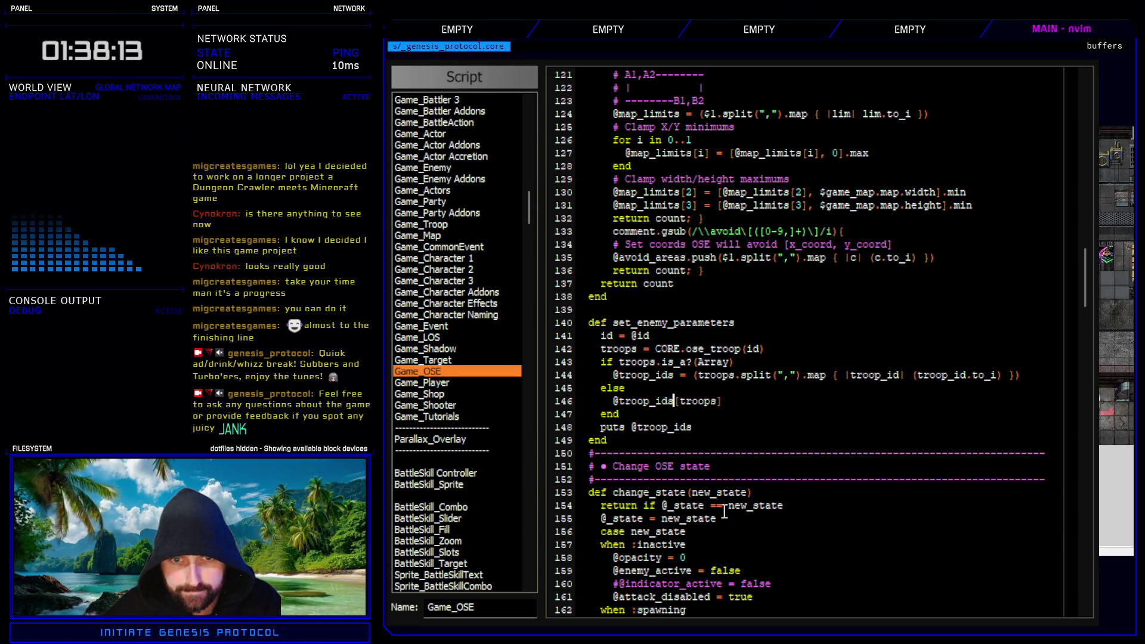
{"action": "type", "text": "="}
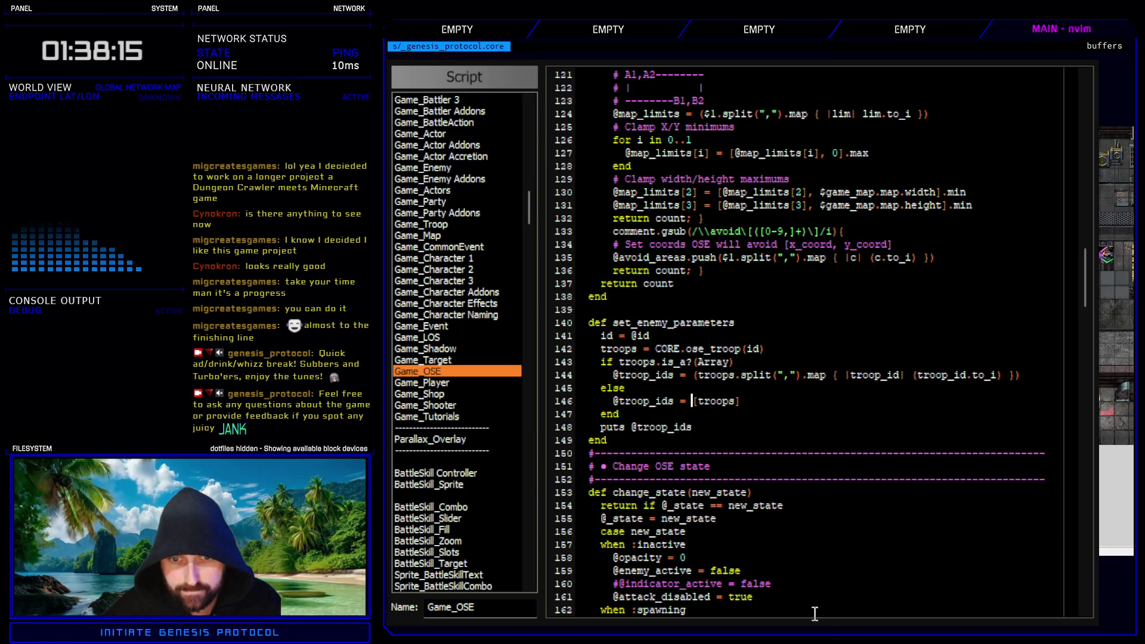
{"action": "key", "text": "F12"}
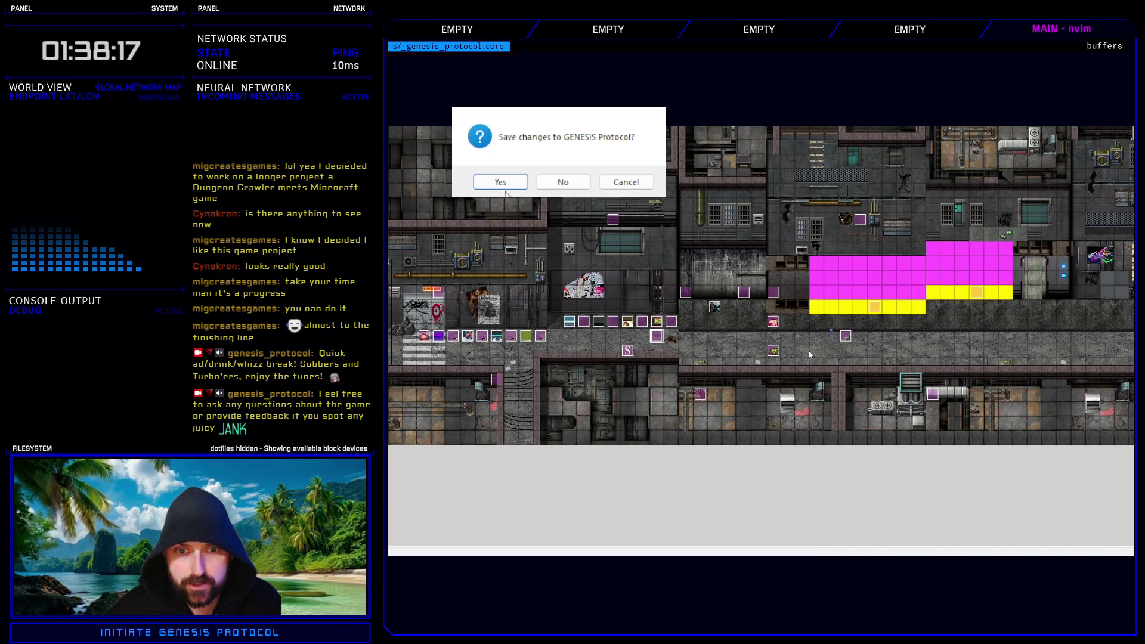
Save the project, playtest to the title screen, and return to Game_OSE in the Script Editor.
{"action": "key", "text": "Return"}
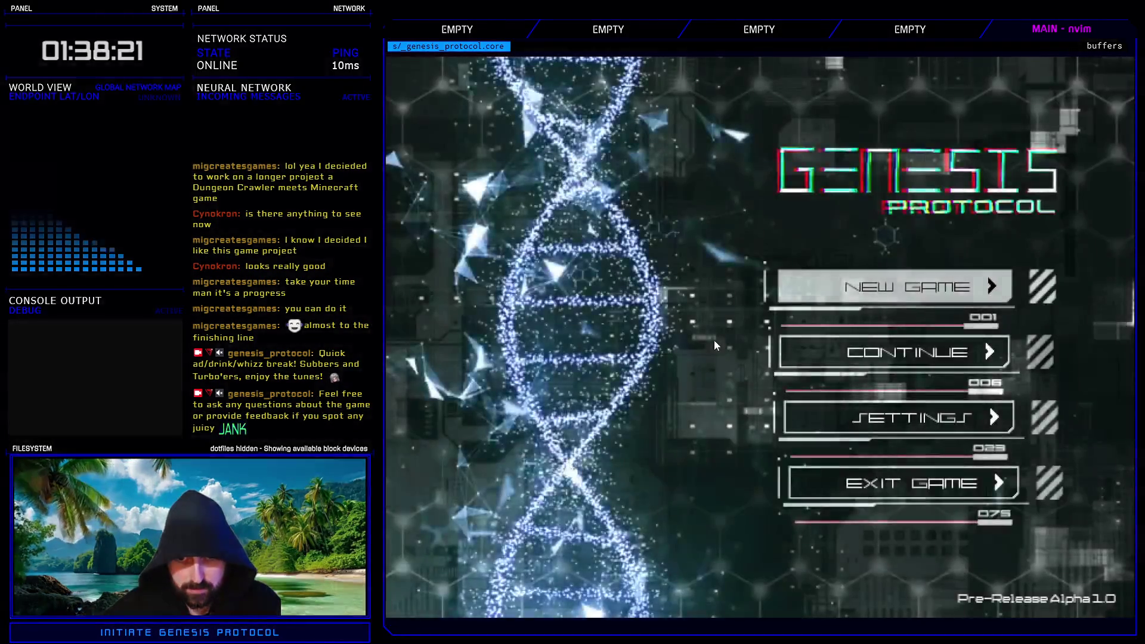
{"action": "key", "text": "Return"}
{"action": "key", "text": "Return"}
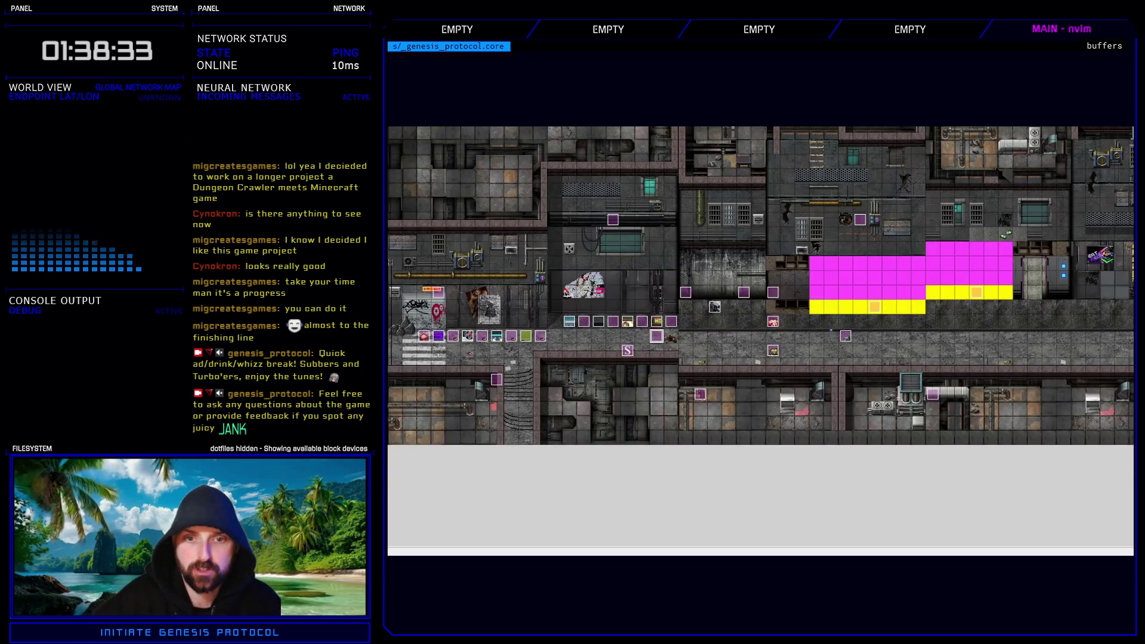
{"action": "key", "text": "alt+Tab"}
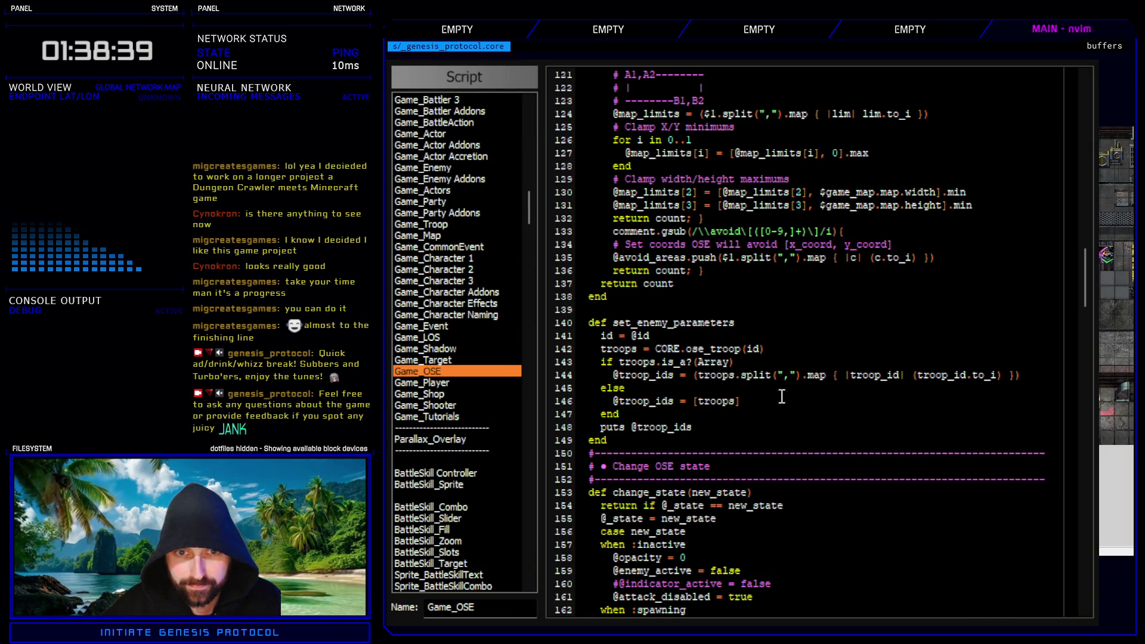
{"action": "scroll", "coordinate": [781, 397], "scroll_direction": "up", "scroll_amount": 2}
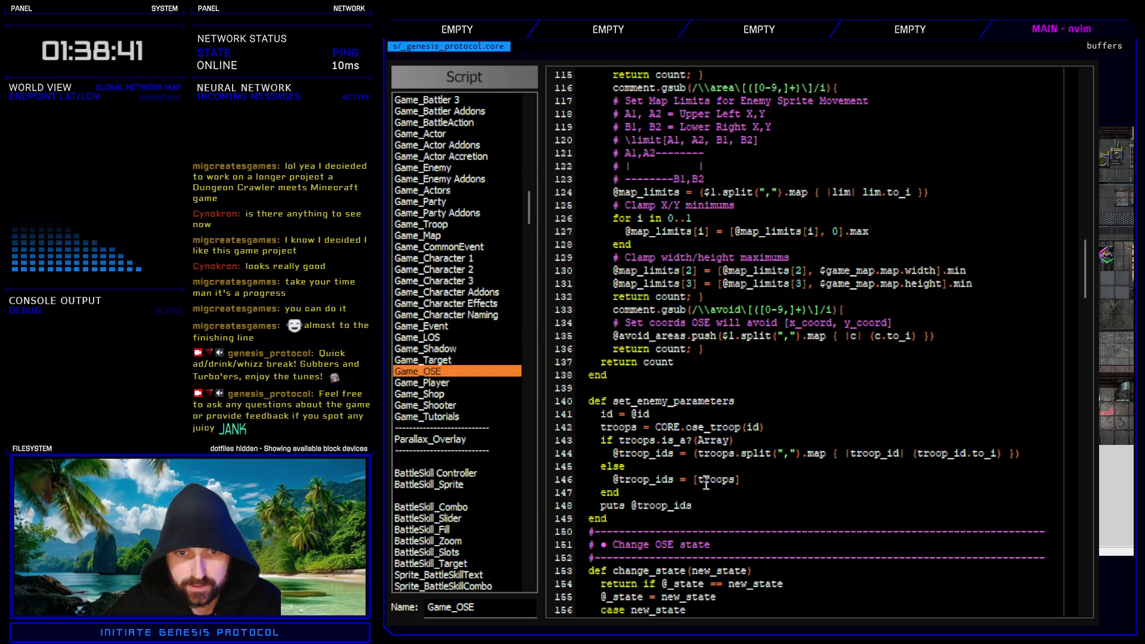
{"action": "key", "text": "shift+v"}
{"action": "key", "text": "d"}
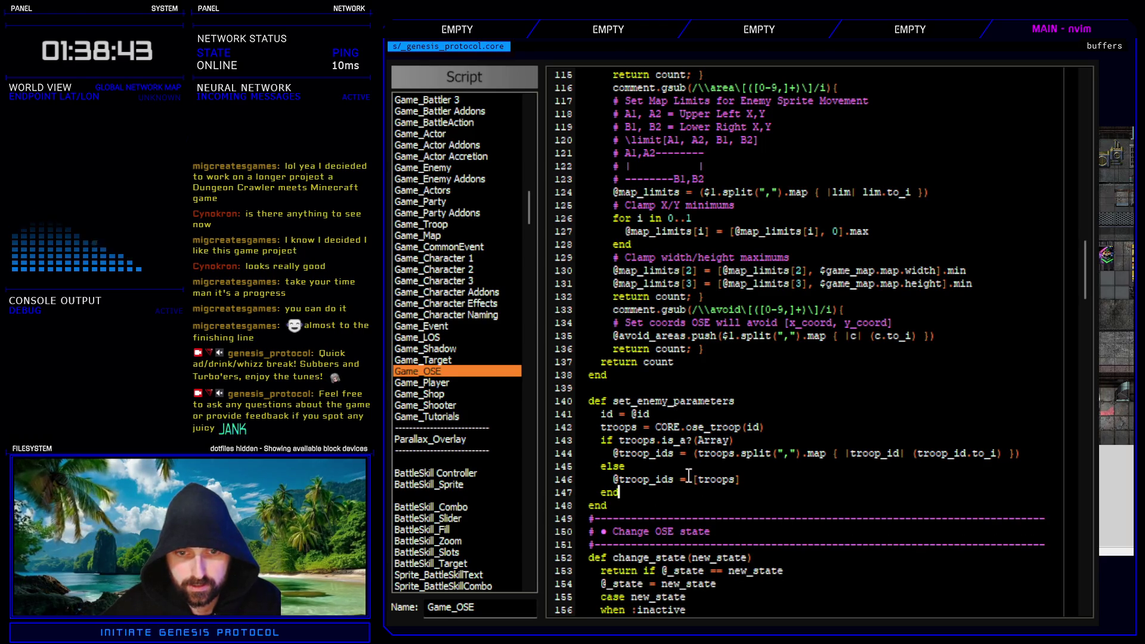
{"action": "scroll", "coordinate": [716, 482], "scroll_direction": "up", "scroll_amount": 6}
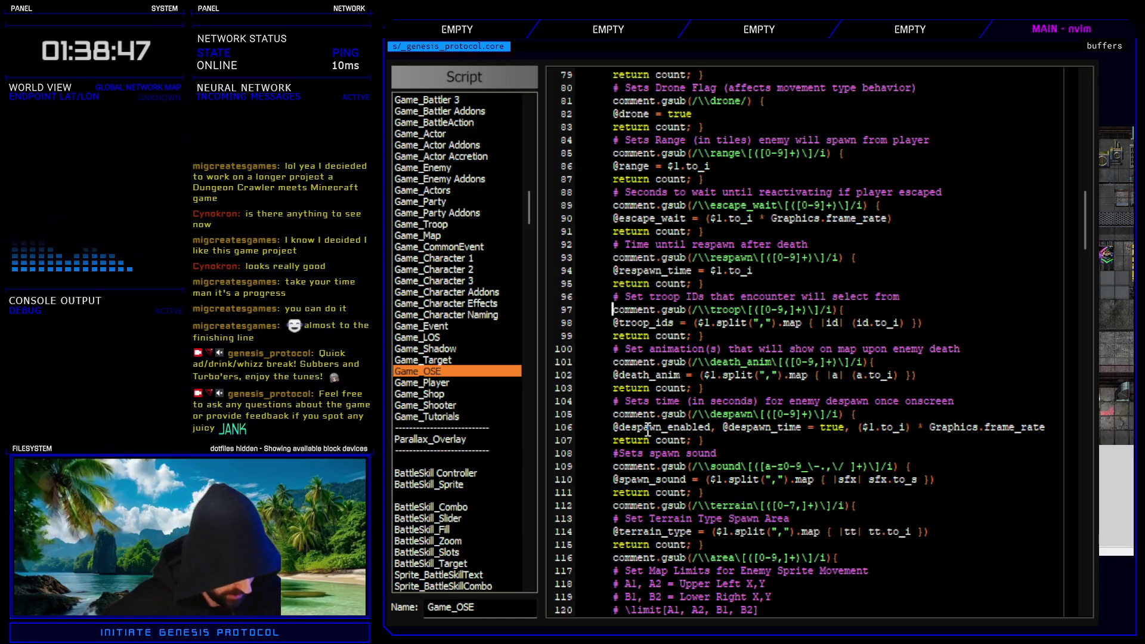
{"action": "type", "text": "#"}
{"action": "key", "text": "Down"}
{"action": "key", "text": "Left"}
{"action": "type", "text": "#"}
{"action": "key", "text": "Down"}
{"action": "type", "text": "#"}
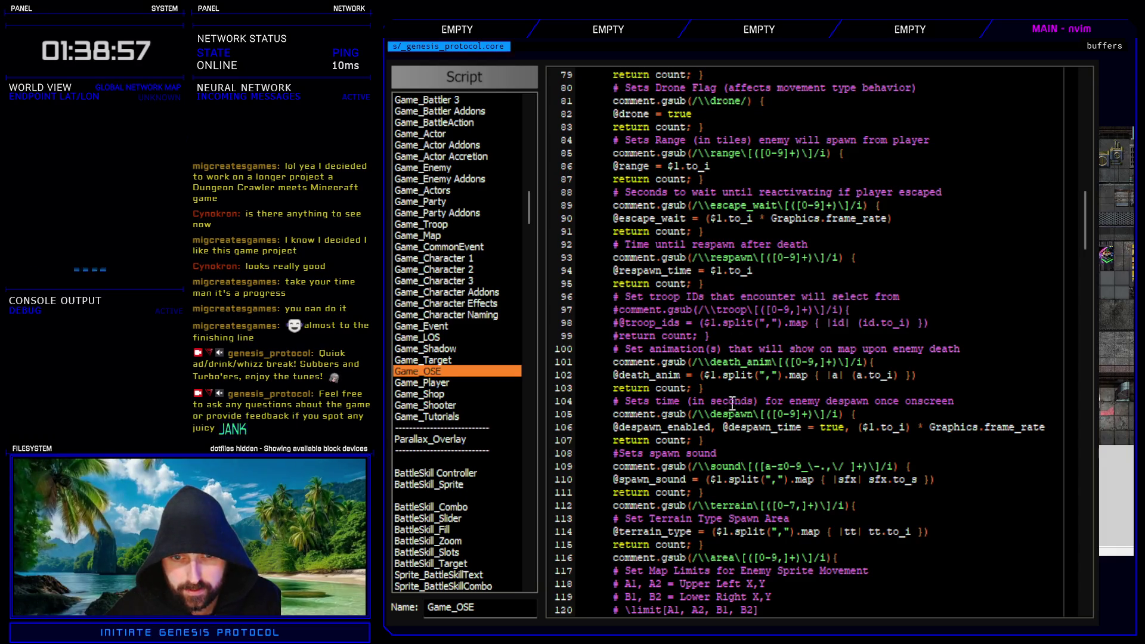
{"action": "scroll", "coordinate": [727, 432], "scroll_direction": "down", "scroll_amount": 2}
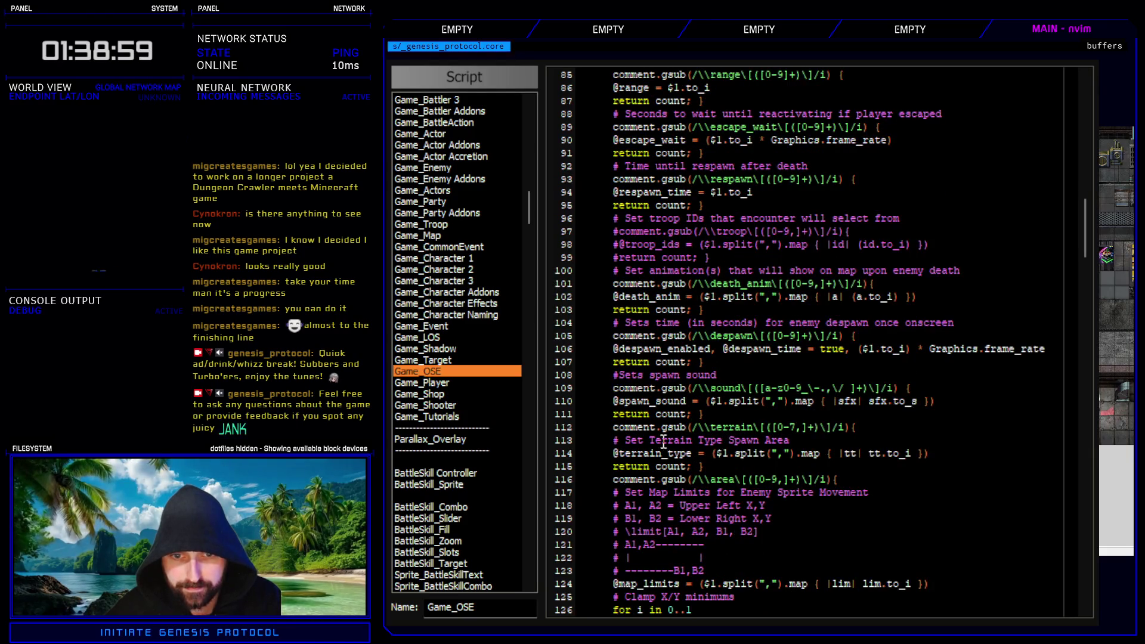
{"action": "left_click_drag", "start_coordinate": [613, 454], "coordinate": [948, 457]}
{"action": "key", "text": "ctrl+c"}
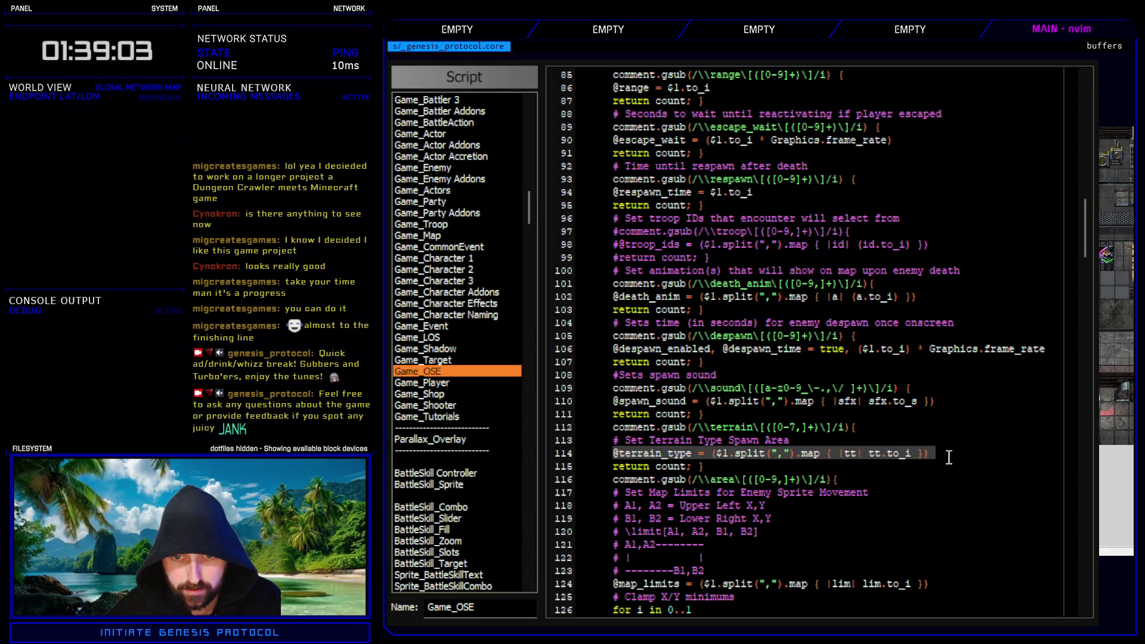
{"action": "left_click", "coordinate": [614, 453]}
{"action": "type", "text": "#"}
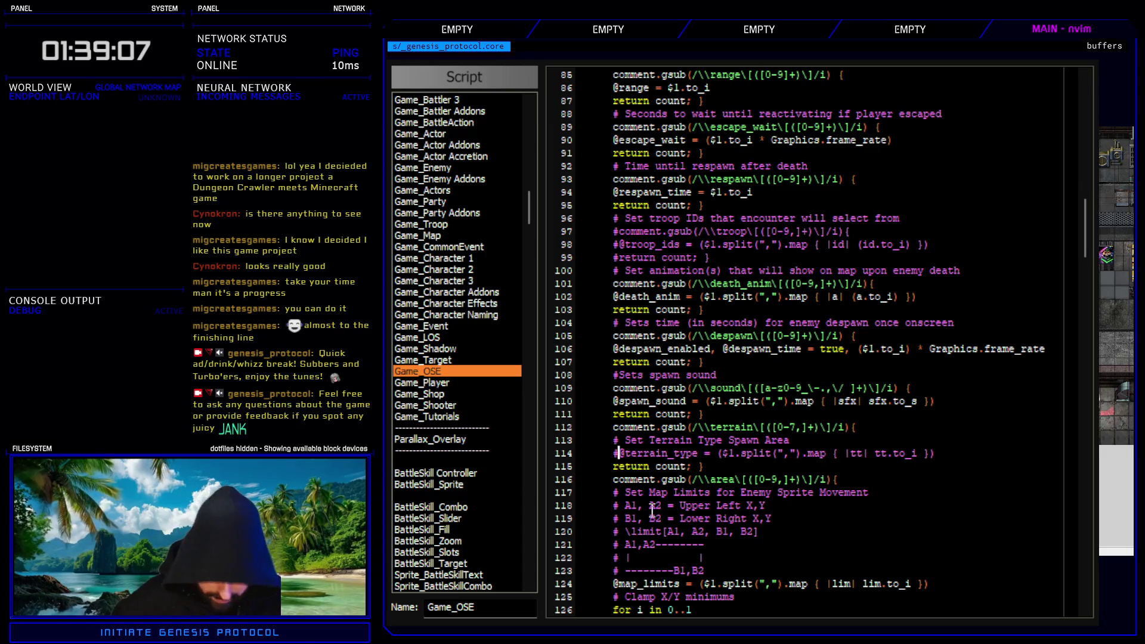
{"action": "key", "text": "Down"}
{"action": "key", "text": "Home"}
{"action": "type", "text": "#"}
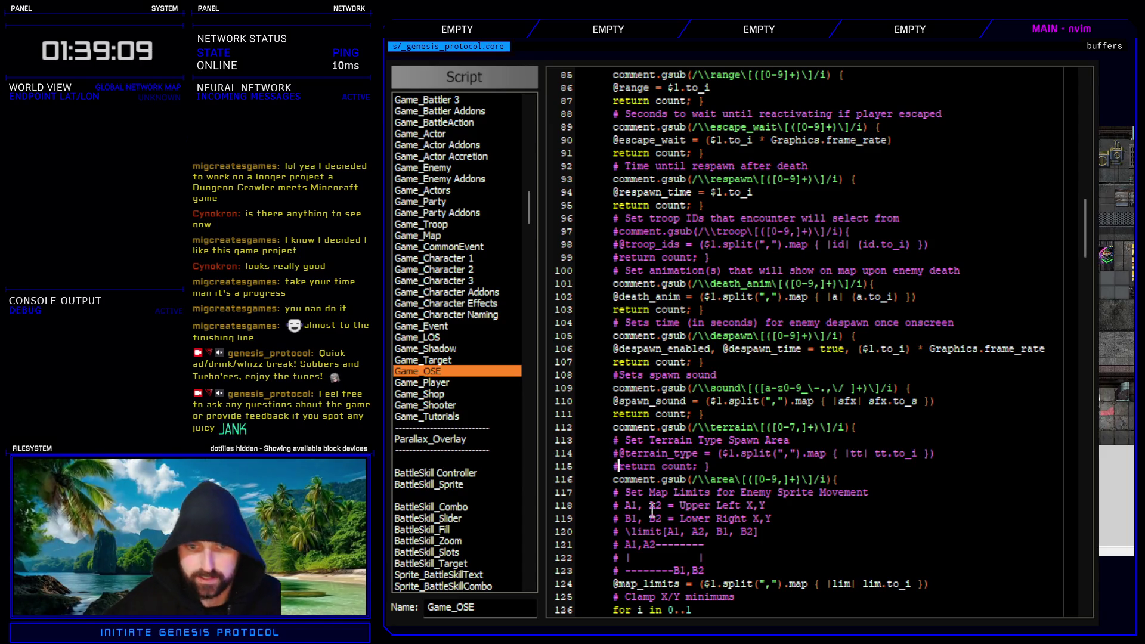
{"action": "left_click_drag", "start_coordinate": [722, 283], "coordinate": [778, 285]}
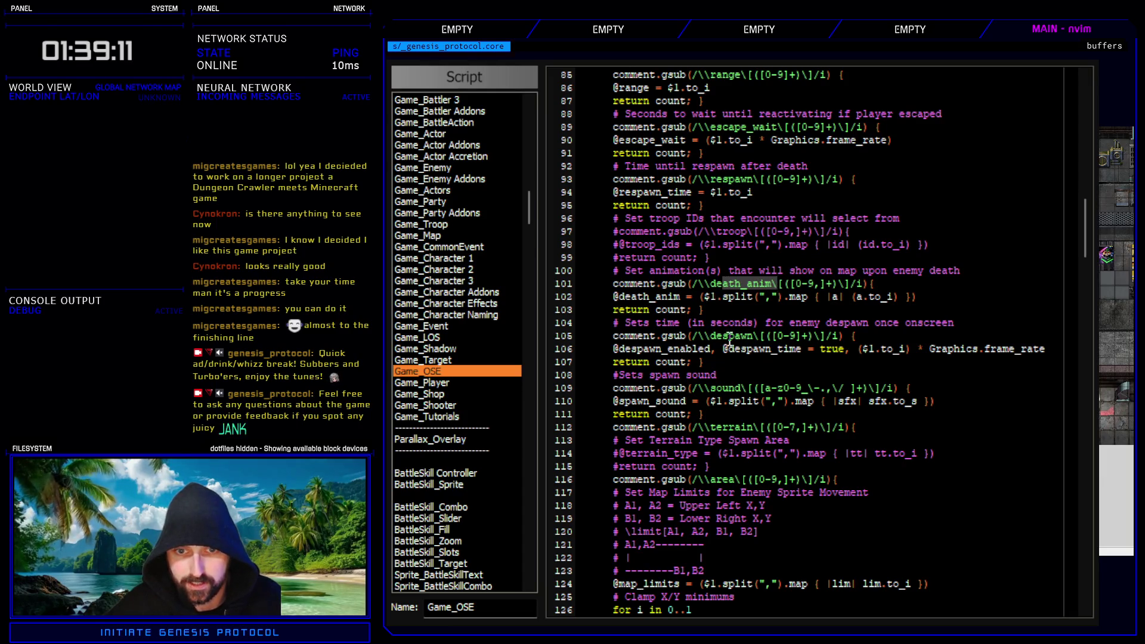
{"action": "left_click_drag", "start_coordinate": [728, 336], "coordinate": [759, 335]}
{"action": "scroll", "coordinate": [745, 388], "scroll_direction": "down", "scroll_amount": 15}
{"action": "scroll", "coordinate": [708, 479], "scroll_direction": "up", "scroll_amount": 15}
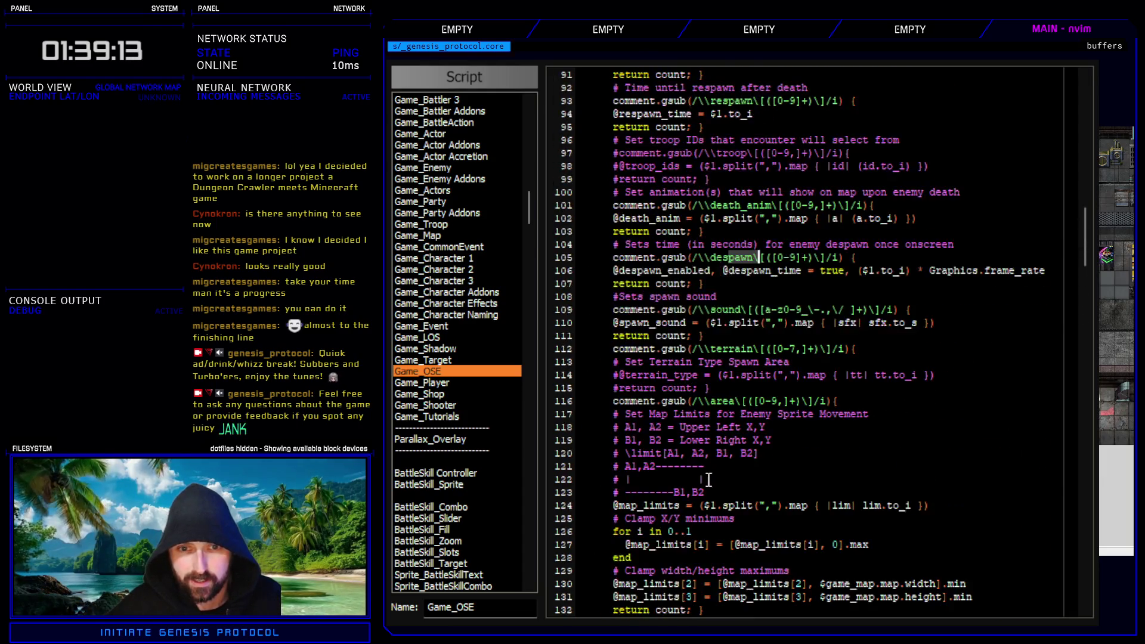
{"action": "scroll", "coordinate": [709, 479], "scroll_direction": "up", "scroll_amount": 8}
{"action": "left_click_drag", "start_coordinate": [703, 154], "coordinate": [812, 154]}
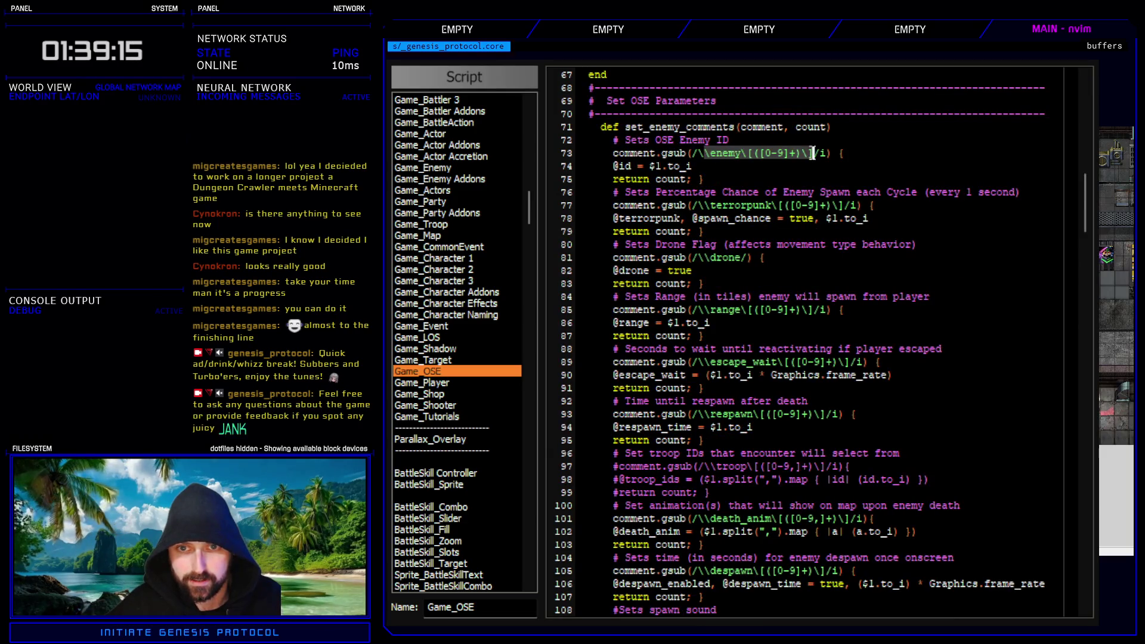
{"action": "left_click", "coordinate": [628, 168]}
{"action": "scroll", "coordinate": [754, 364], "scroll_direction": "down", "scroll_amount": 18}
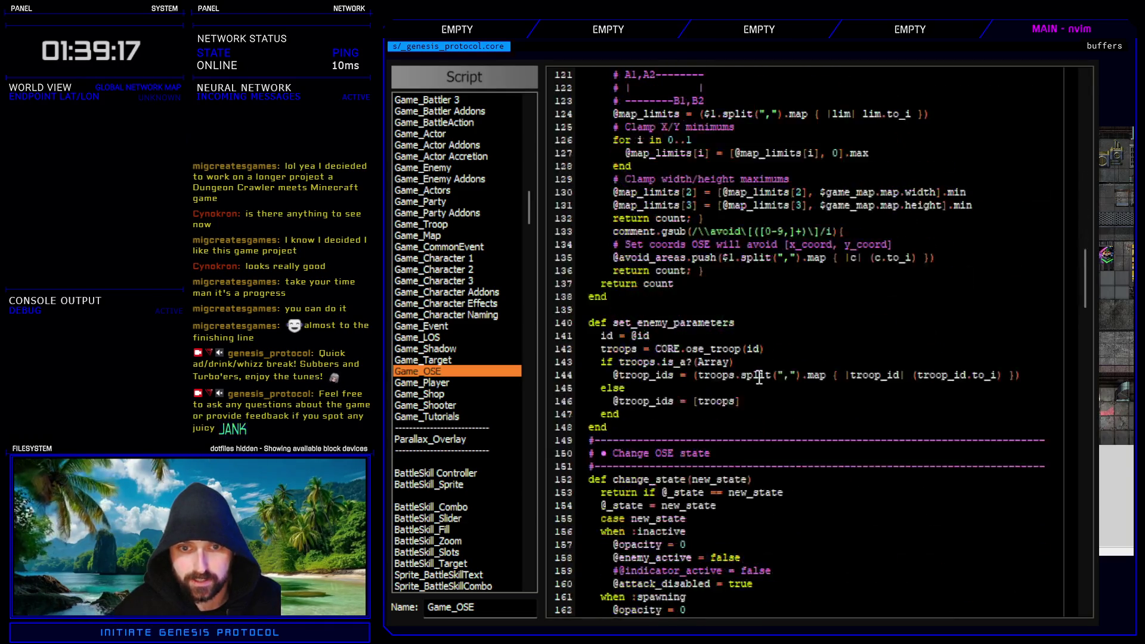
{"action": "scroll", "coordinate": [758, 377], "scroll_direction": "down", "scroll_amount": 2}
{"action": "left_click_drag", "start_coordinate": [660, 244], "coordinate": [676, 341]}
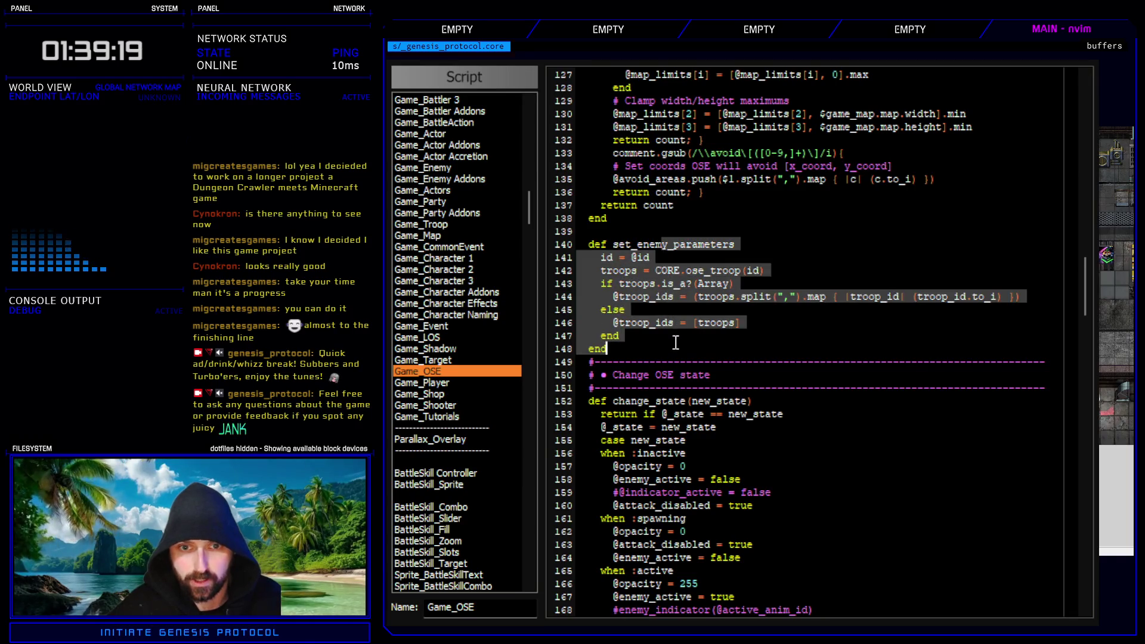
{"action": "left_click_drag", "start_coordinate": [654, 270], "coordinate": [747, 275]}
{"action": "left_click", "coordinate": [747, 276]}
{"action": "left_click", "coordinate": [626, 339]}
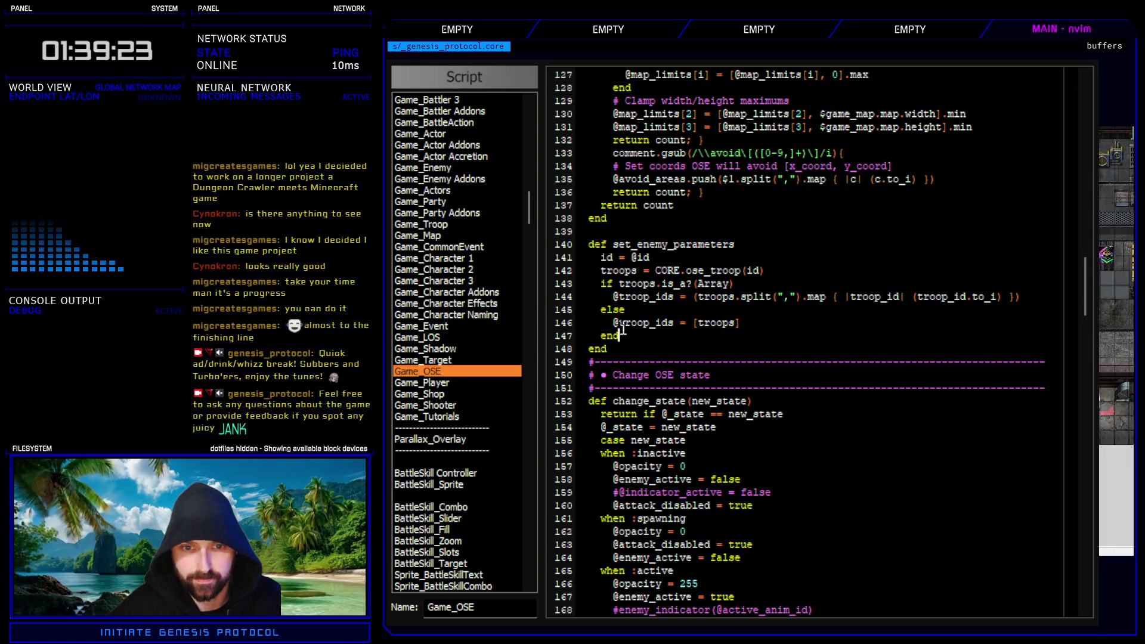
{"action": "key", "text": "Return"}
{"action": "key", "text": "ctrl+shift+v"}
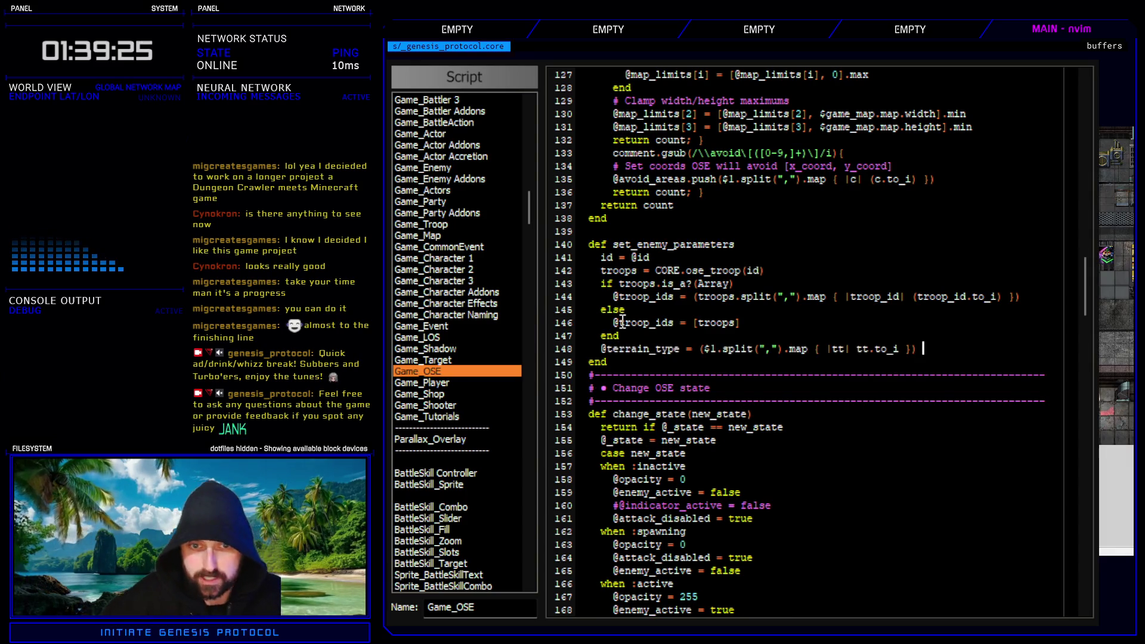
Add terrain = CORE.ose_terrain(id) above it, adapted from the copied troop lookup.
{"action": "left_click", "coordinate": [646, 334]}
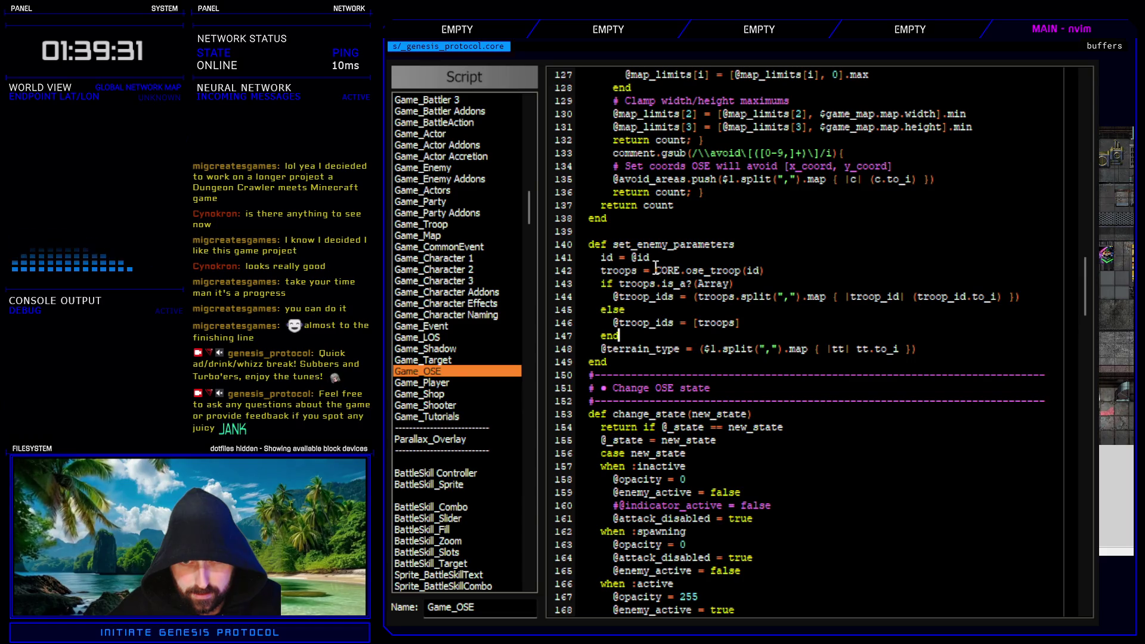
{"action": "key", "text": "Return"}
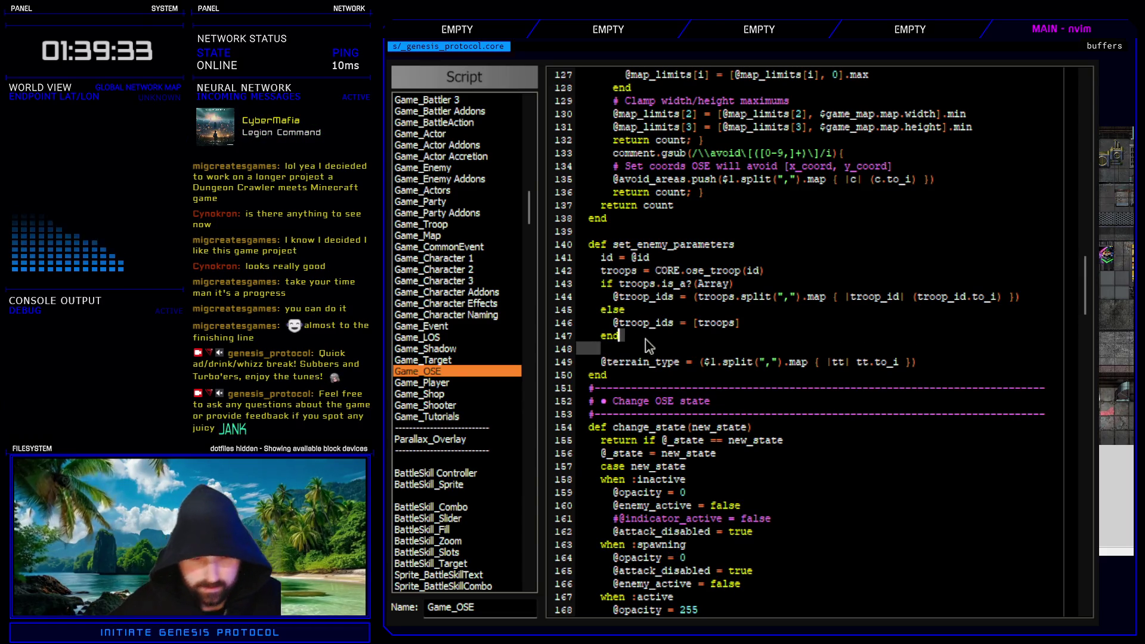
{"action": "left_click", "coordinate": [620, 348]}
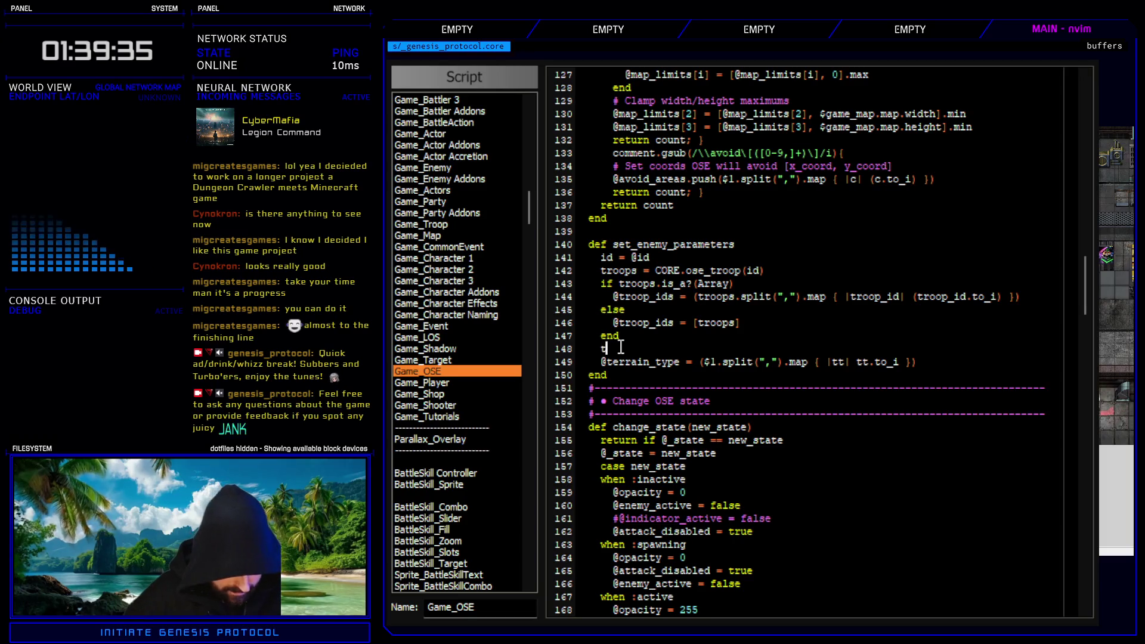
{"action": "type", "text": "rain ="}
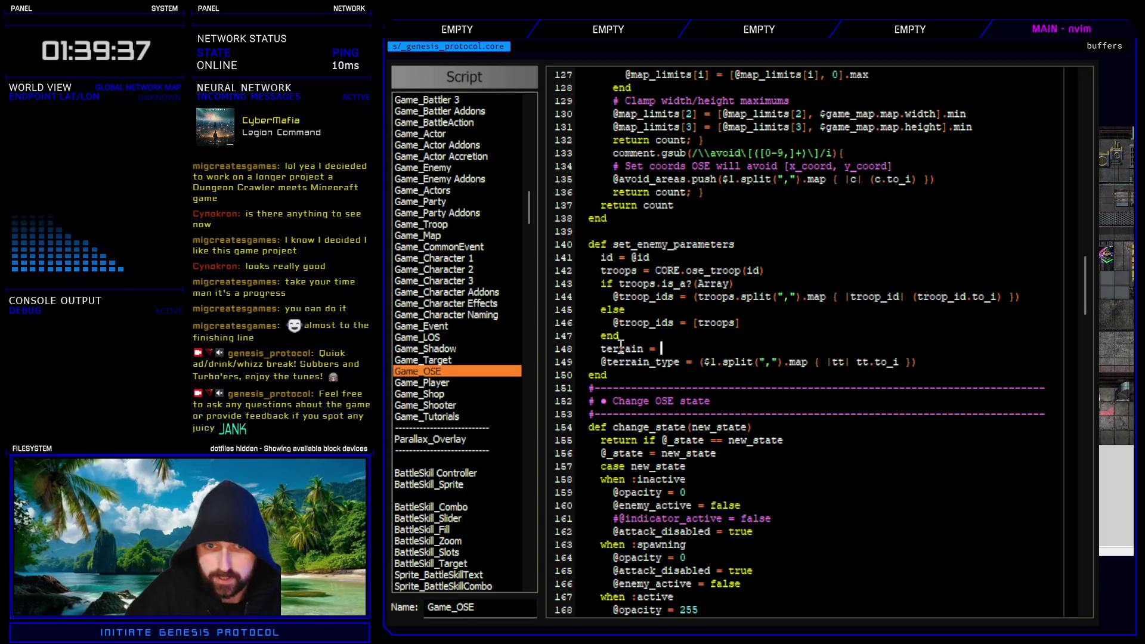
{"action": "left_click_drag", "start_coordinate": [655, 270], "coordinate": [764, 272]}
{"action": "key", "text": "ctrl+c"}
{"action": "left_click", "coordinate": [669, 348]}
{"action": "key", "text": "ctrl+v"}
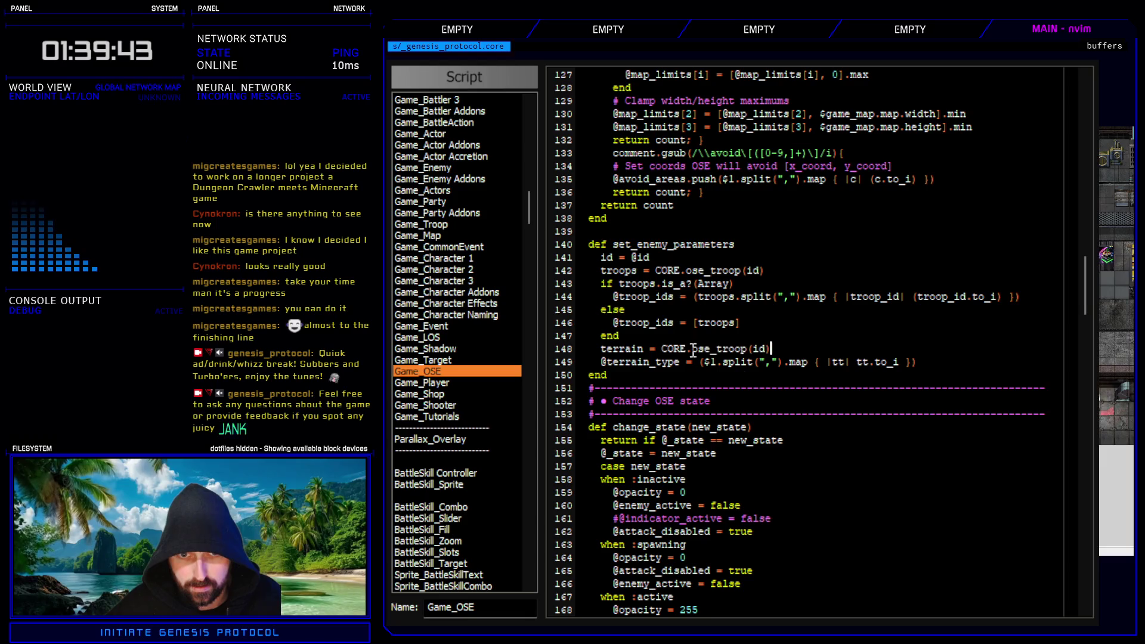
{"action": "left_click_drag", "start_coordinate": [722, 350], "coordinate": [747, 349]}
{"action": "type", "text": "terrain"}
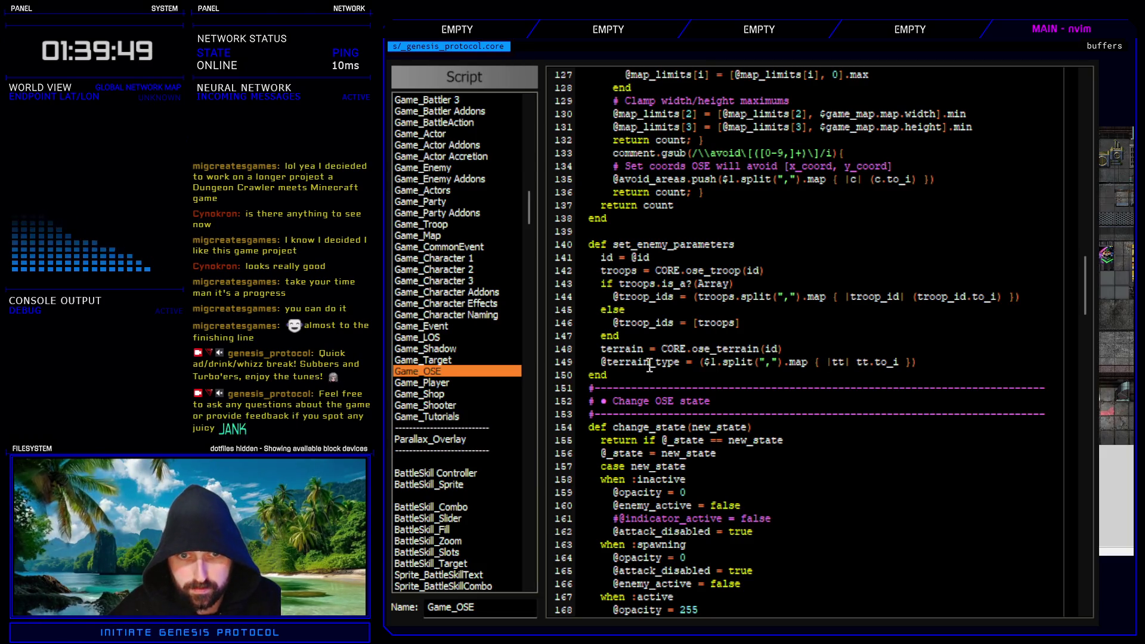
{"action": "double_click", "coordinate": [709, 362]}
{"action": "type", "text": "terrain"}
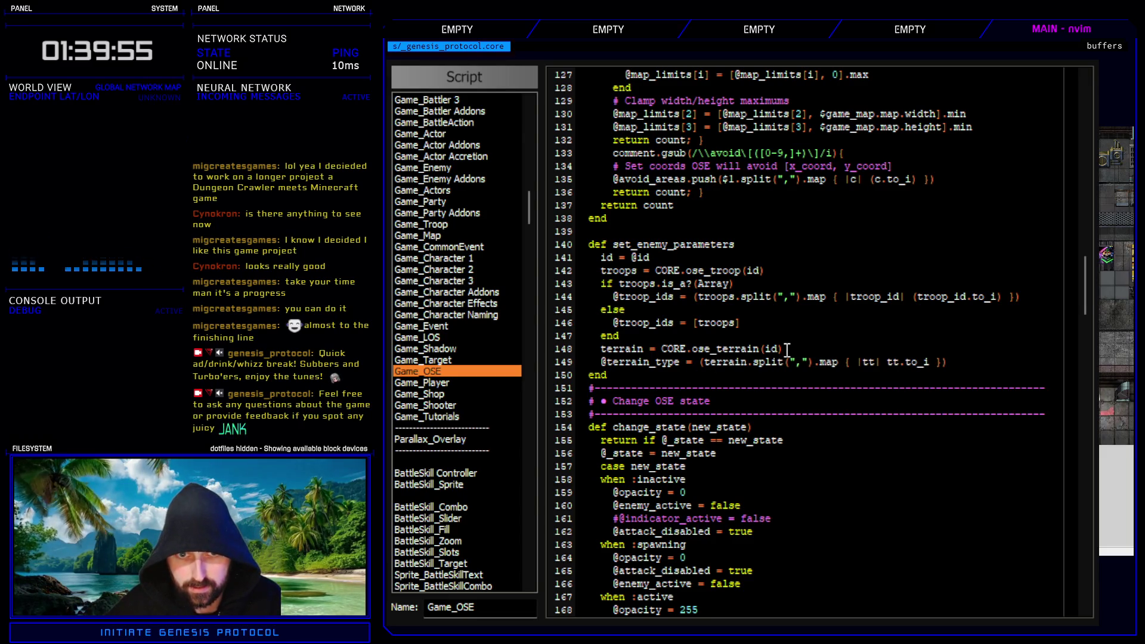
{"action": "key", "text": "Return"}
{"action": "type", "text": "f t"}
{"action": "type", "text": "ain."}
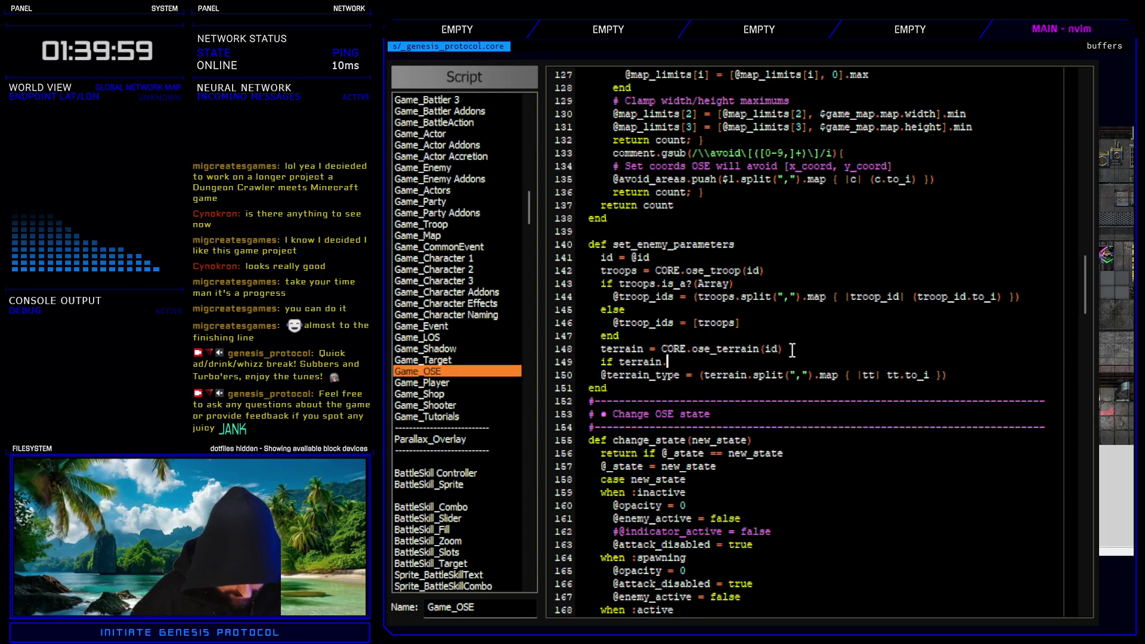
{"action": "type", "text": "is"}
{"action": "type", "text": "a?"}
{"action": "type", "text": "Array)"}
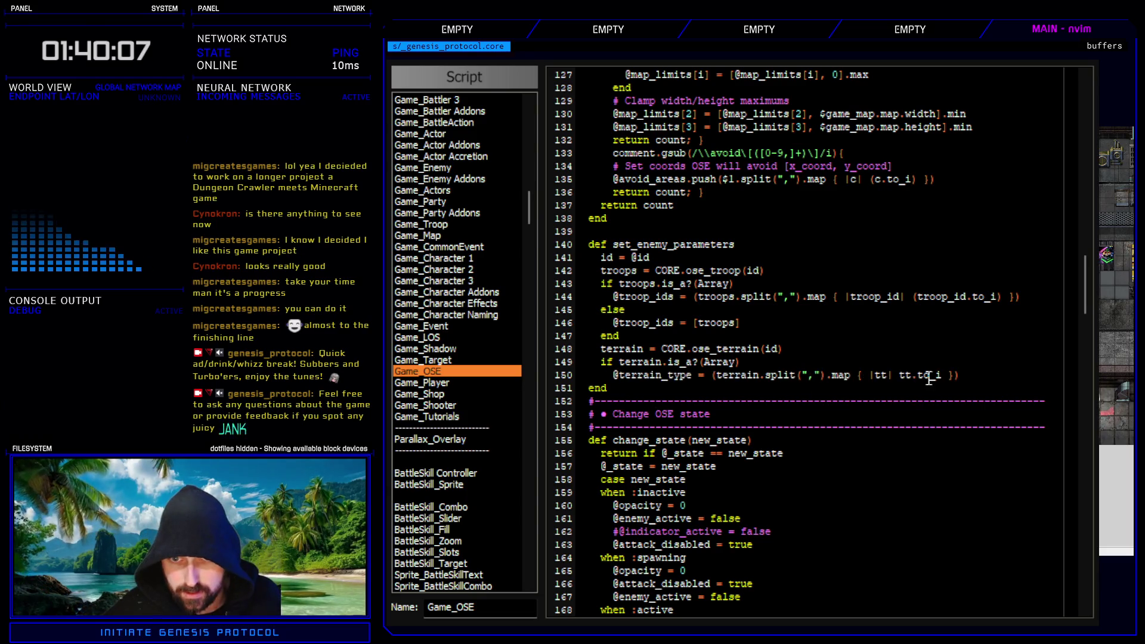
{"action": "key", "text": "End"}
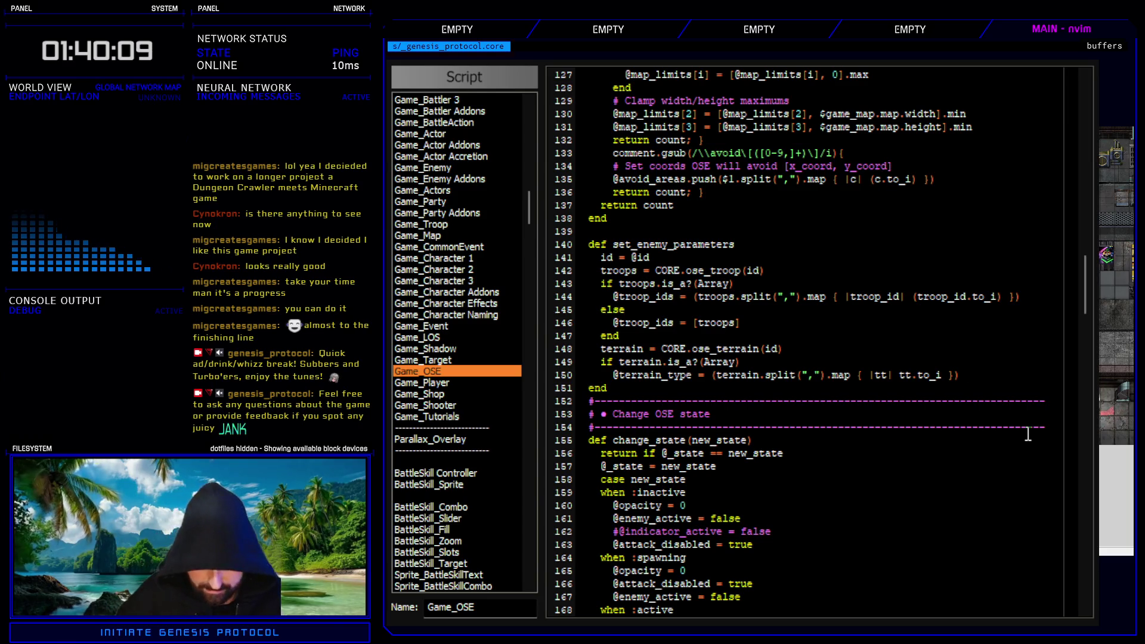
{"action": "key", "text": "Return"}
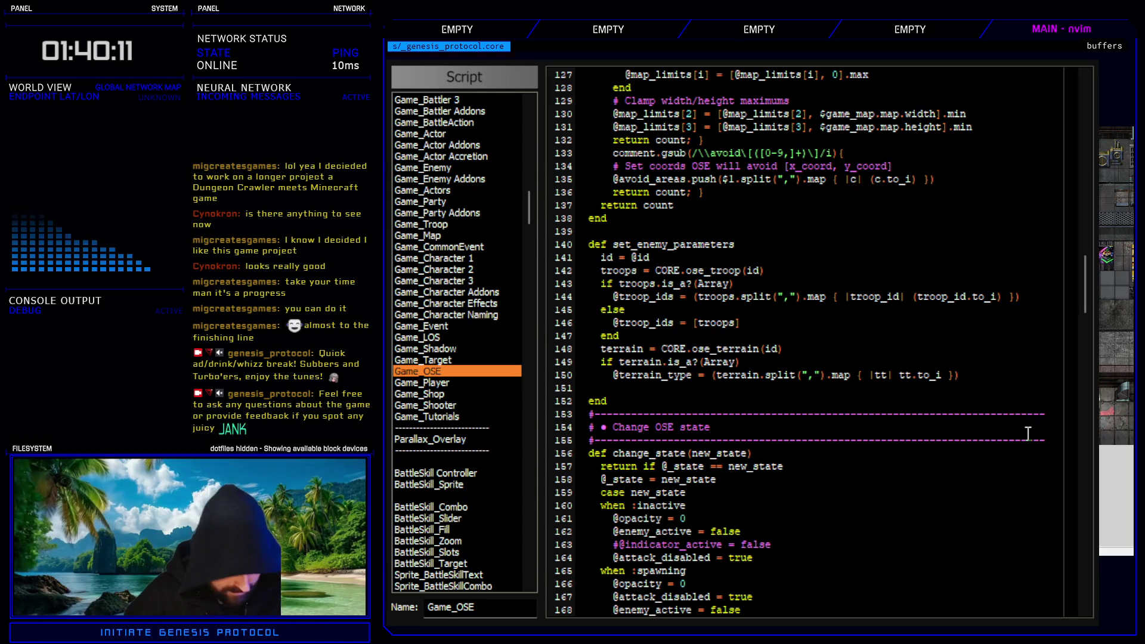
{"action": "type", "text": "else"}
{"action": "key", "text": "Return"}
{"action": "type", "text": "errain_type = "}
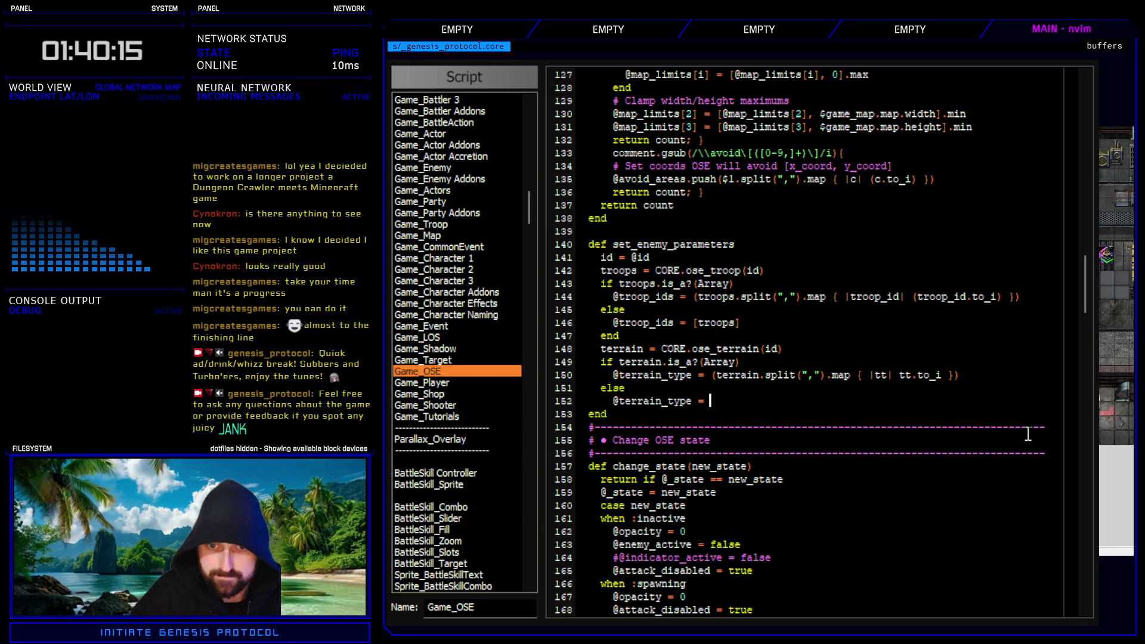
{"action": "type", "text": "[terrain]"}
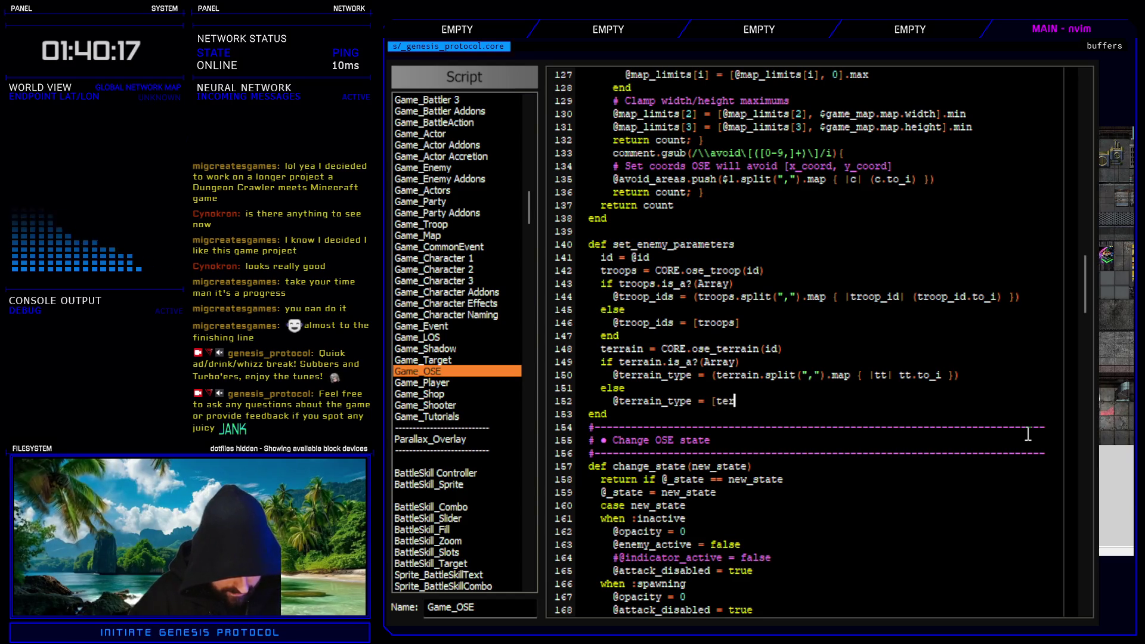
{"action": "key", "text": "Return"}
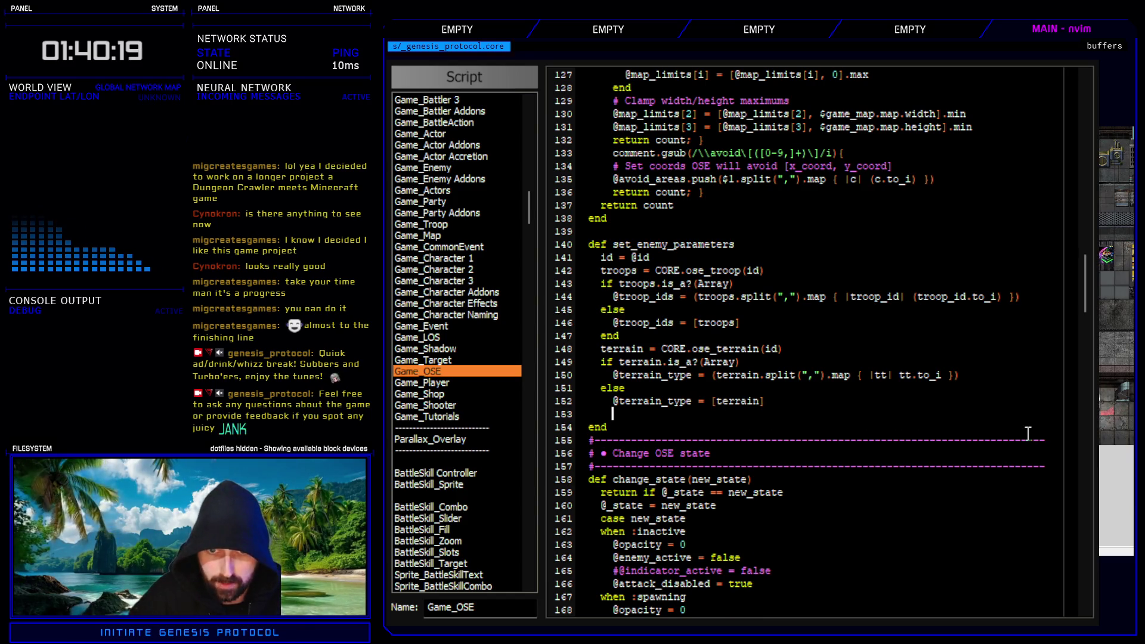
{"action": "type", "text": "nd"}
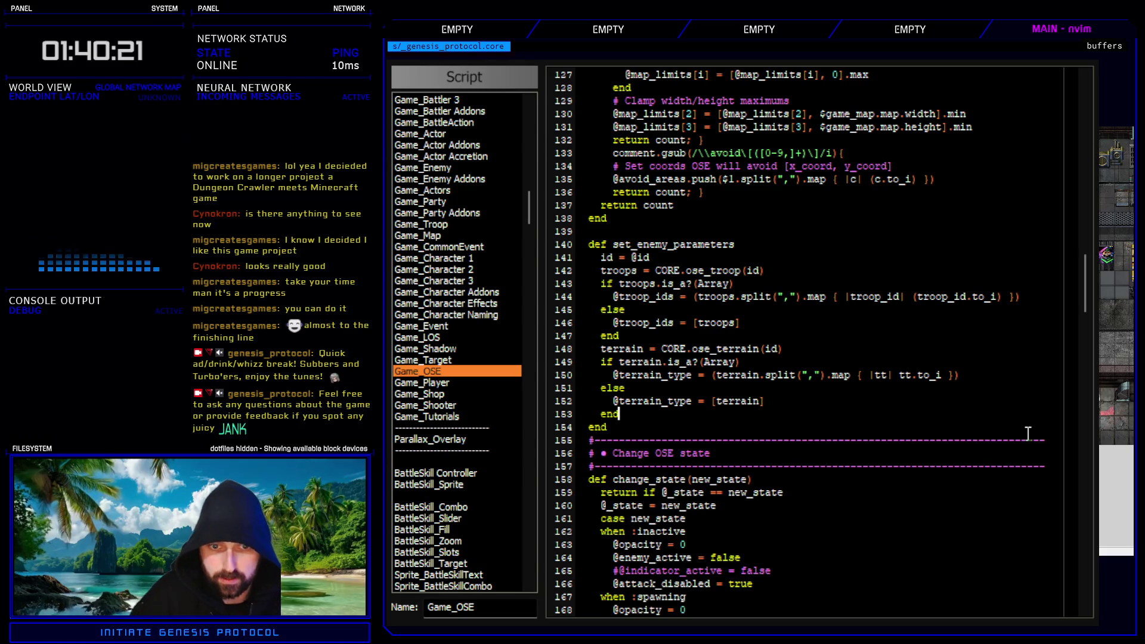
Add '# Set terrain type' and '# Set troop IDs' comments above their blocks.
{"action": "left_click", "coordinate": [636, 338]}
{"action": "key", "text": "Return"}
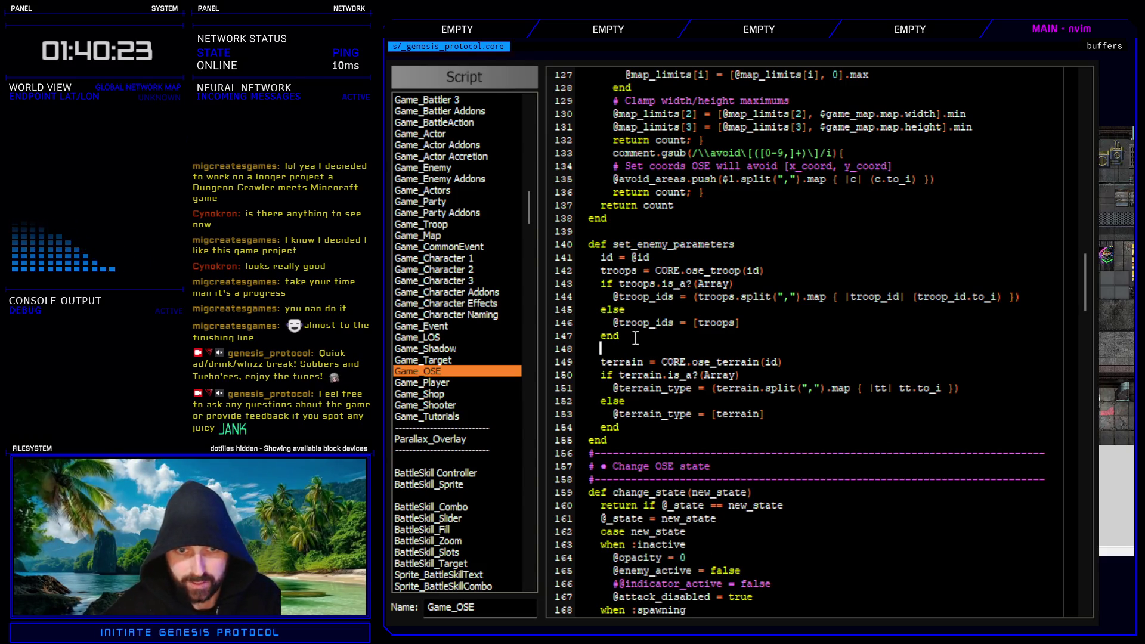
{"action": "type", "text": "Set terrai"}
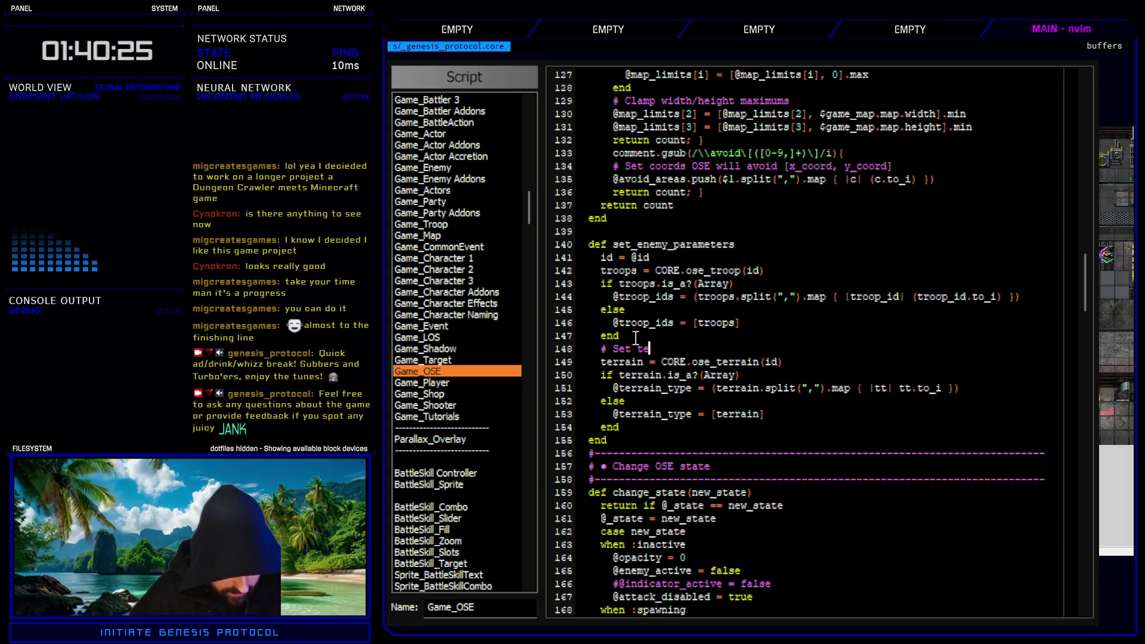
{"action": "type", "text": "n type"}
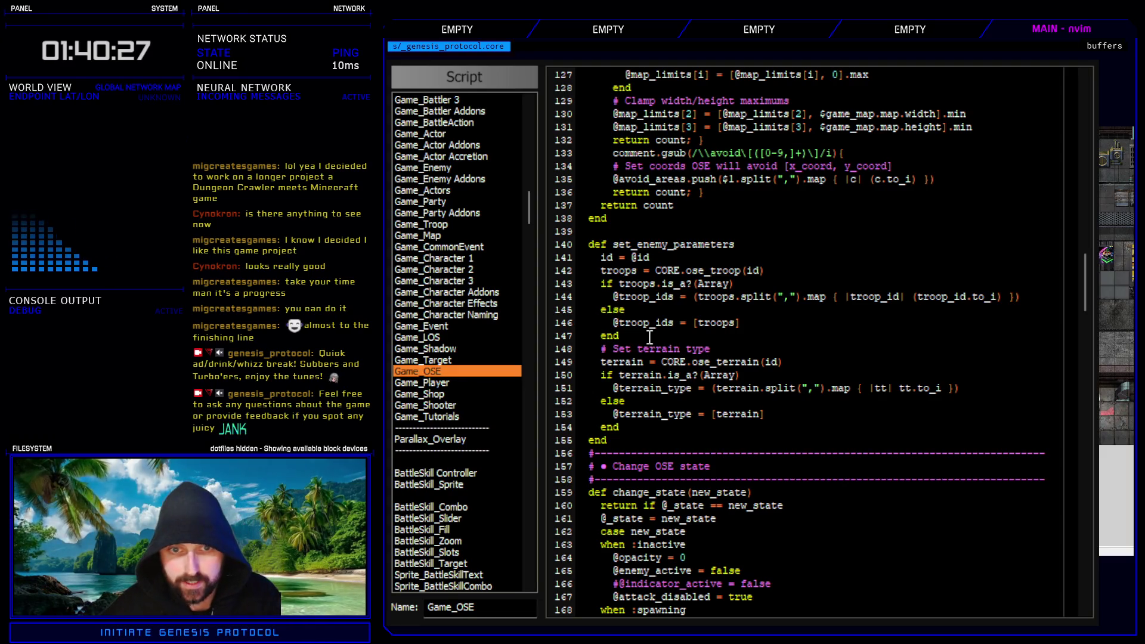
{"action": "left_click", "coordinate": [697, 259]}
{"action": "key", "text": "Return"}
{"action": "type", "text": "Set troop IDs"}
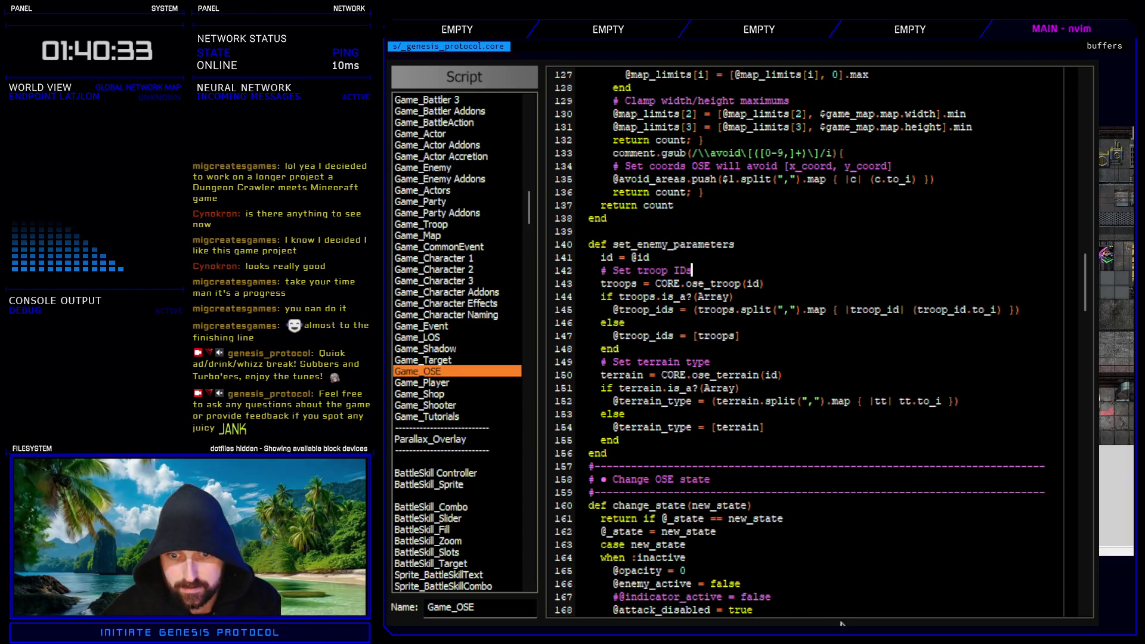
{"action": "key", "text": "alt+Tab"}
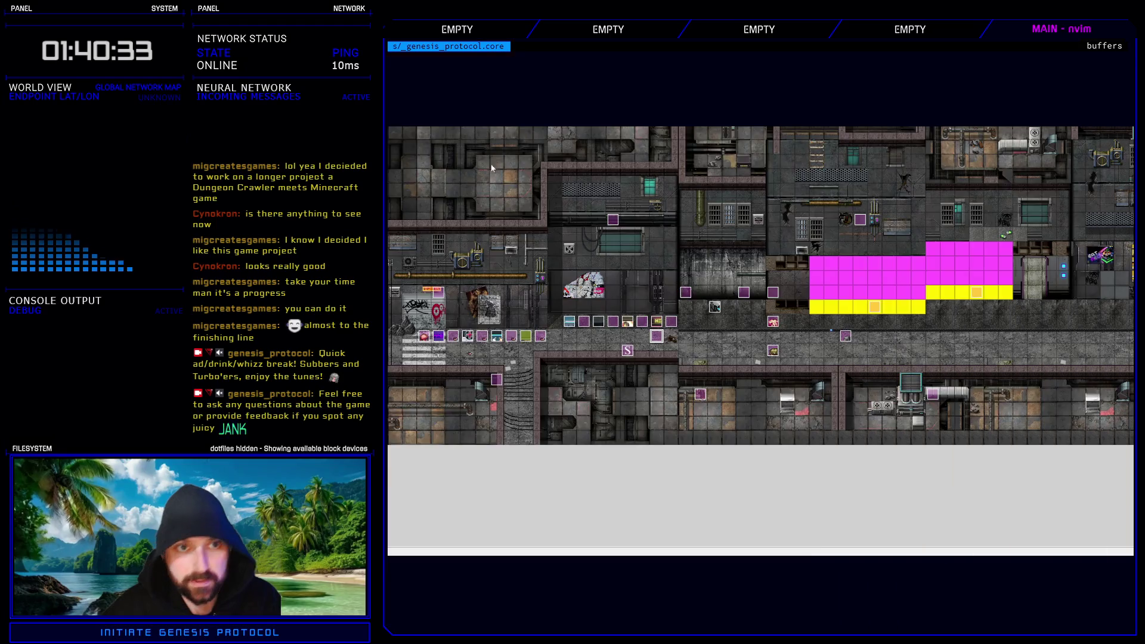
Save and playtest the map, then reopen Game_OSE in the Script Editor at the terrain tag.
{"action": "key", "text": "ctrl+r"}
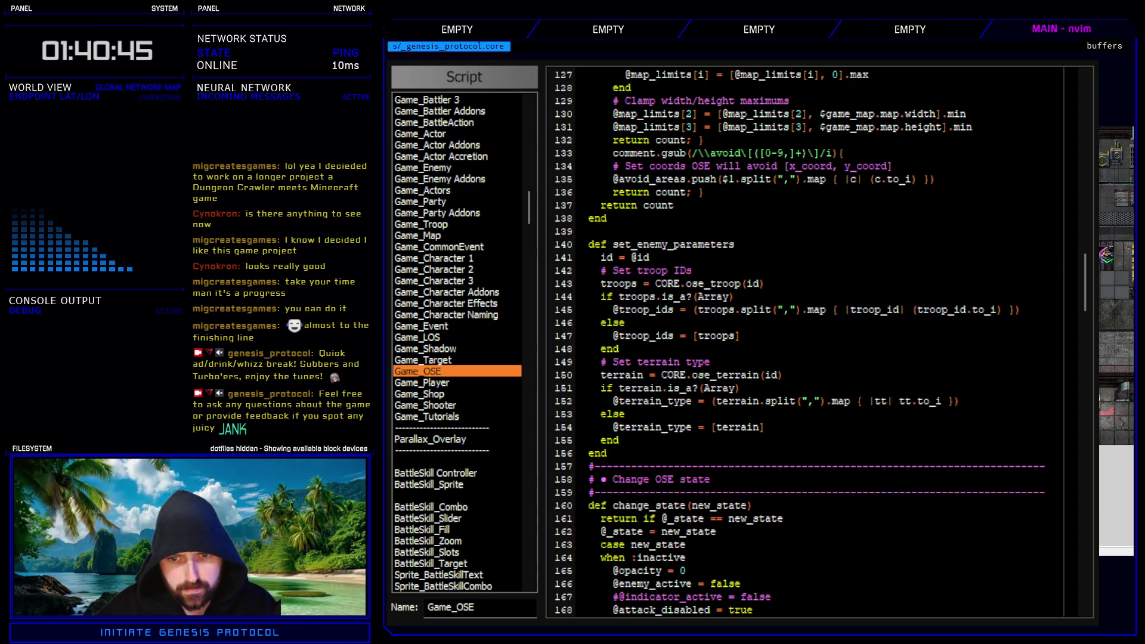
{"action": "key", "text": "Escape"}
{"action": "left_click", "coordinate": [557, 181]}
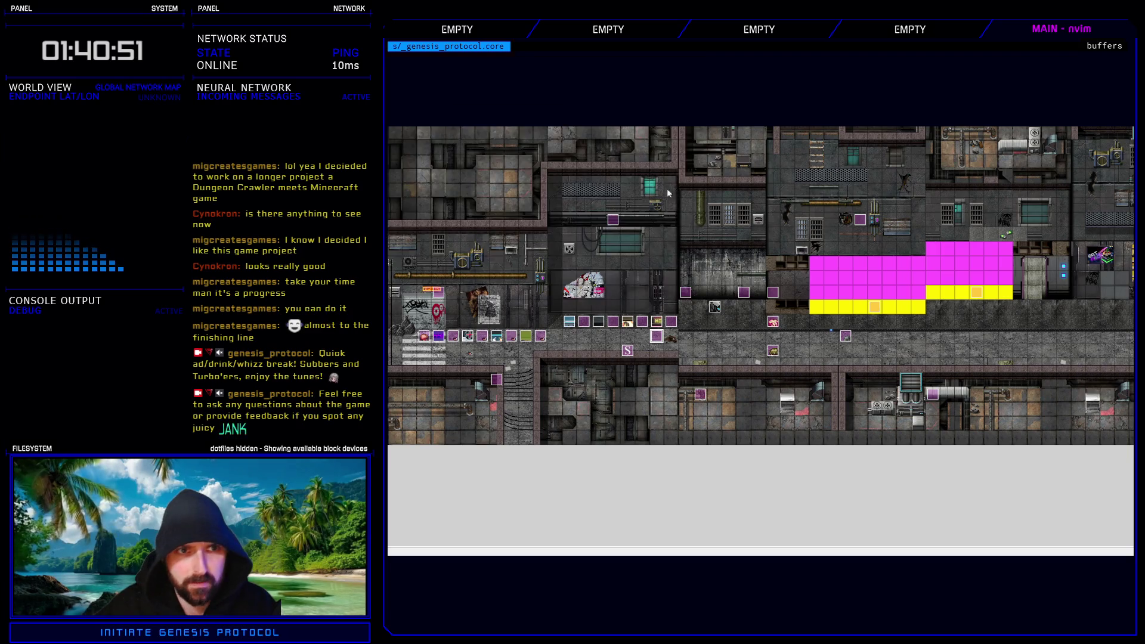
{"action": "key", "text": "F11"}
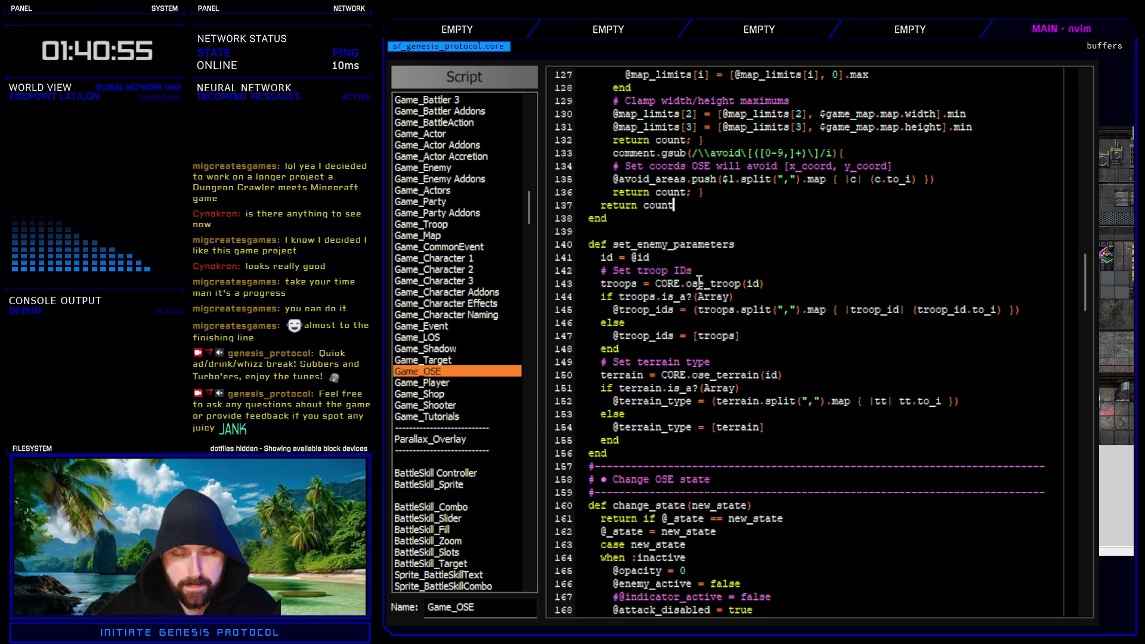
{"action": "scroll", "coordinate": [699, 278], "scroll_direction": "up", "scroll_amount": 8}
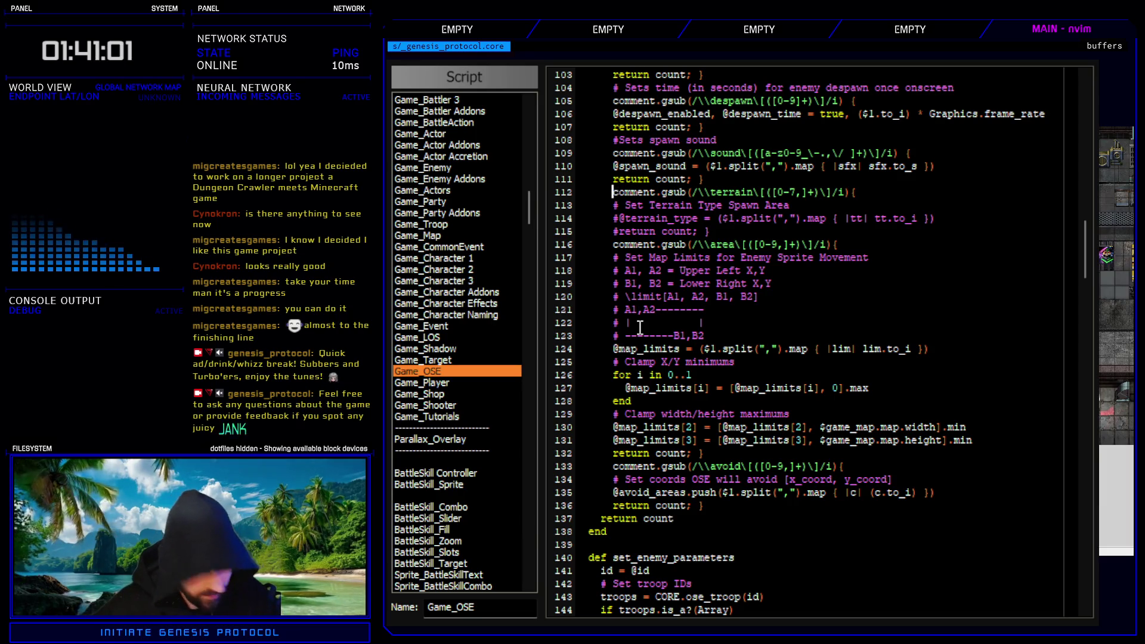
Comment out the terrain spawn line 112, save, and start a Normal-difficulty playtest.
{"action": "type", "text": "#"}
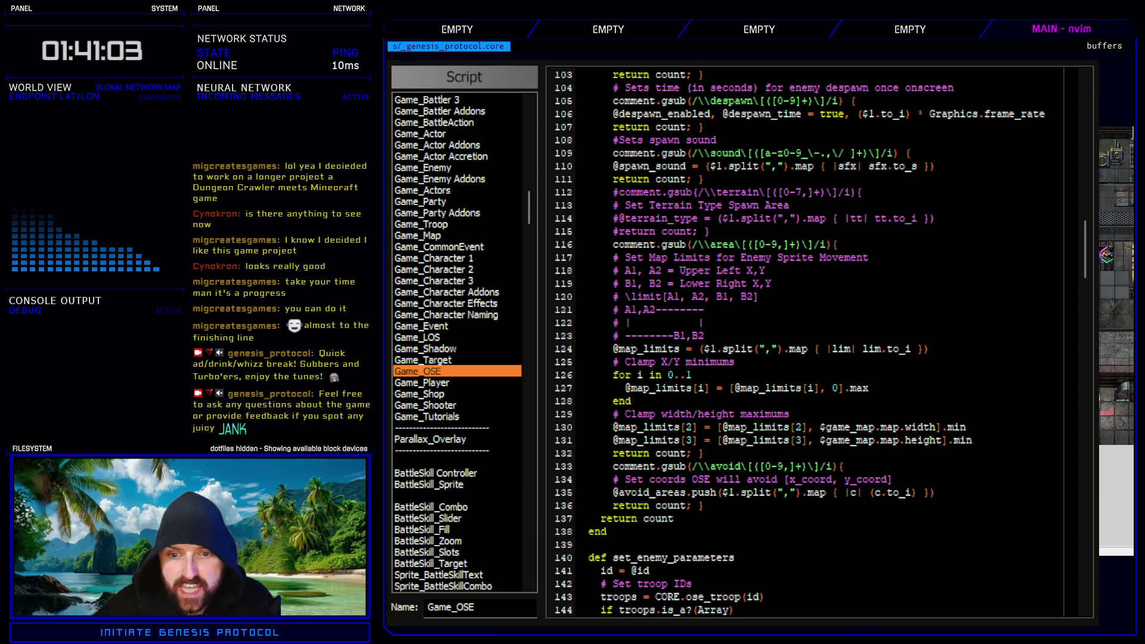
{"action": "key", "text": "Escape"}
{"action": "left_click", "coordinate": [506, 179]}
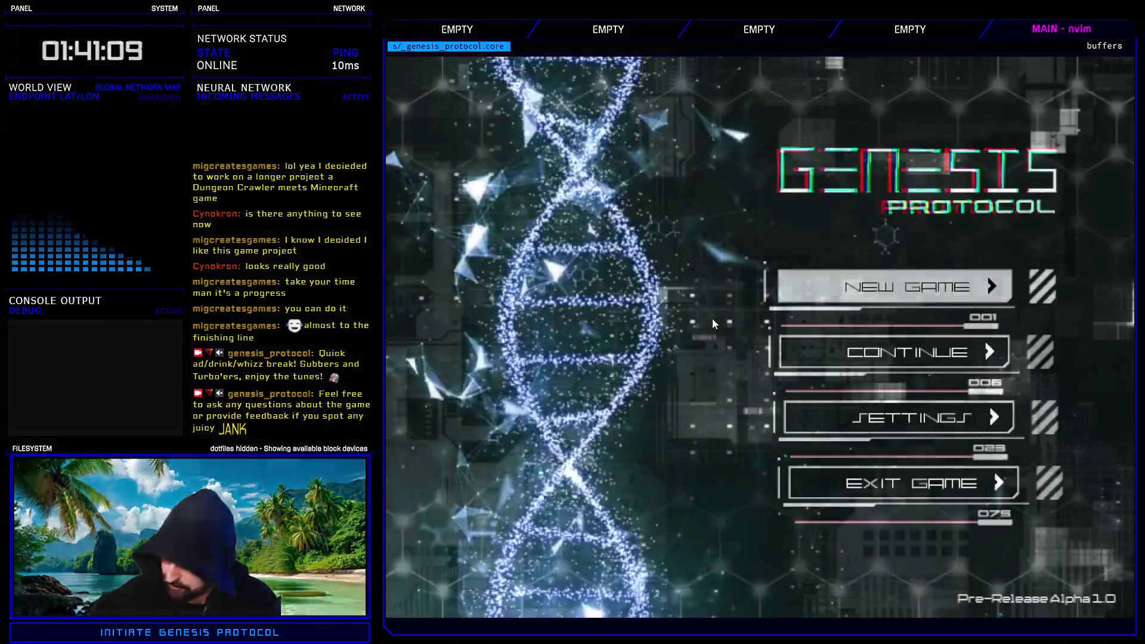
{"action": "left_click", "coordinate": [917, 349]}
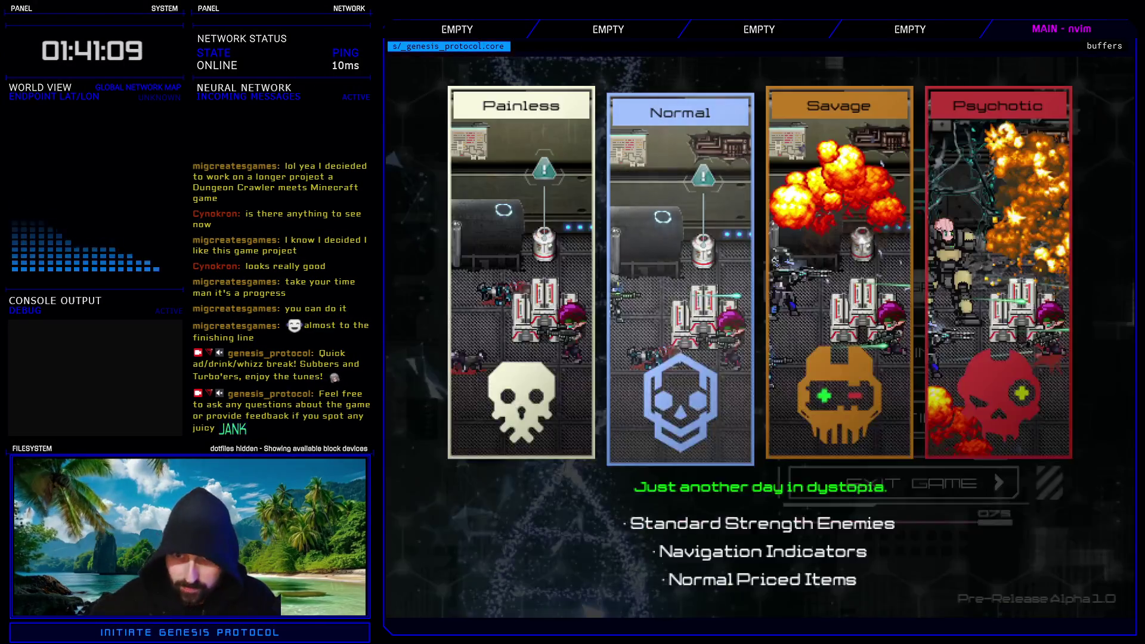
{"action": "key", "text": "Return"}
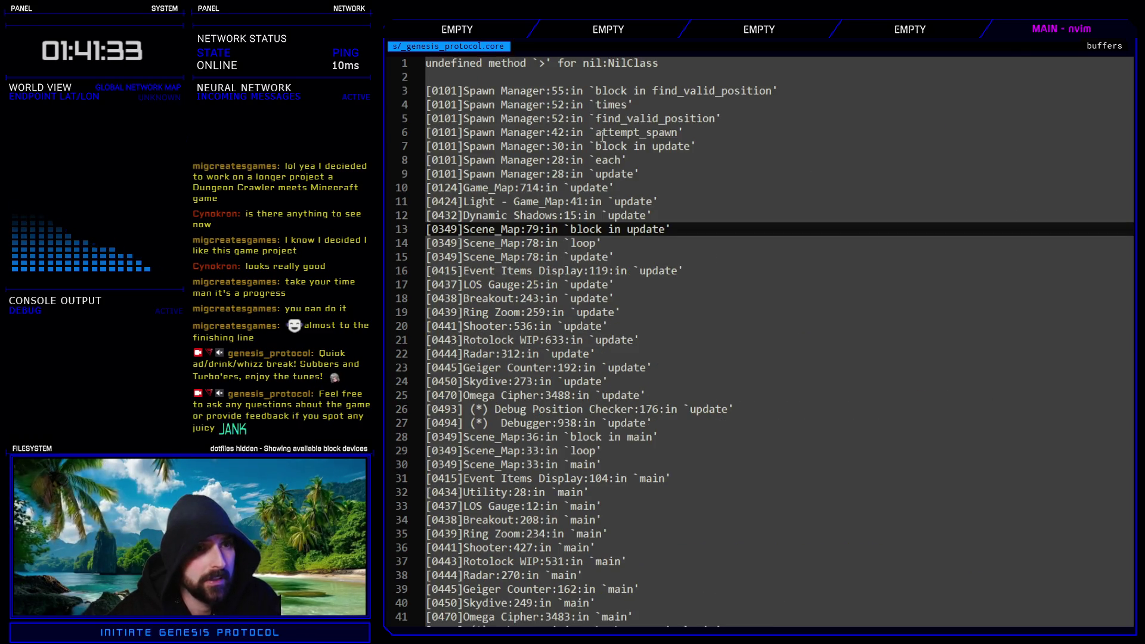
Examine the backtrace: undefined method '>' for nil:NilClass in Spawn Manager's find_valid_position.
{"action": "left_click", "coordinate": [602, 135]}
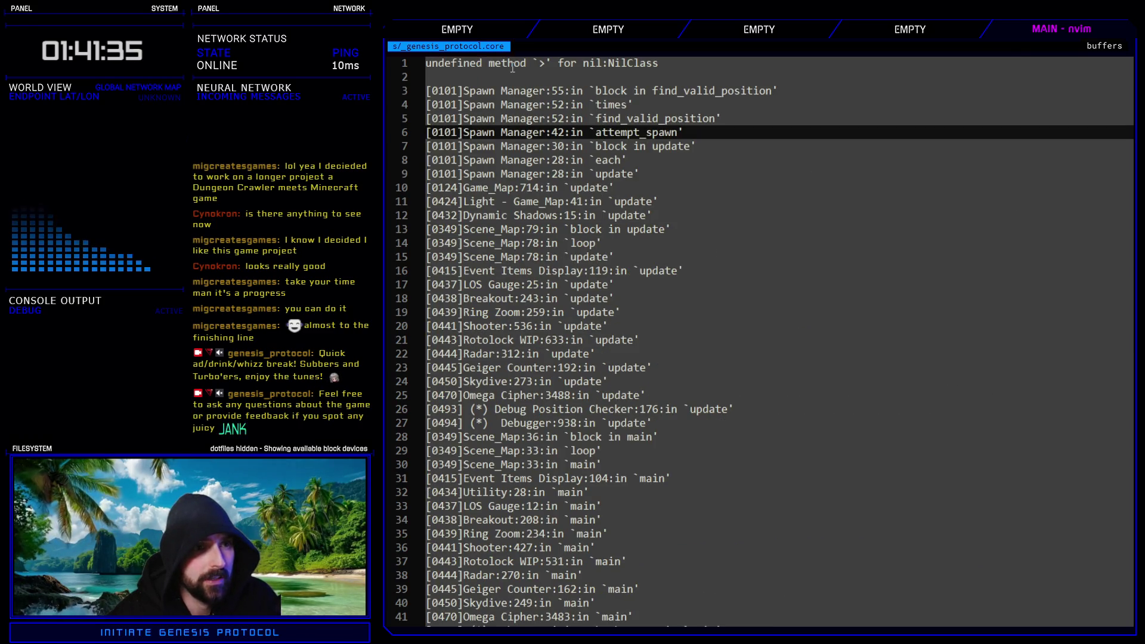
{"action": "left_click_drag", "start_coordinate": [512, 67], "coordinate": [710, 90]}
{"action": "mouse_move", "coordinate": [787, 89]}
{"action": "left_mouse_down"}
{"action": "mouse_move", "coordinate": [564, 90]}
{"action": "mouse_move", "coordinate": [589, 88]}
{"action": "left_mouse_up"}
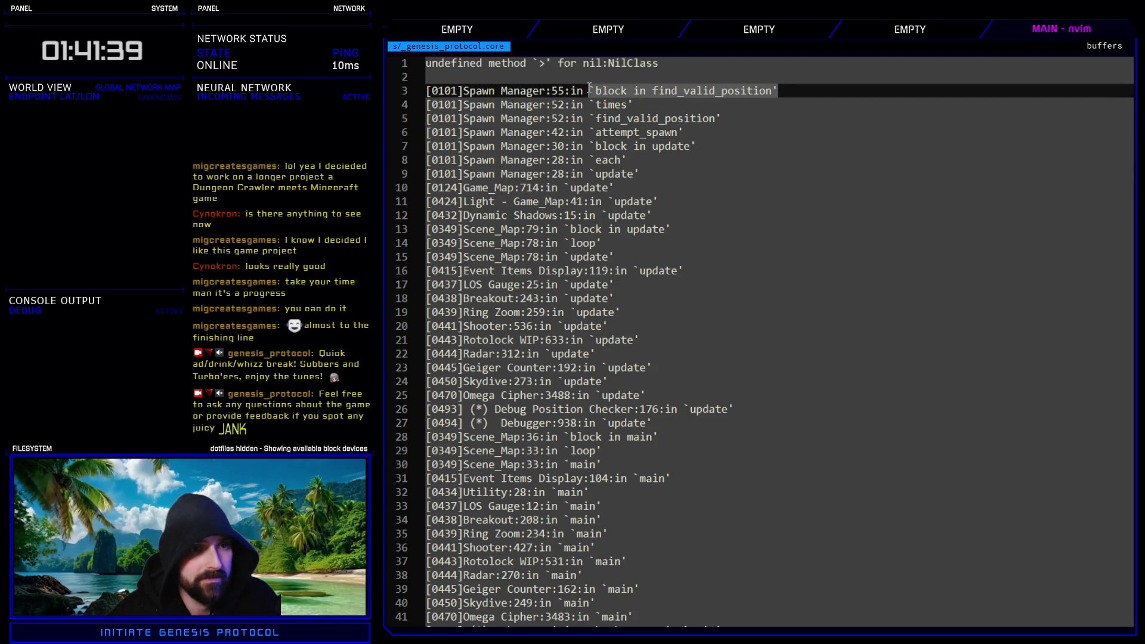
{"action": "left_click", "coordinate": [531, 66]}
{"action": "mouse_move", "coordinate": [456, 65]}
{"action": "left_mouse_down"}
{"action": "mouse_move", "coordinate": [657, 64]}
{"action": "mouse_move", "coordinate": [655, 86]}
{"action": "left_mouse_up"}
{"action": "left_click", "coordinate": [550, 92]}
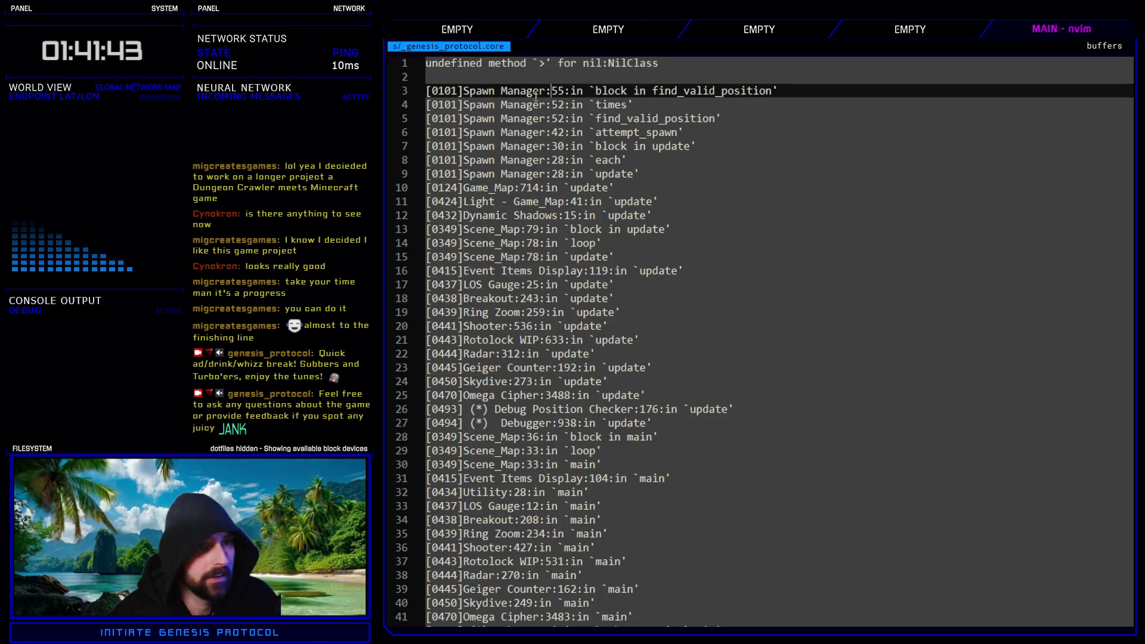
{"action": "left_click_drag", "start_coordinate": [489, 91], "coordinate": [795, 89]}
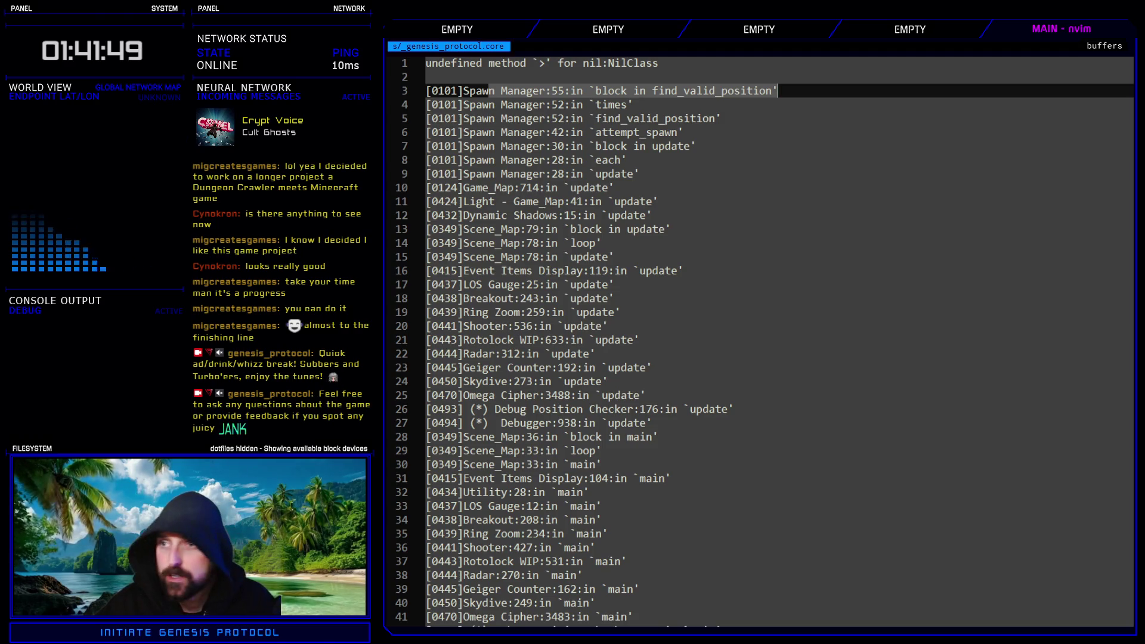
Dismiss the error and go back to Game_OSE, reviewing the map limit lines 116–121.
{"action": "key", "text": "F12"}
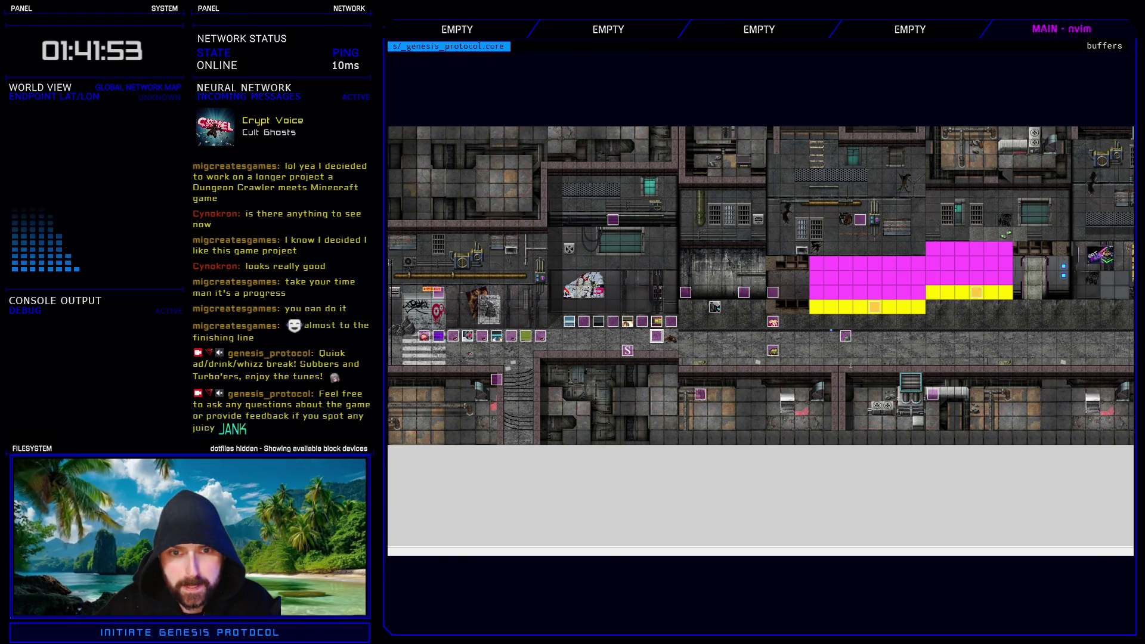
{"action": "key", "text": "alt+Tab"}
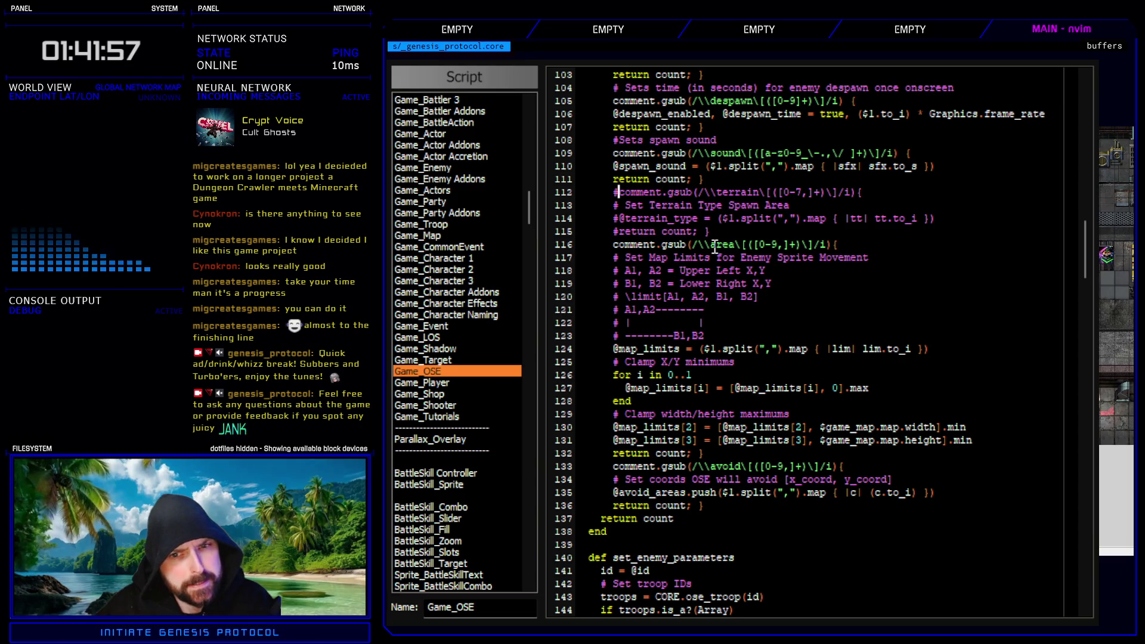
{"action": "left_click", "coordinate": [728, 246]}
{"action": "left_click_drag", "start_coordinate": [732, 247], "coordinate": [833, 310]}
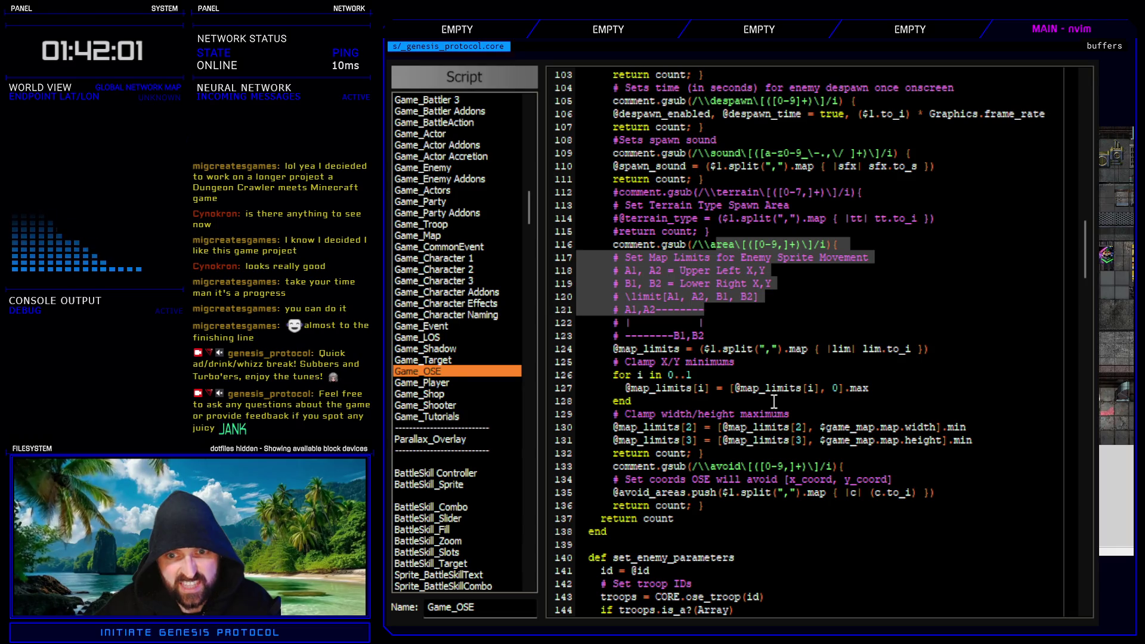
{"action": "scroll", "coordinate": [778, 330], "scroll_direction": "up", "scroll_amount": 20}
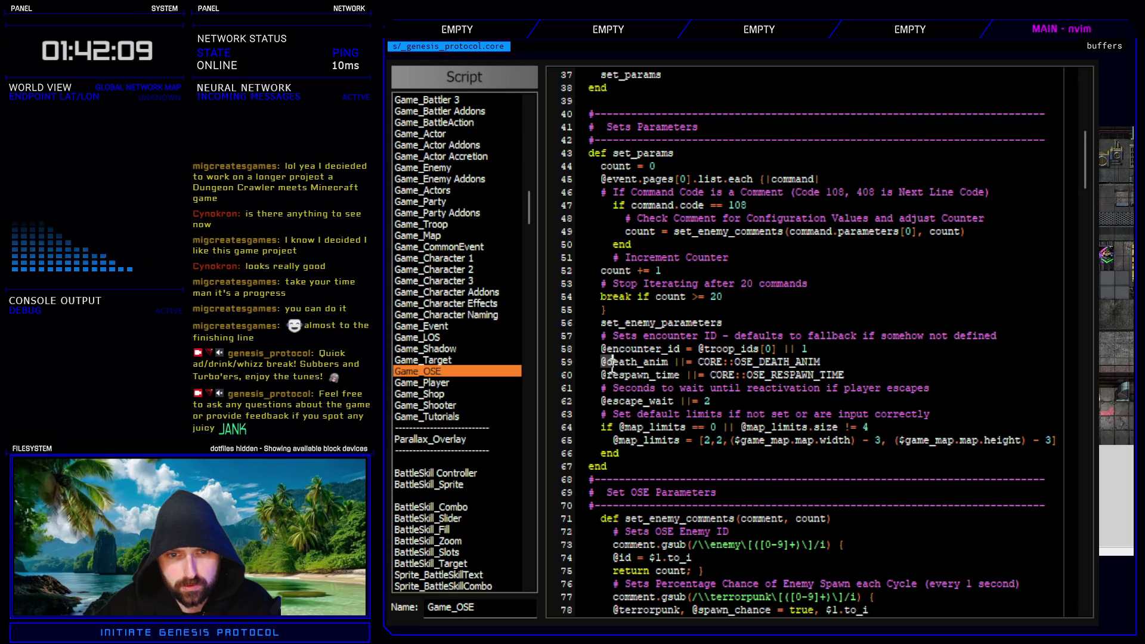
Replace the constants on lines 59–60 with CORE.ose_death_anim and CORE.ose_respawn(id) calls.
{"action": "left_click_drag", "start_coordinate": [602, 362], "coordinate": [844, 363]}
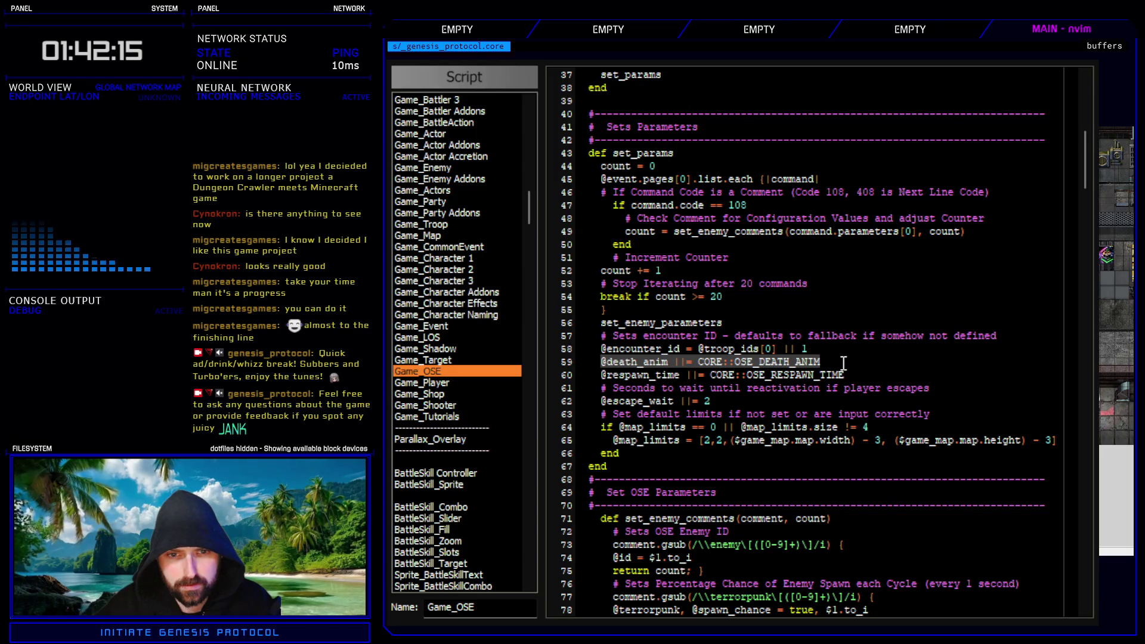
{"action": "left_click", "coordinate": [843, 362]}
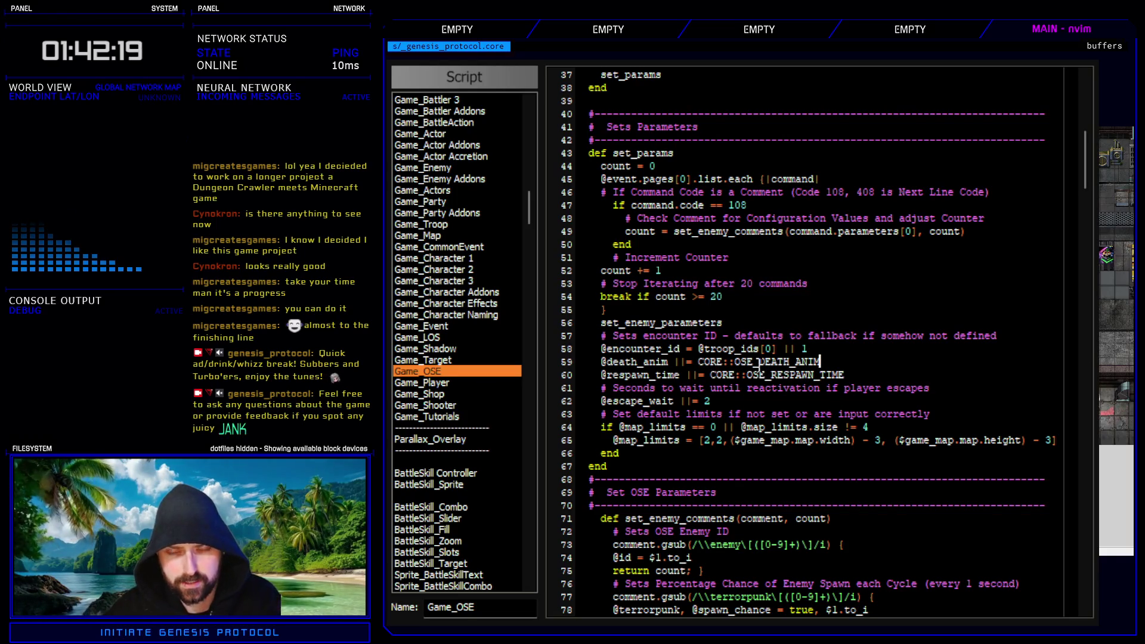
{"action": "left_click_drag", "start_coordinate": [724, 361], "coordinate": [843, 362]}
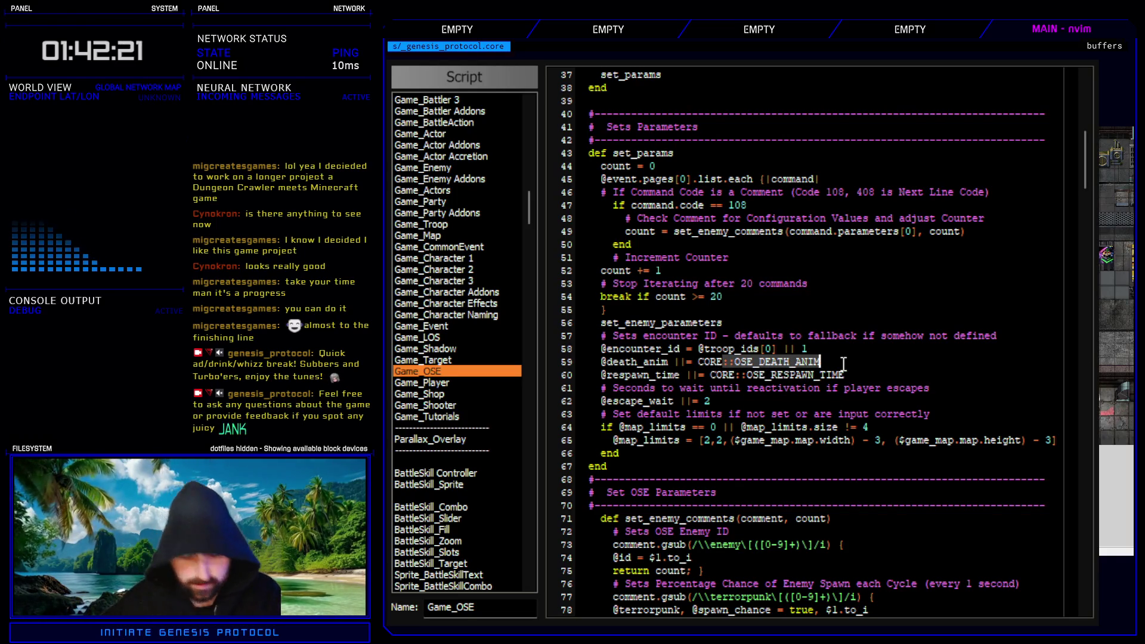
{"action": "type", "text": ".cse_death"}
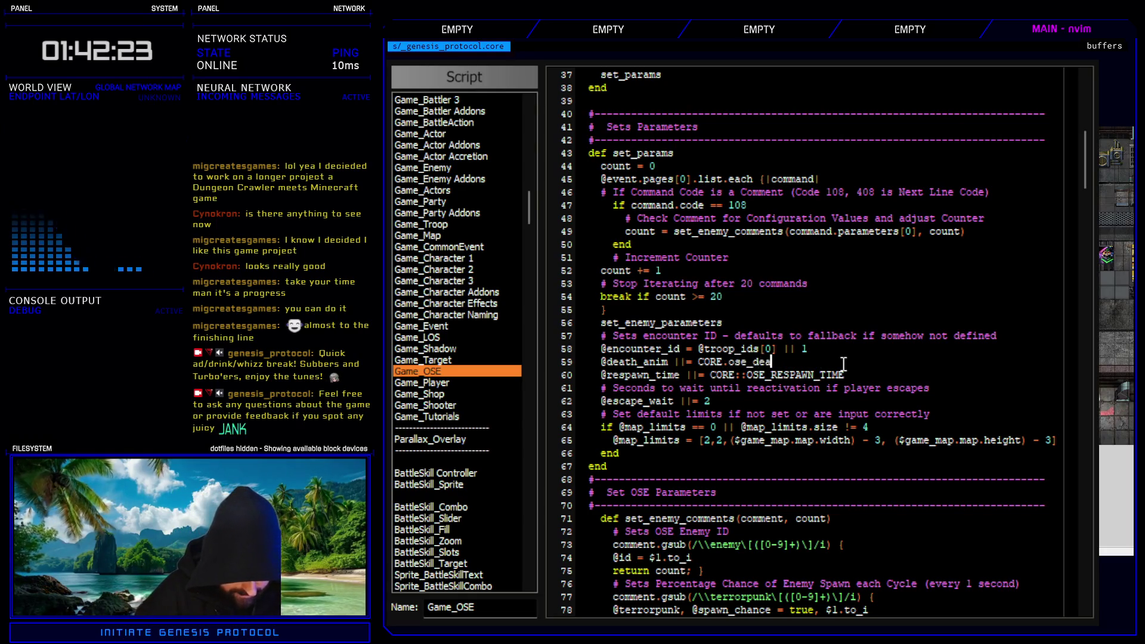
{"action": "type", "text": "_anim"}
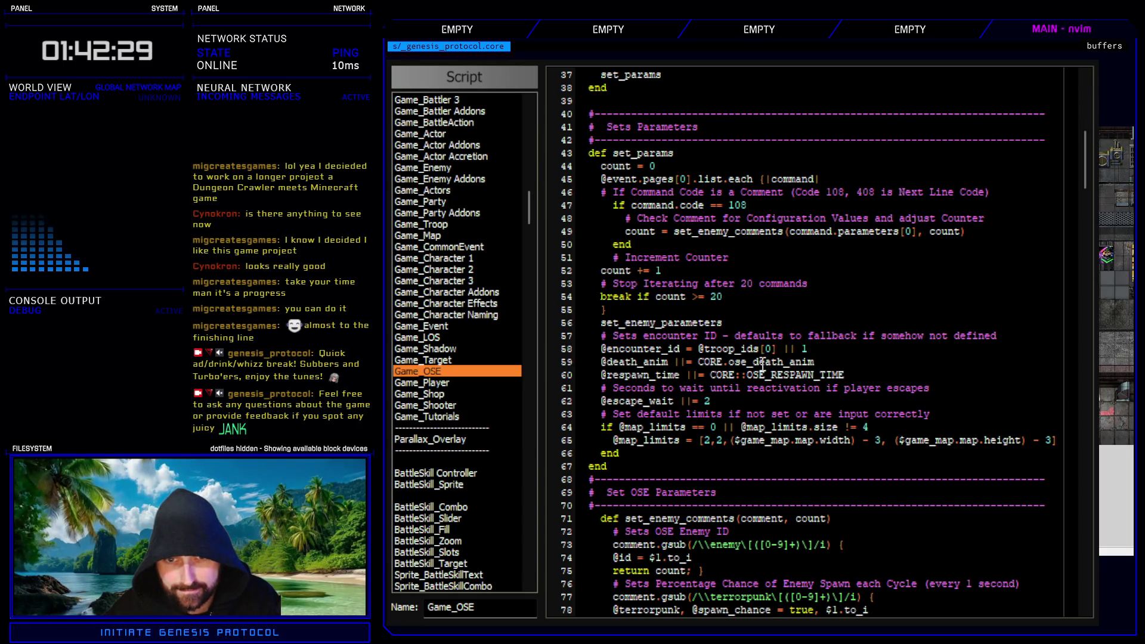
{"action": "left_click_drag", "start_coordinate": [741, 374], "coordinate": [853, 374]}
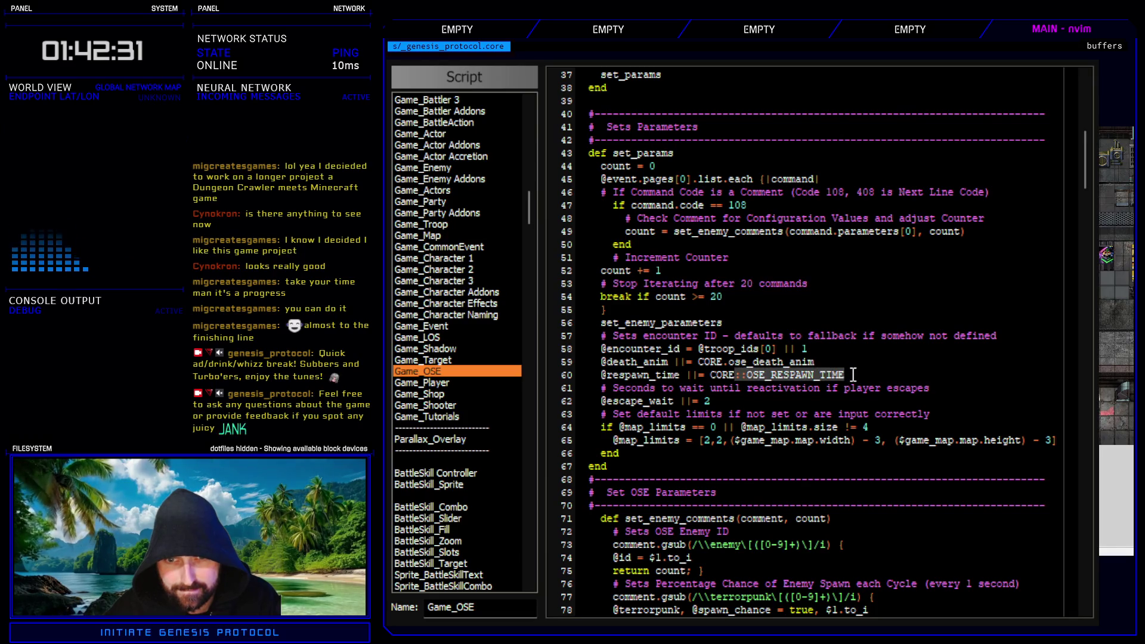
{"action": "key", "text": "BackSpace"}
{"action": "type", "text": "ose_respawn("}
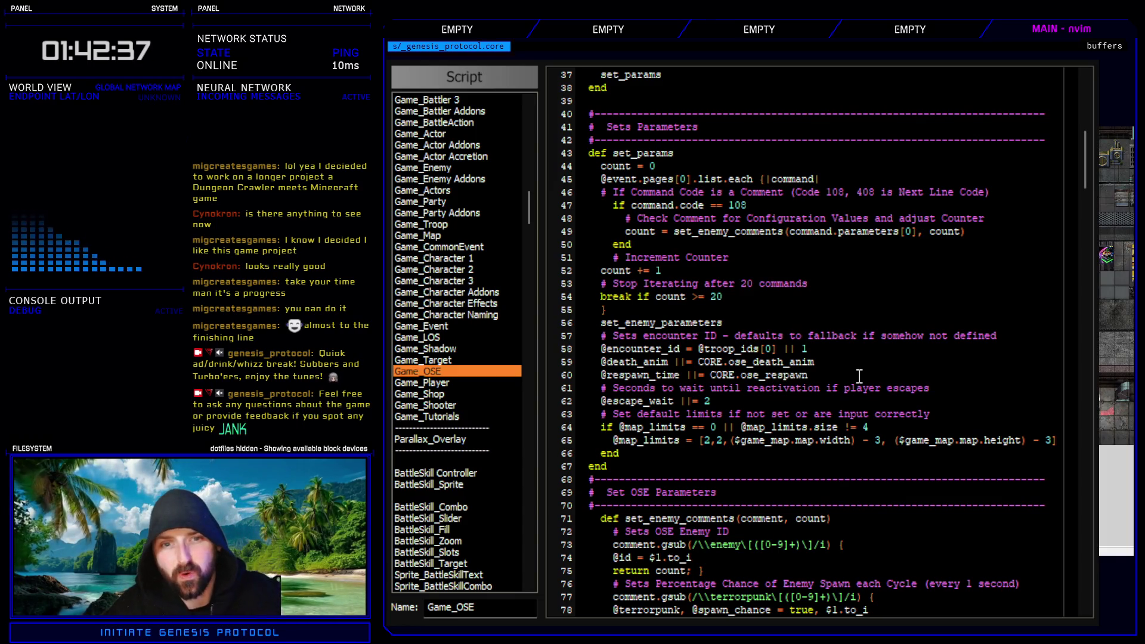
{"action": "type", "text": "@id"}
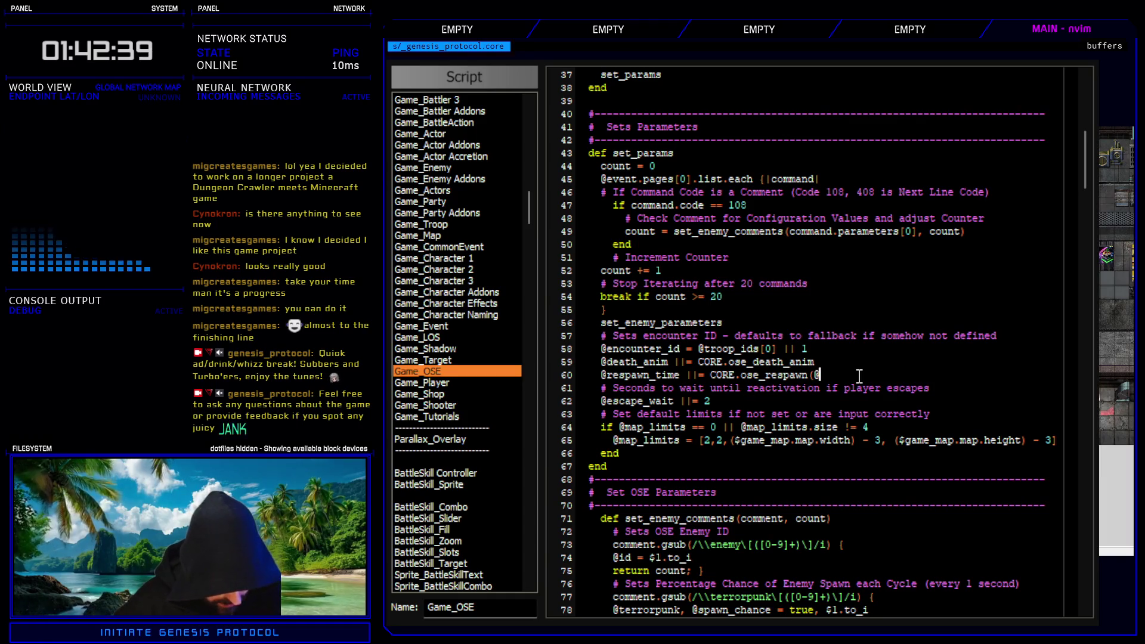
{"action": "type", "text": ")"}
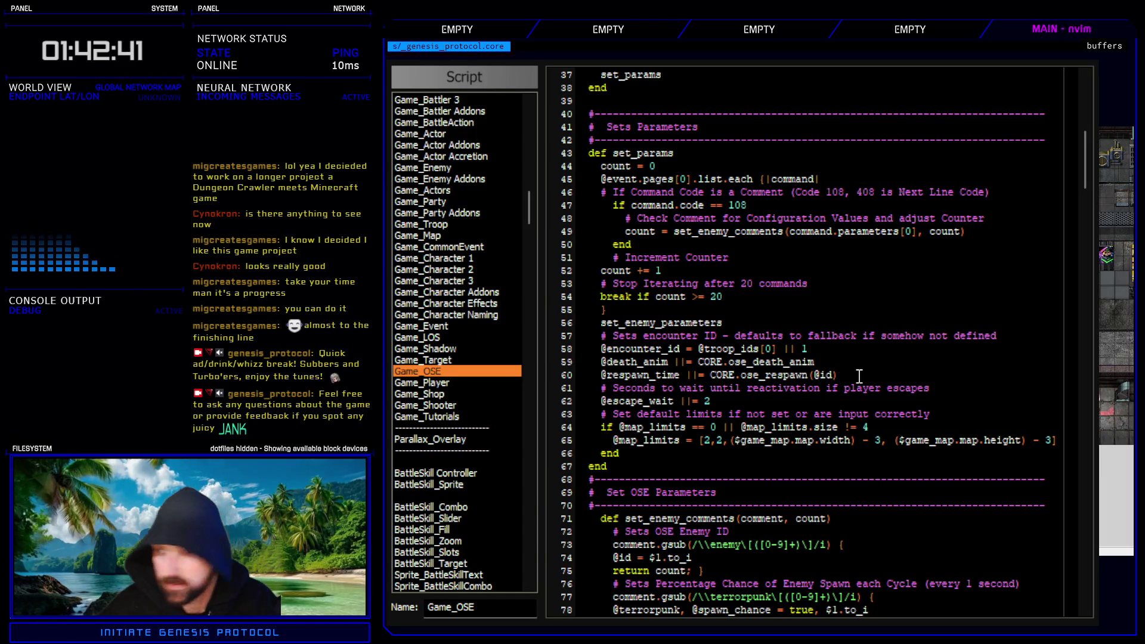
{"action": "left_click", "coordinate": [824, 374]}
{"action": "key", "text": "BackSpace"}
Fix the death-anim argument and change both ||= assignments to plain =.
{"action": "left_click", "coordinate": [832, 362]}
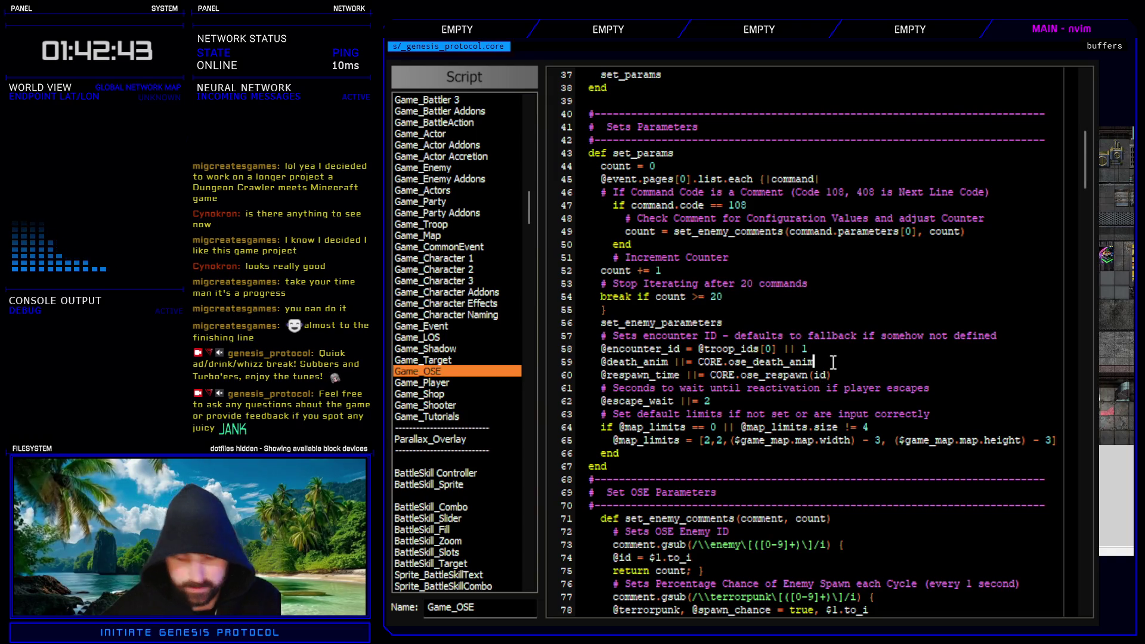
{"action": "type", "text": "id)"}
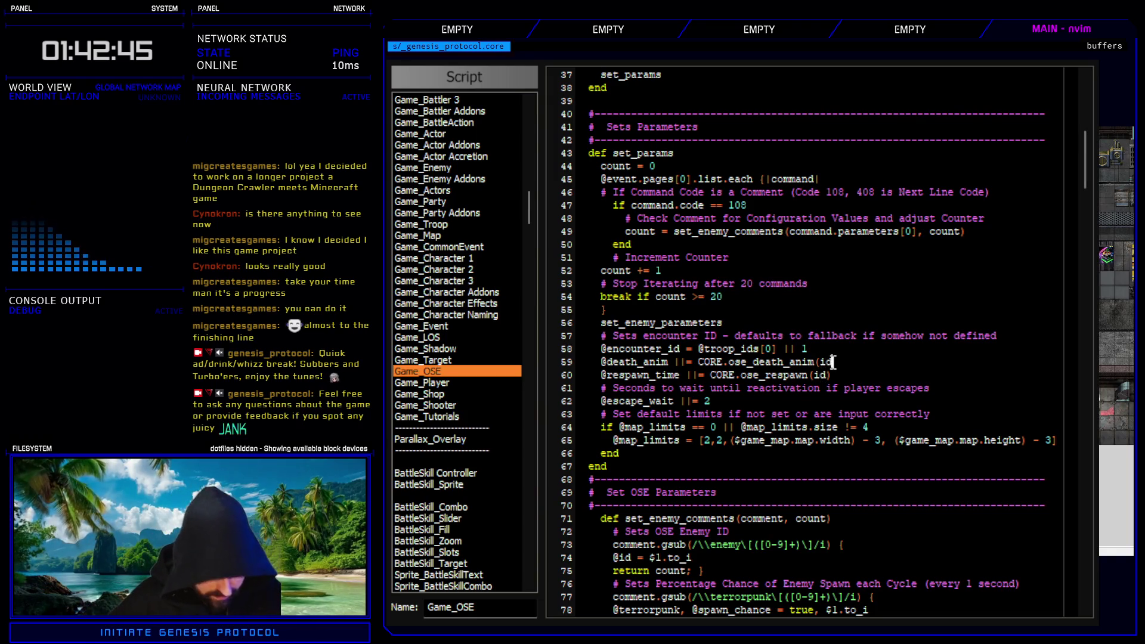
{"action": "left_click", "coordinate": [686, 362]}
{"action": "key", "text": "BackSpace"}
{"action": "key", "text": "BackSpace"}
{"action": "left_click", "coordinate": [695, 375]}
{"action": "key", "text": "BackSpace"}
{"action": "key", "text": "BackSpace"}
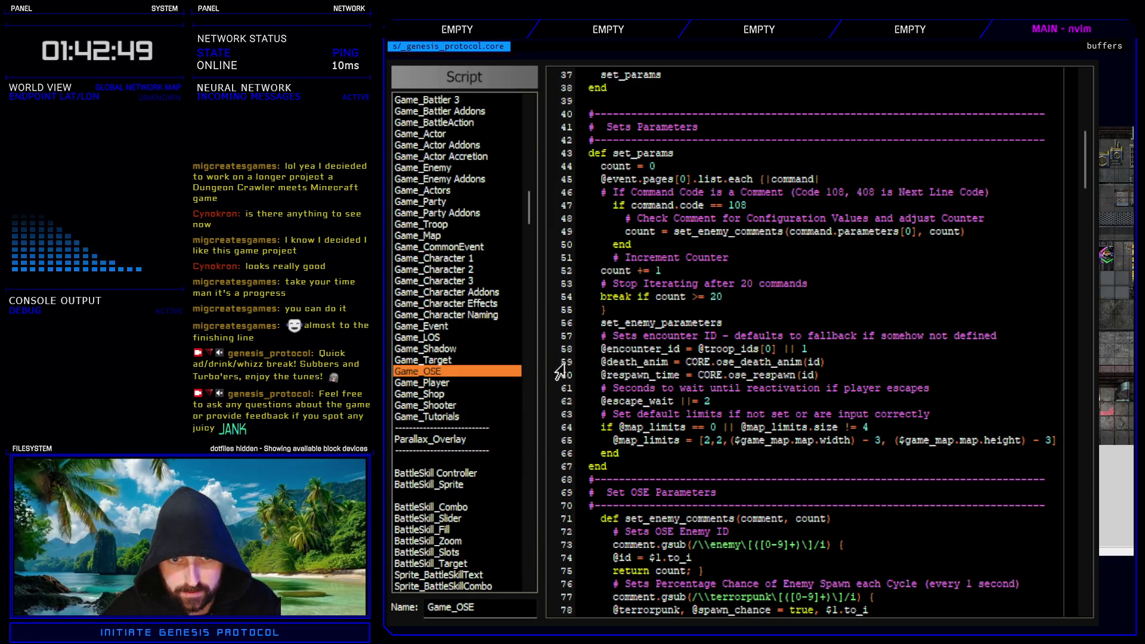
{"action": "left_click_drag", "start_coordinate": [548, 362], "coordinate": [576, 388]}
{"action": "key", "text": "ctrl+c"}
{"action": "key", "text": "Delete"}
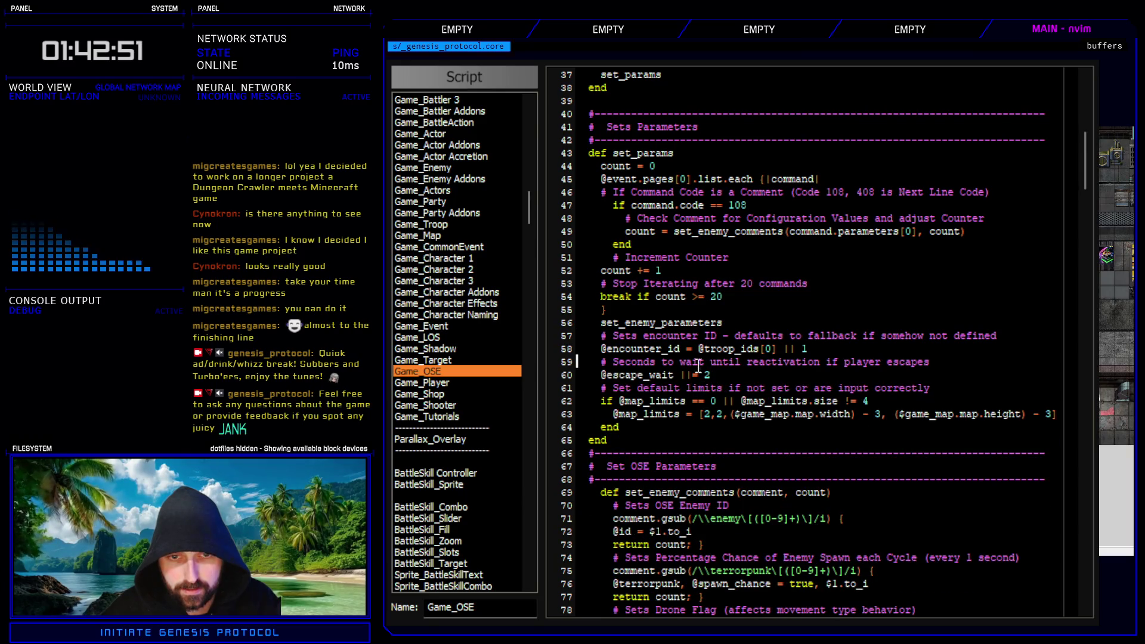
{"action": "double_click", "coordinate": [663, 325]}
{"action": "scroll", "coordinate": [716, 462], "scroll_direction": "down", "scroll_amount": 20}
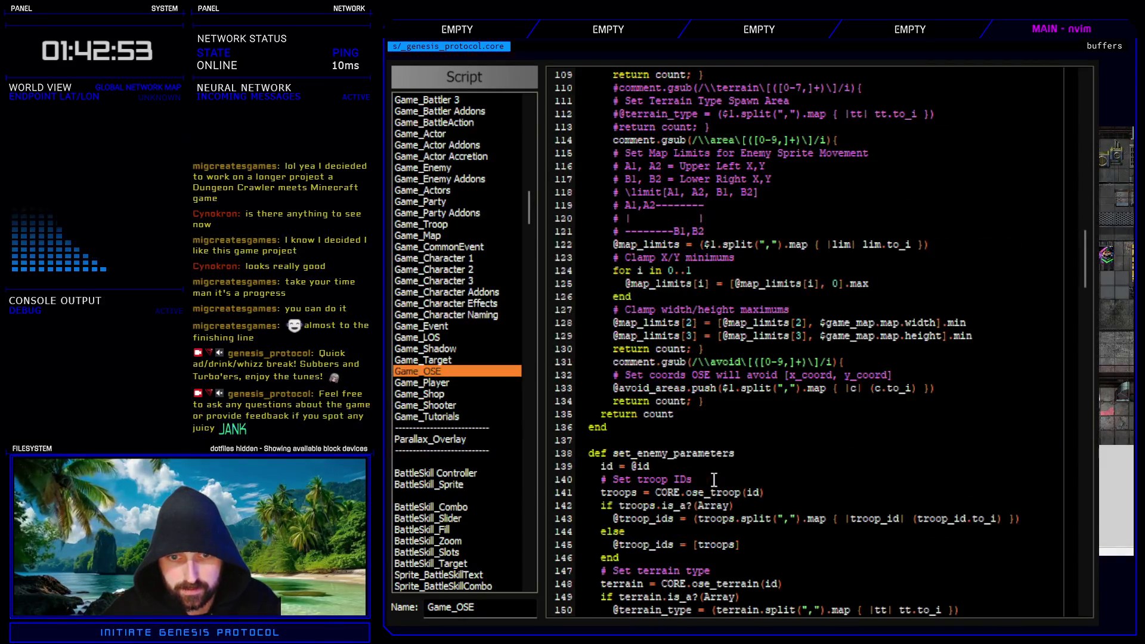
{"action": "scroll", "coordinate": [714, 473], "scroll_direction": "down", "scroll_amount": 5}
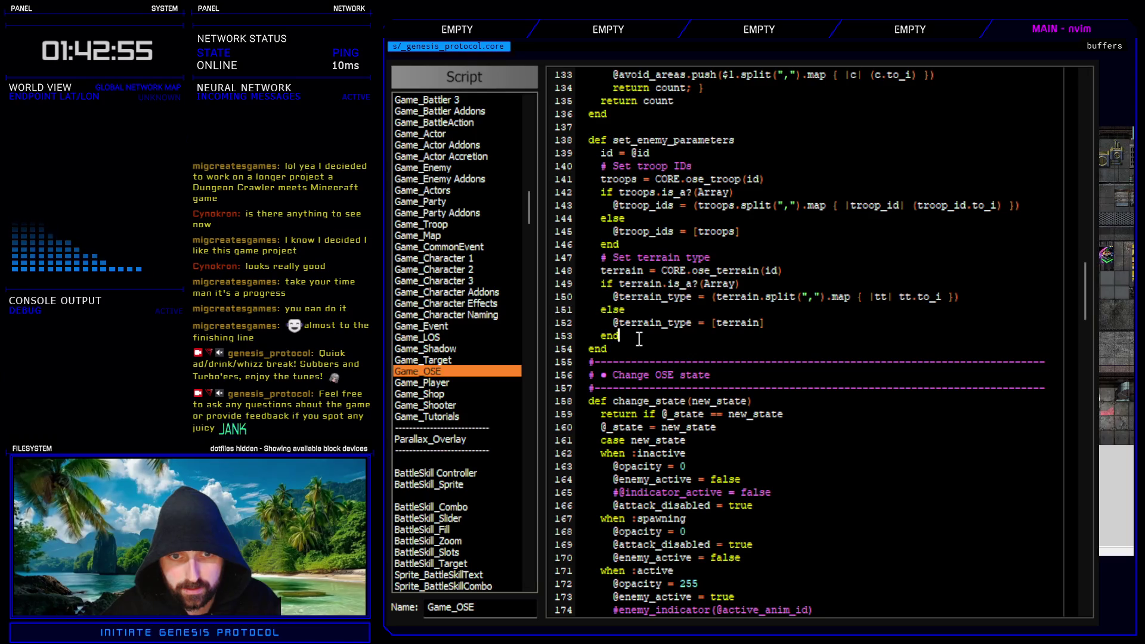
{"action": "key", "text": "Return"}
{"action": "key", "text": "ctrl+v"}
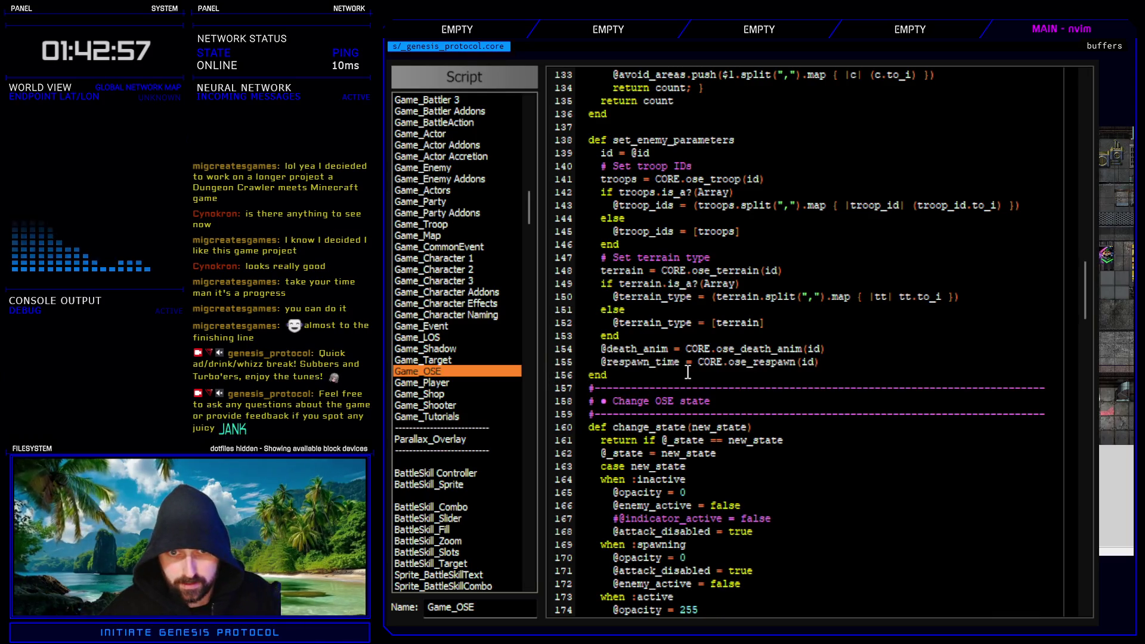
{"action": "left_click", "coordinate": [832, 362]}
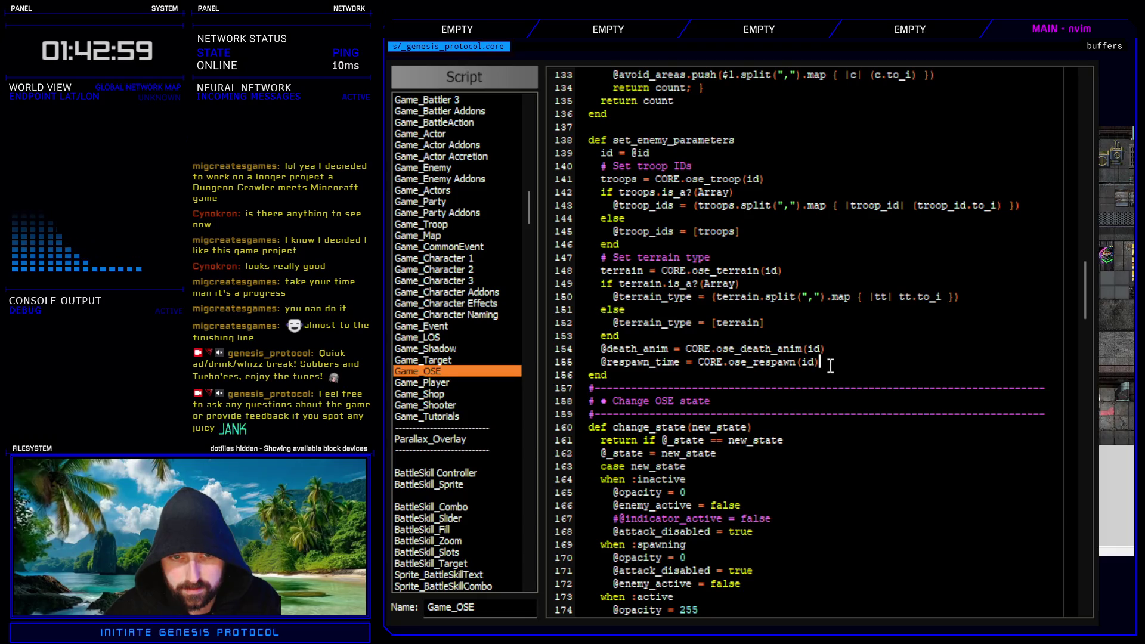
{"action": "scroll", "coordinate": [827, 344], "scroll_direction": "up", "scroll_amount": 16}
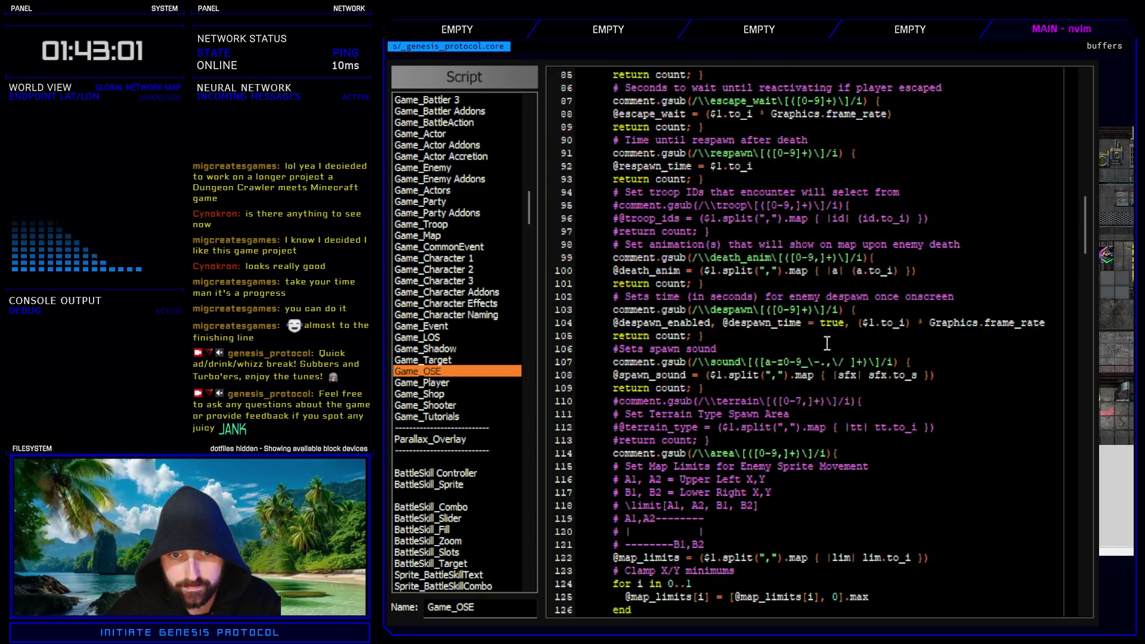
{"action": "scroll", "coordinate": [780, 356], "scroll_direction": "down", "scroll_amount": 14}
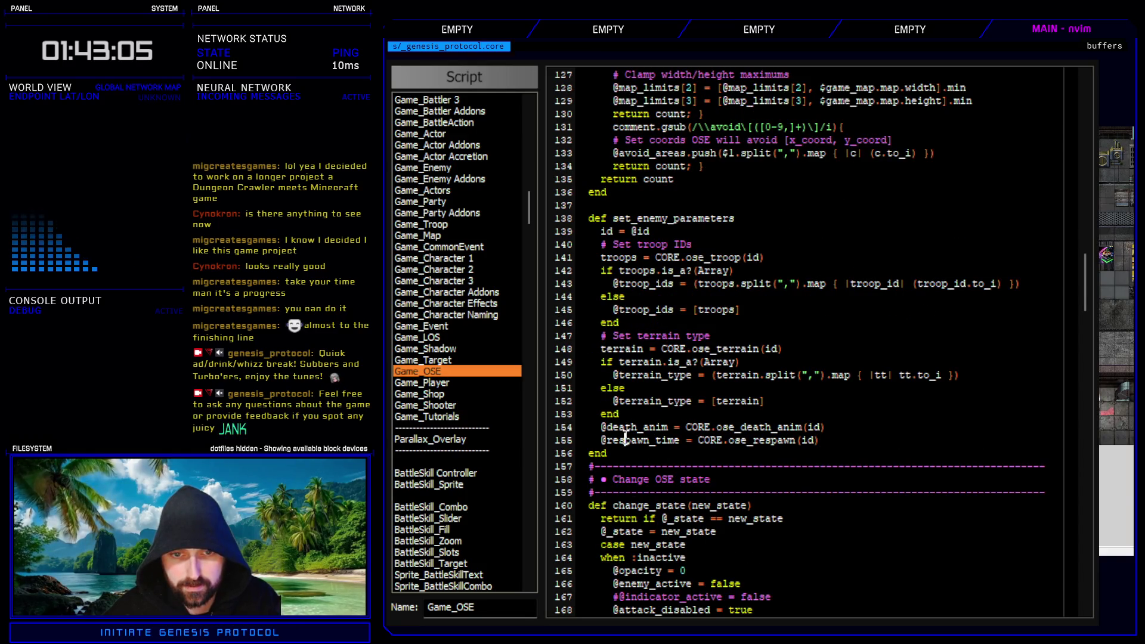
{"action": "scroll", "coordinate": [741, 426], "scroll_direction": "up", "scroll_amount": 6}
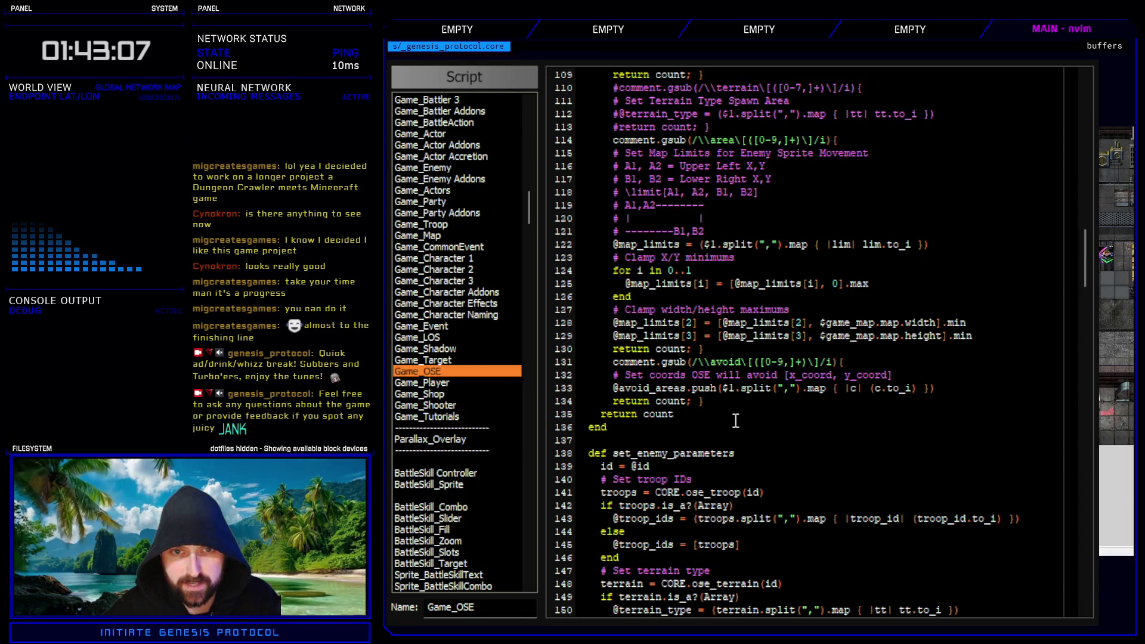
{"action": "scroll", "coordinate": [655, 370], "scroll_direction": "up", "scroll_amount": 8}
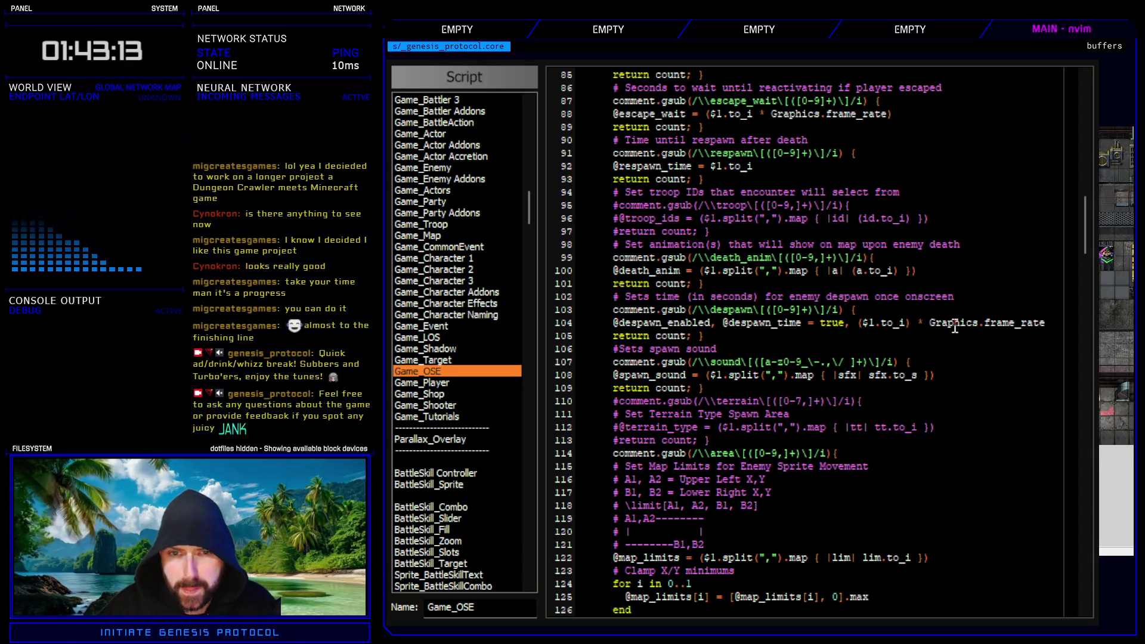
{"action": "double_click", "coordinate": [686, 323]}
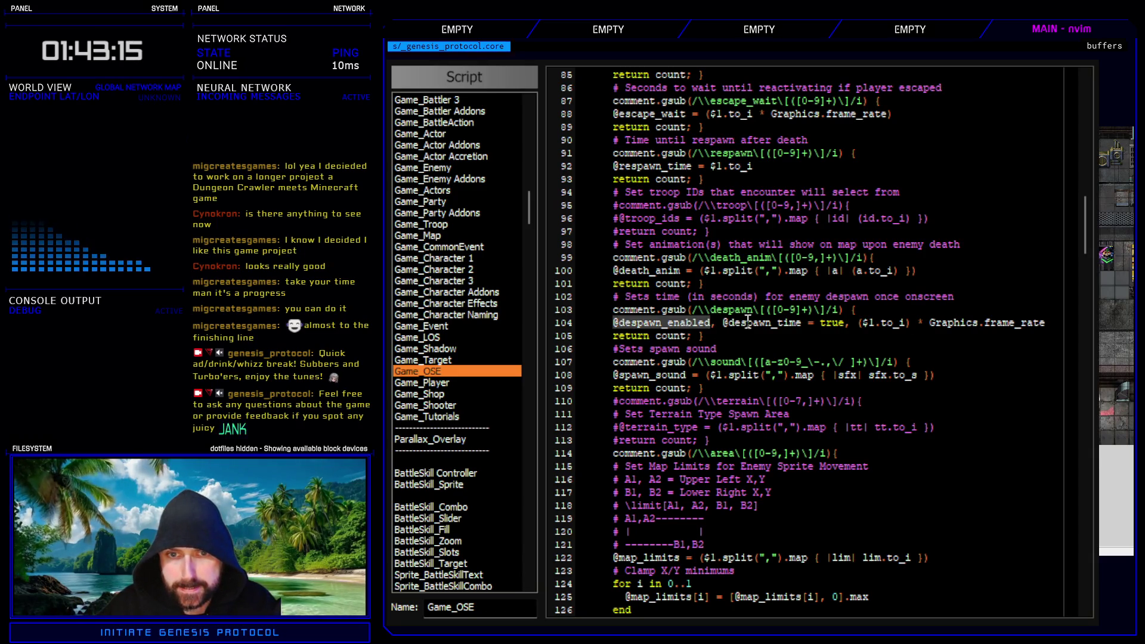
{"action": "double_click", "coordinate": [760, 321]}
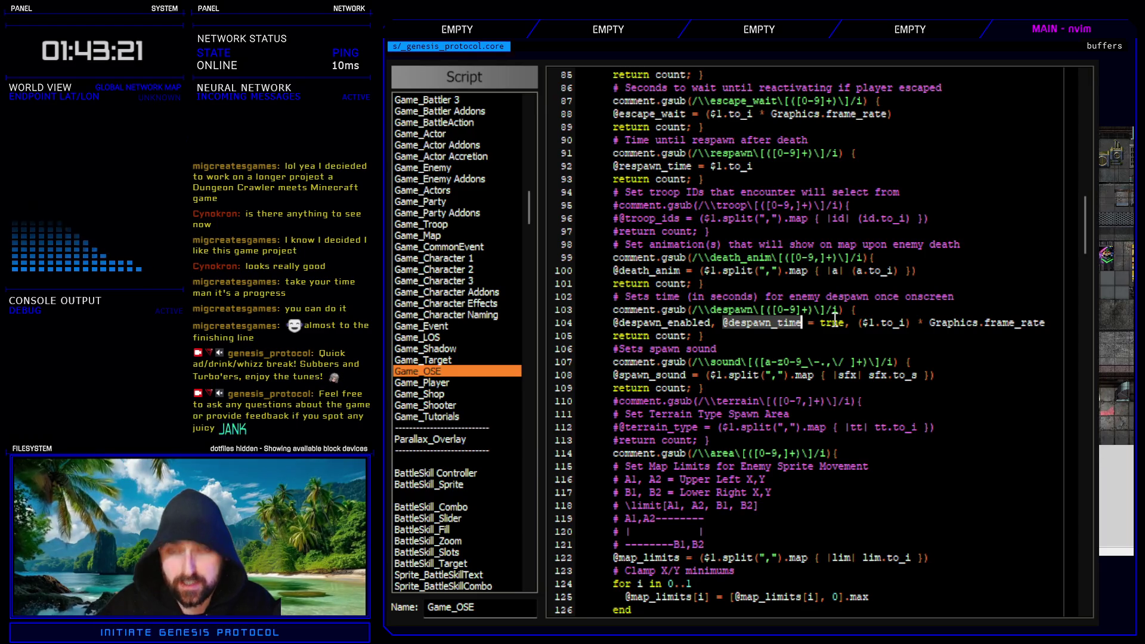
{"action": "left_click", "coordinate": [1049, 323]}
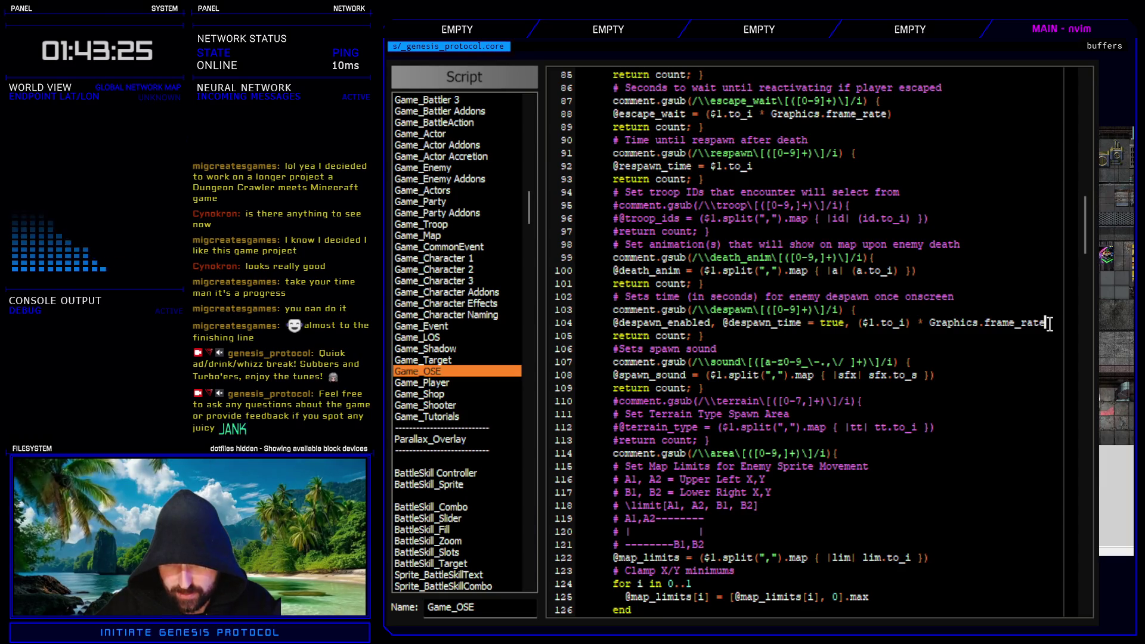
{"action": "mouse_move", "coordinate": [612, 323]}
{"action": "left_mouse_down"}
{"action": "mouse_move", "coordinate": [970, 330]}
{"action": "mouse_move", "coordinate": [1037, 319]}
{"action": "left_mouse_up"}
{"action": "key", "text": "ctrl+c"}
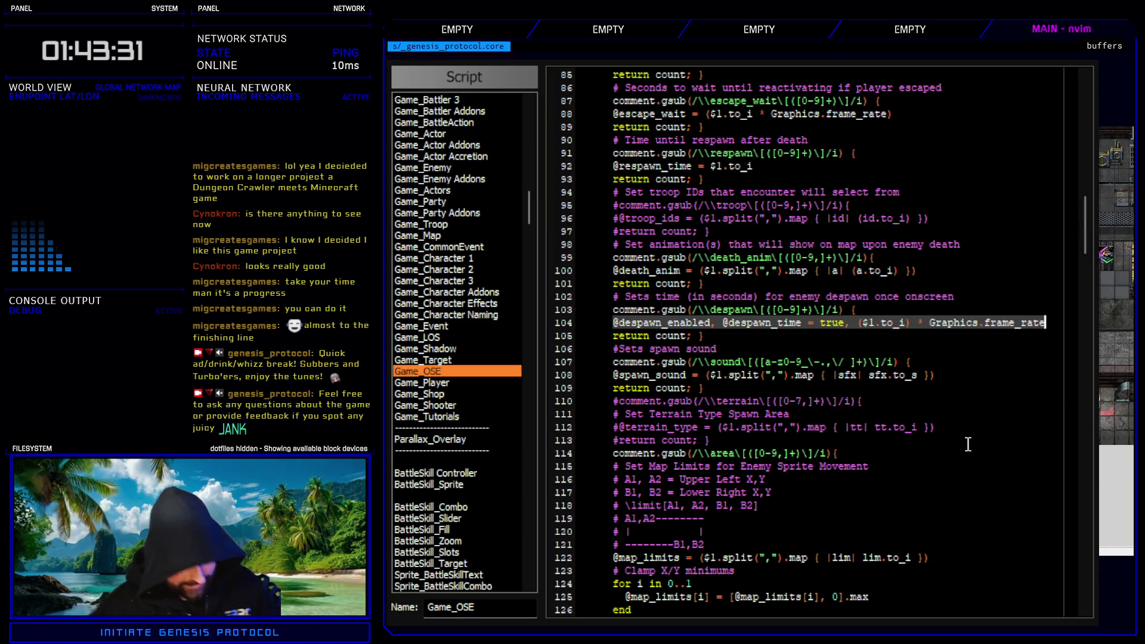
Paste the despawn assignment into set_enemy_parameters below the death_anim line, adding a new line.
{"action": "scroll", "coordinate": [967, 444], "scroll_direction": "down", "scroll_amount": 14}
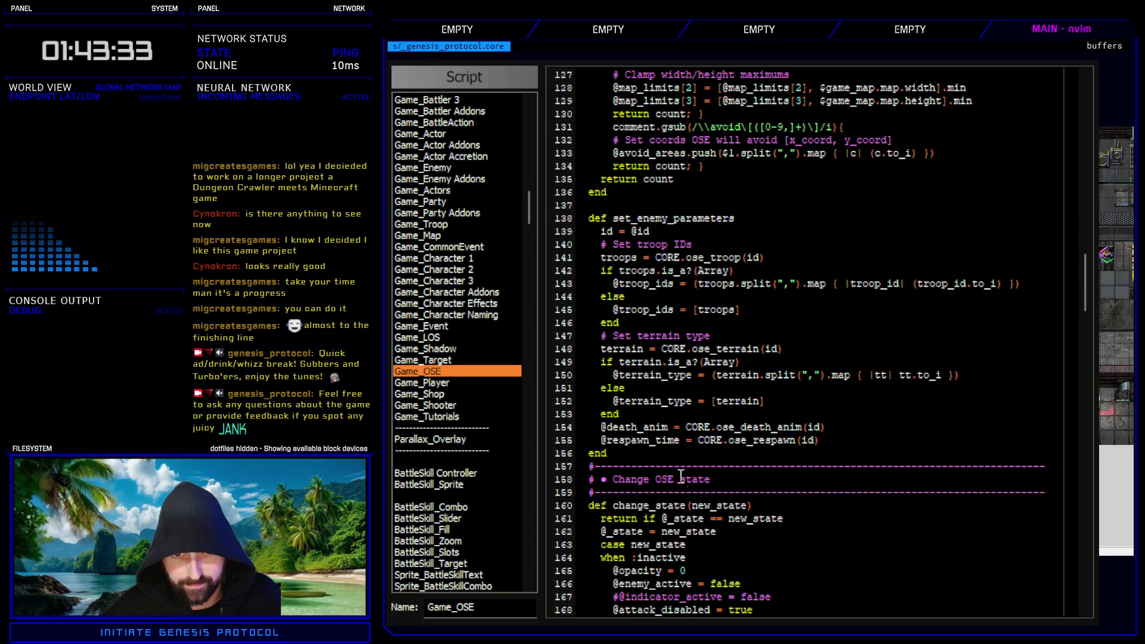
{"action": "key", "text": "ctrl+v"}
{"action": "left_click", "coordinate": [845, 427]}
{"action": "key", "text": "Return"}
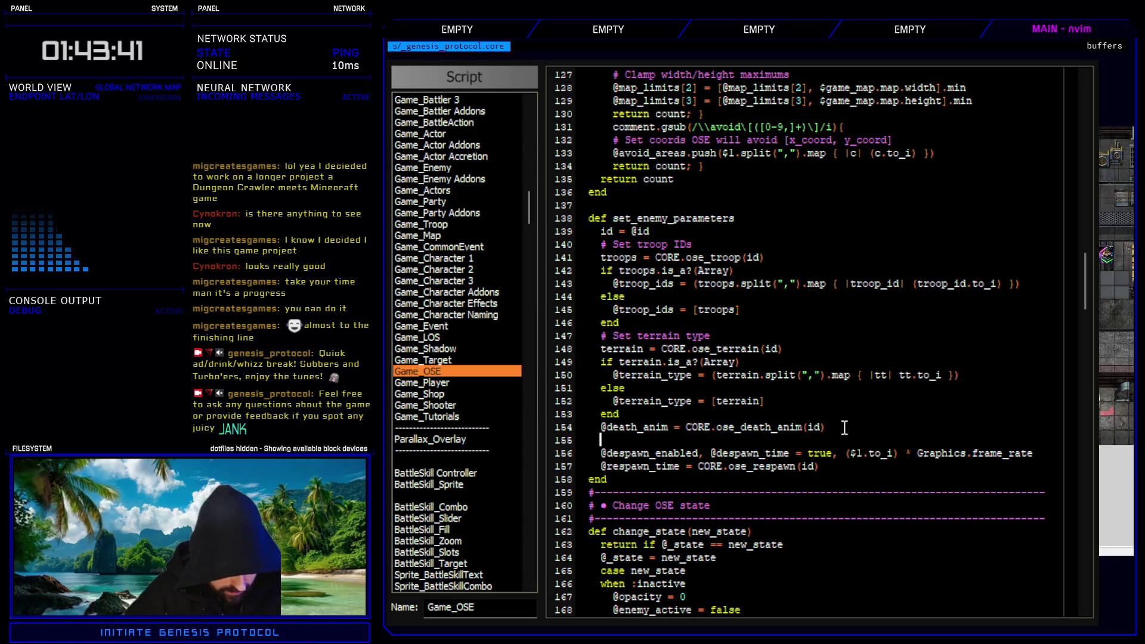
Write despawn = CORE.ose_despawn(id) on the blank line above the copied despawn assignment.
{"action": "type", "text": "despawn"}
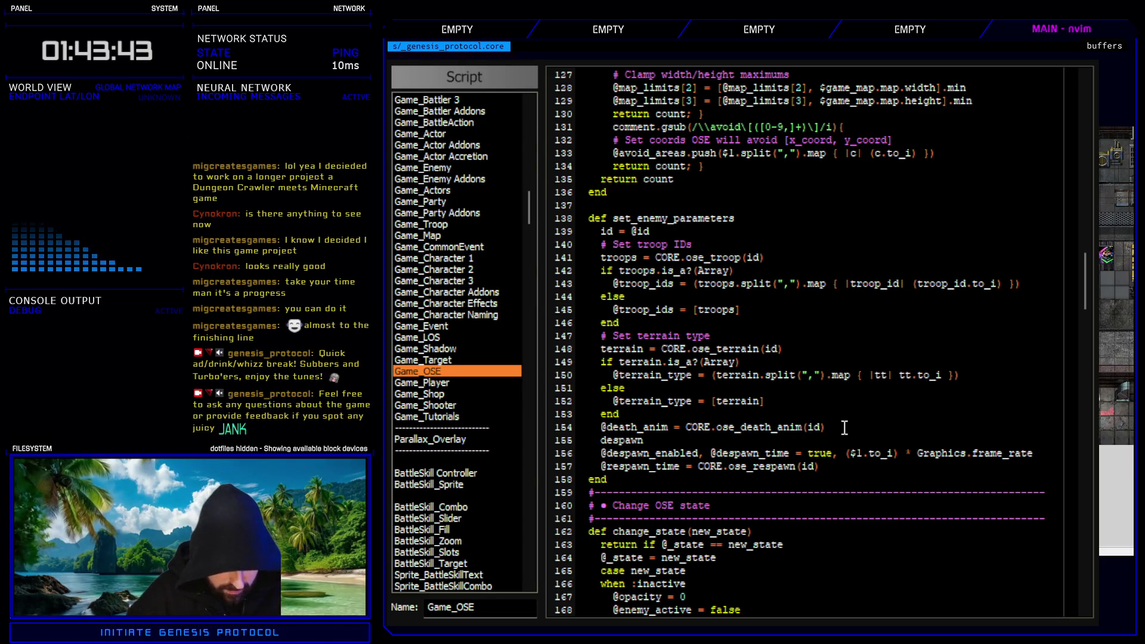
{"action": "type", "text": " ="}
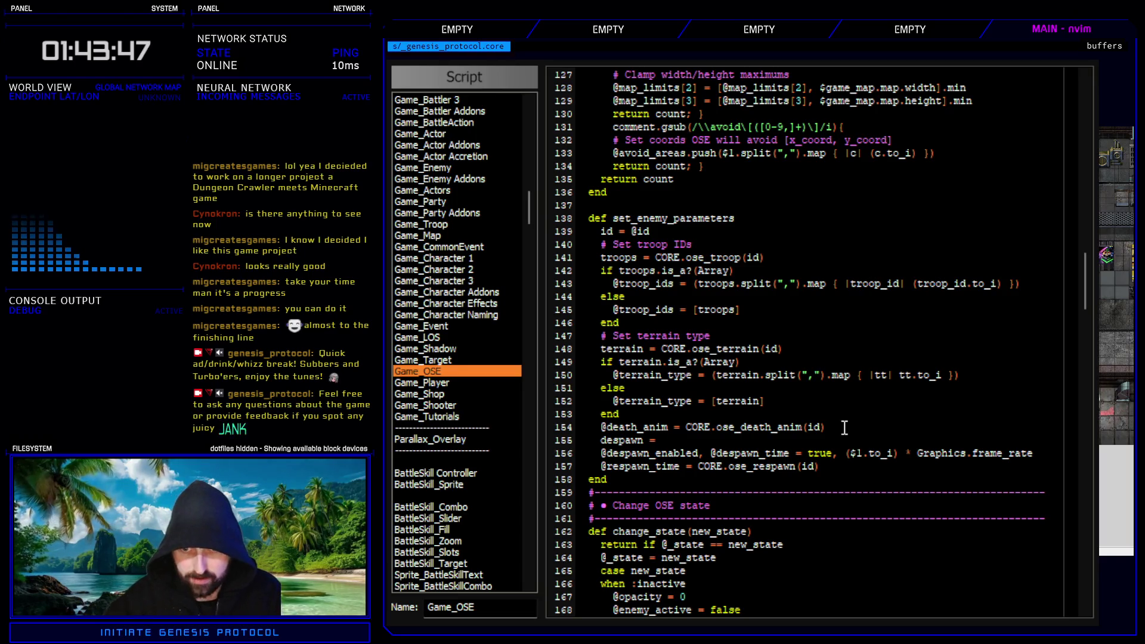
{"action": "left_click_drag", "start_coordinate": [846, 454], "coordinate": [1033, 461]}
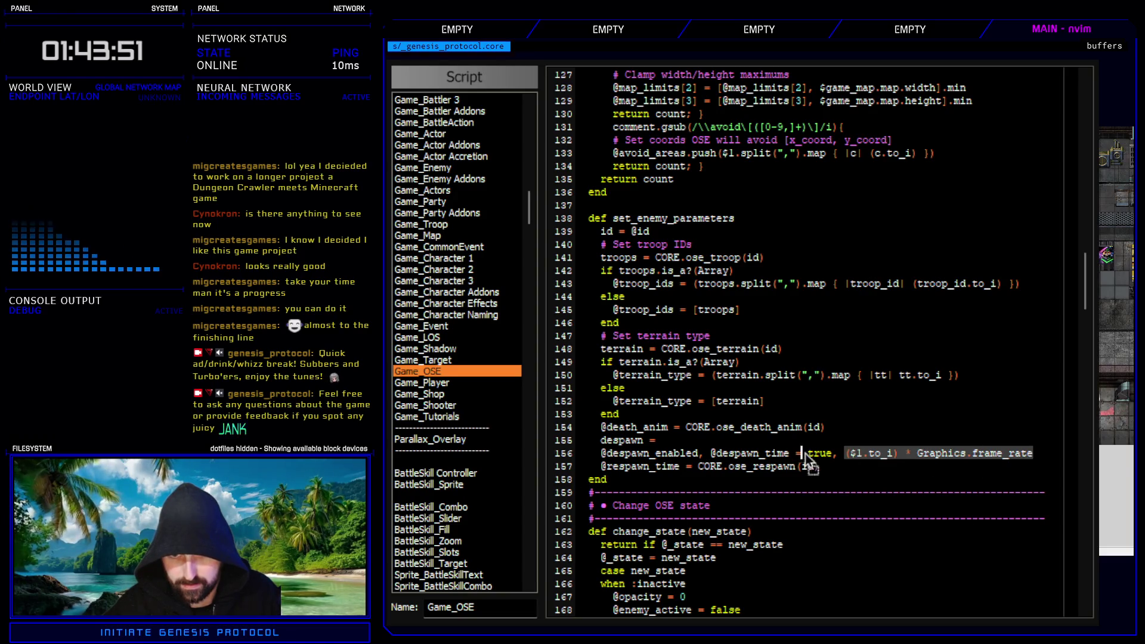
{"action": "left_click", "coordinate": [760, 457]}
{"action": "type", "text": "CORE.ose_"}
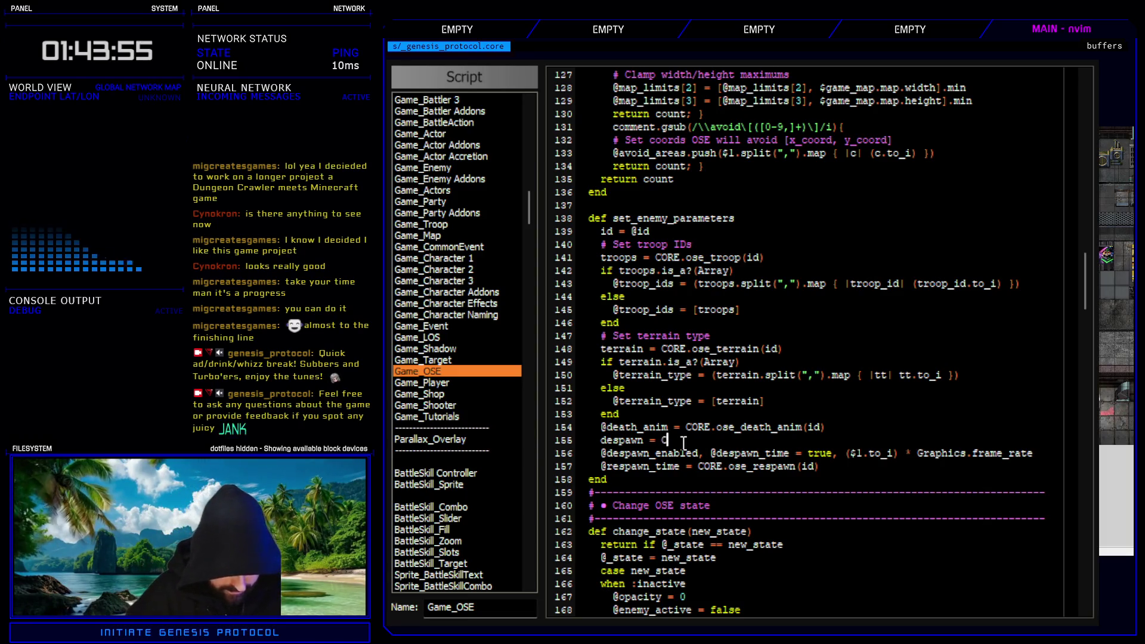
{"action": "type", "text": "despawn("}
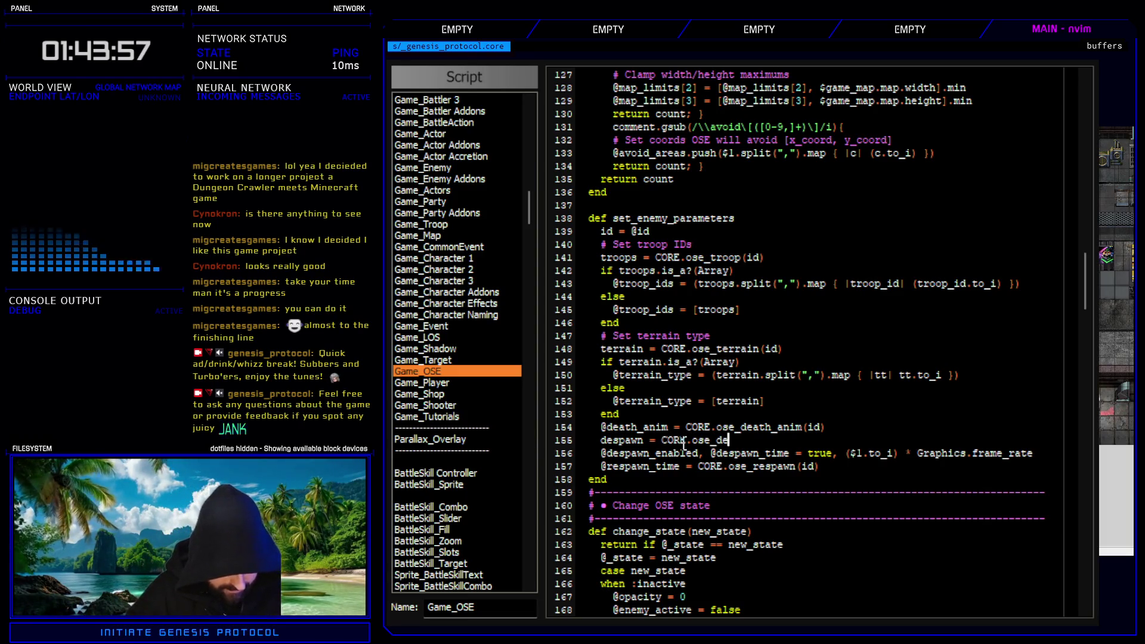
{"action": "type", "text": "id)"}
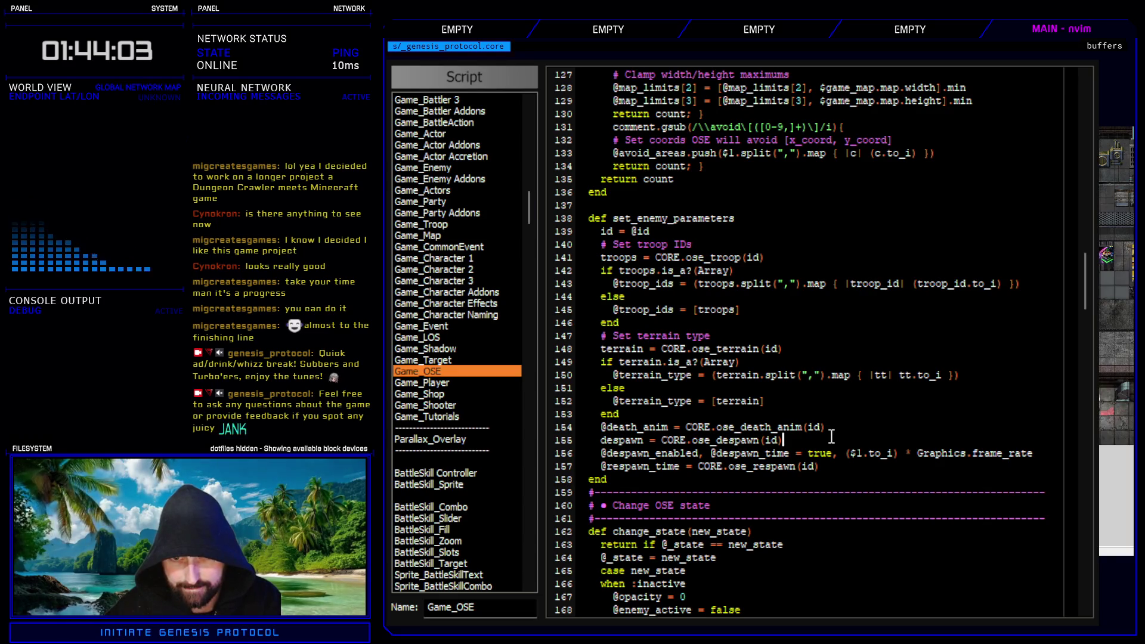
{"action": "scroll", "coordinate": [433, 355], "scroll_direction": "up", "scroll_amount": 15}
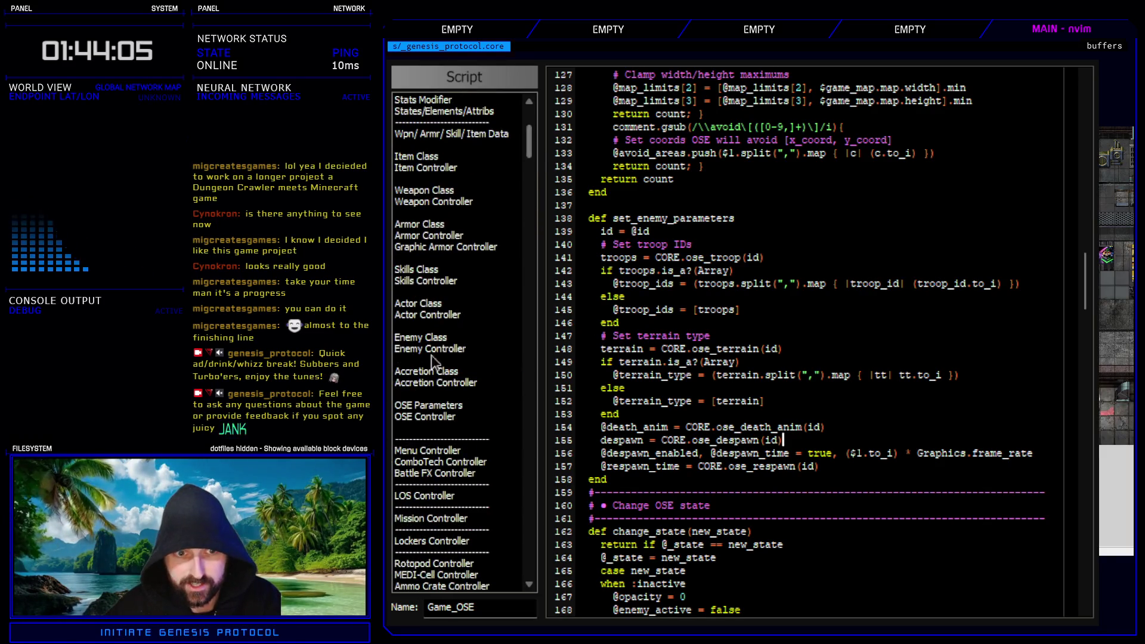
In OSE Controller, replace :terrain with :despawn, :respawn and :escape_wait in the matching lookup methods.
{"action": "left_click", "coordinate": [448, 416]}
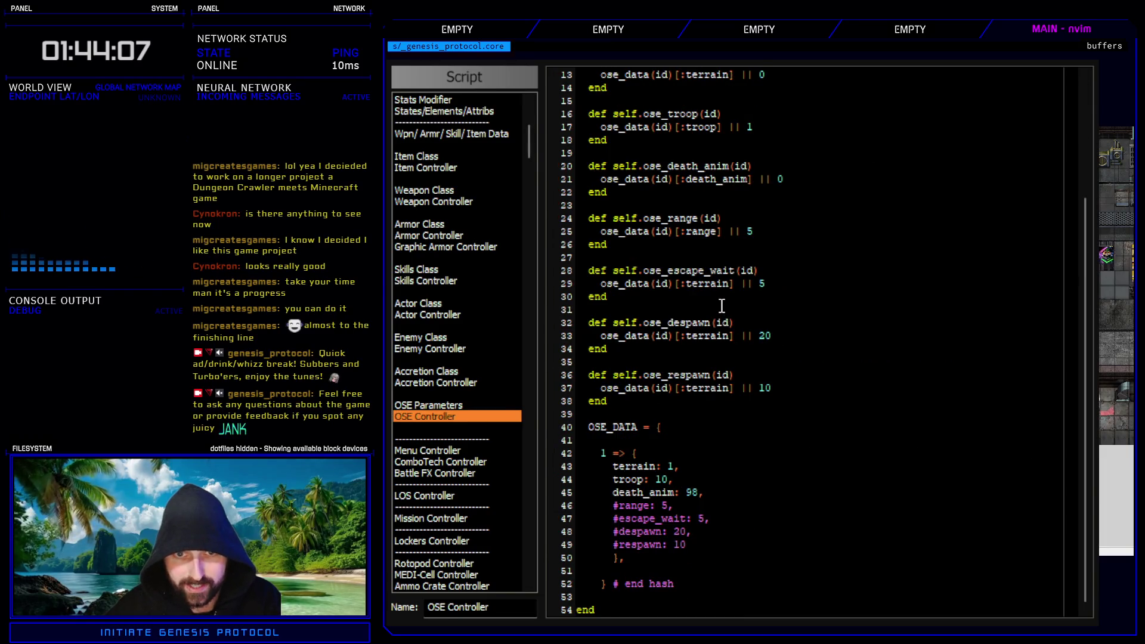
{"action": "left_click_drag", "start_coordinate": [686, 337], "coordinate": [729, 338]}
{"action": "type", "text": "c"}
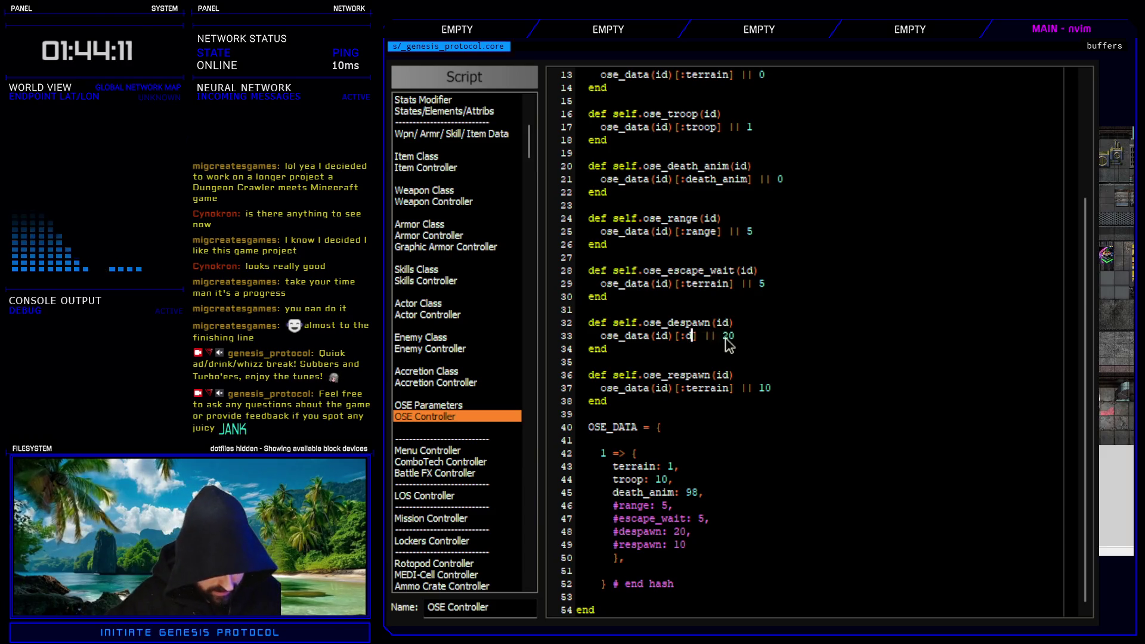
{"action": "type", "text": "espawn"}
{"action": "left_click_drag", "start_coordinate": [686, 388], "coordinate": [726, 388]}
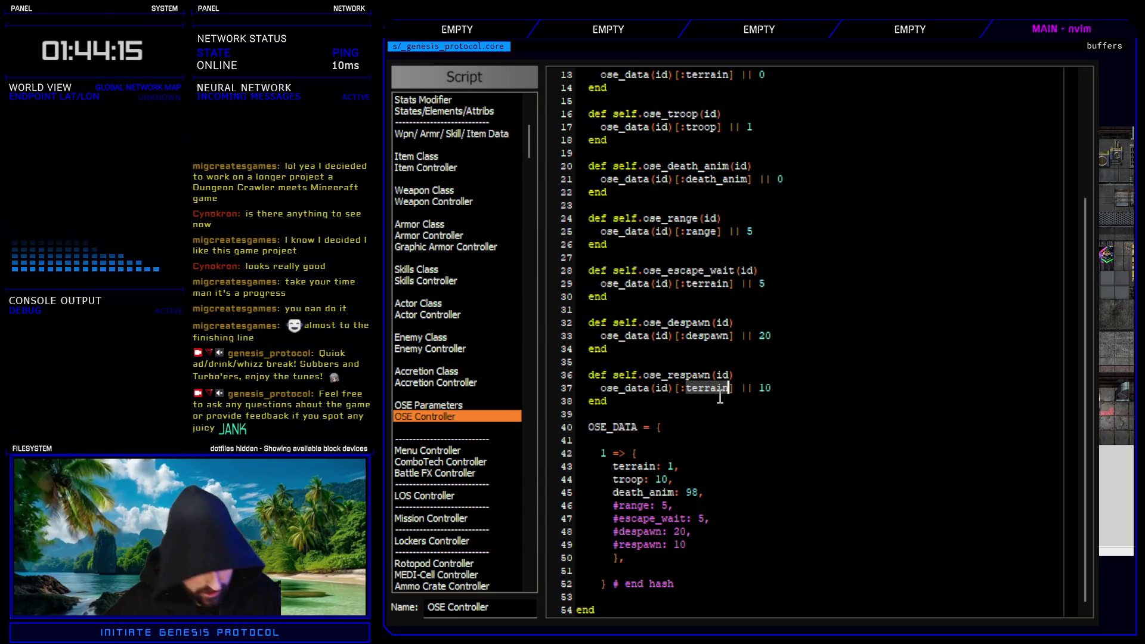
{"action": "type", "text": "respawn"}
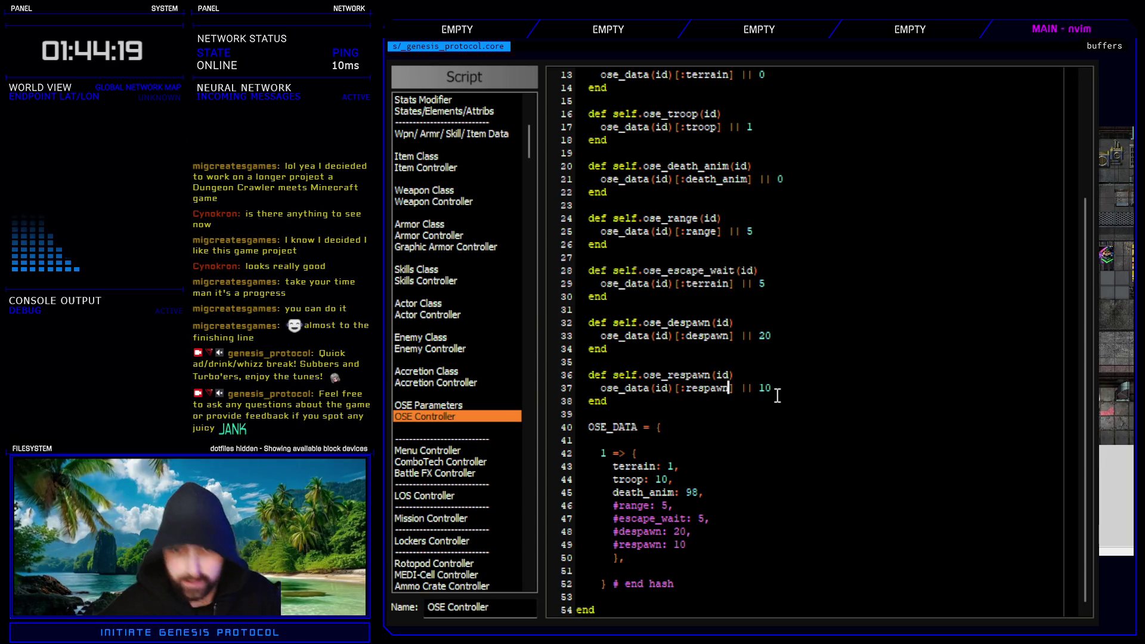
{"action": "left_click_drag", "start_coordinate": [686, 287], "coordinate": [728, 290]}
{"action": "type", "text": "escape_wait"}
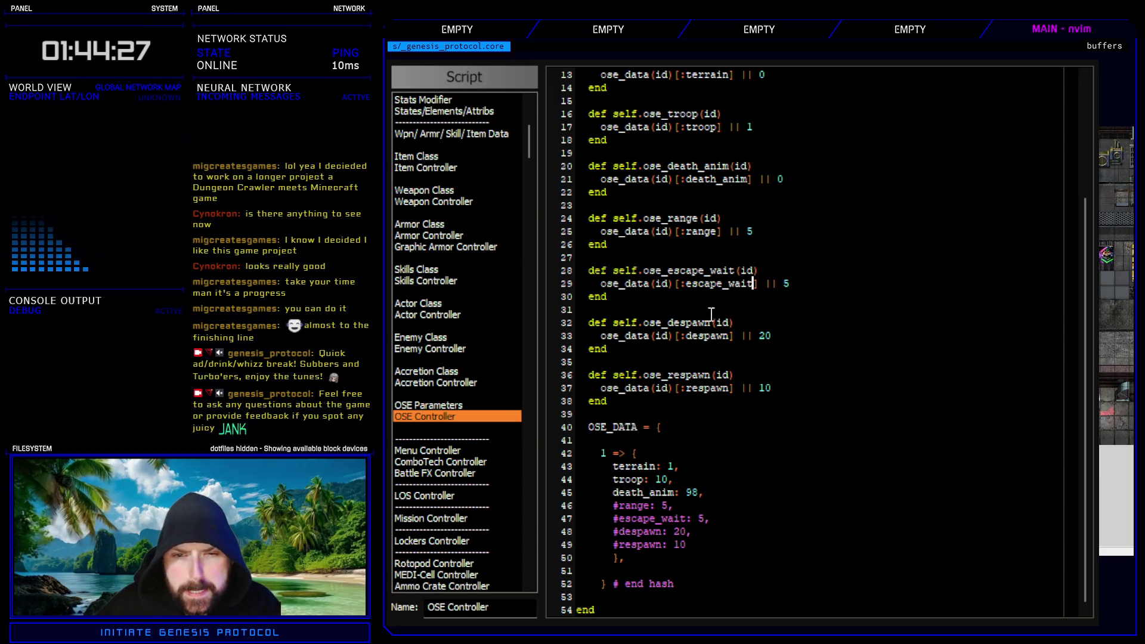
{"action": "left_click", "coordinate": [771, 336]}
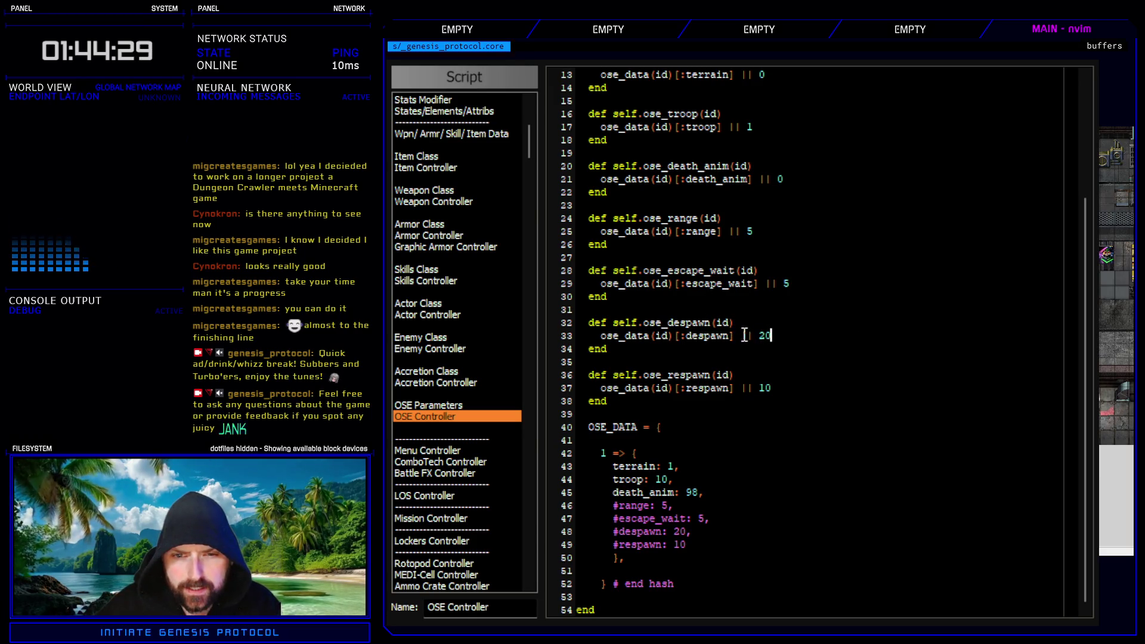
{"action": "scroll", "coordinate": [531, 161], "scroll_direction": "down", "scroll_amount": 4}
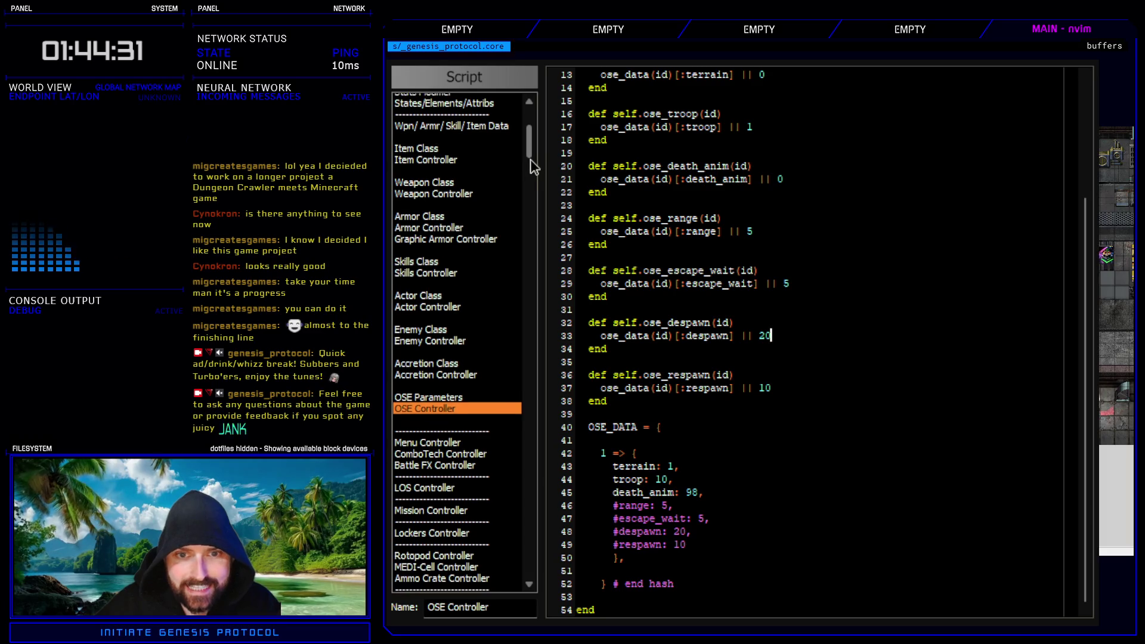
{"action": "left_click_drag", "start_coordinate": [531, 166], "coordinate": [536, 219]}
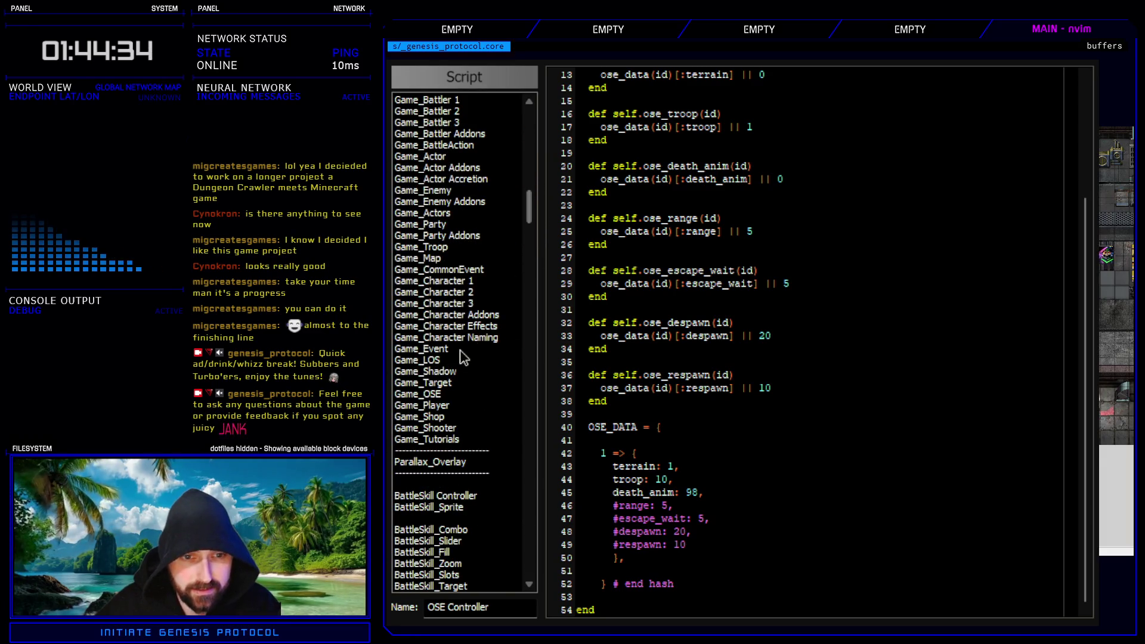
Back in Game_OSE, add 'if despawn > 0' and use despawn instead of ($1.to_i) in the assignment.
{"action": "left_click", "coordinate": [444, 394]}
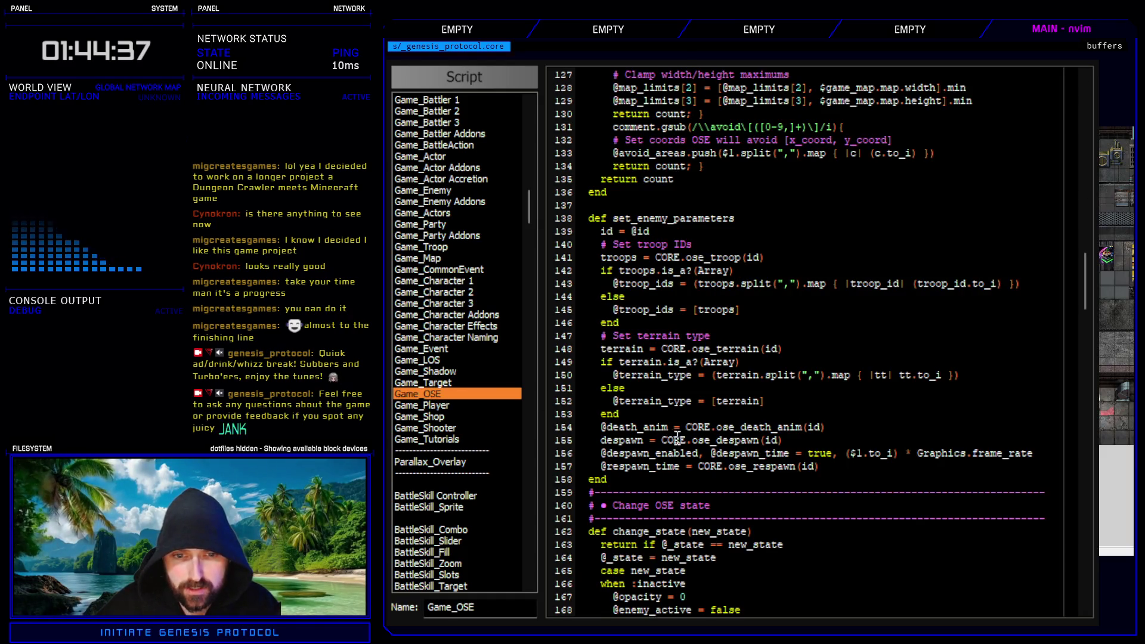
{"action": "key", "text": "Return"}
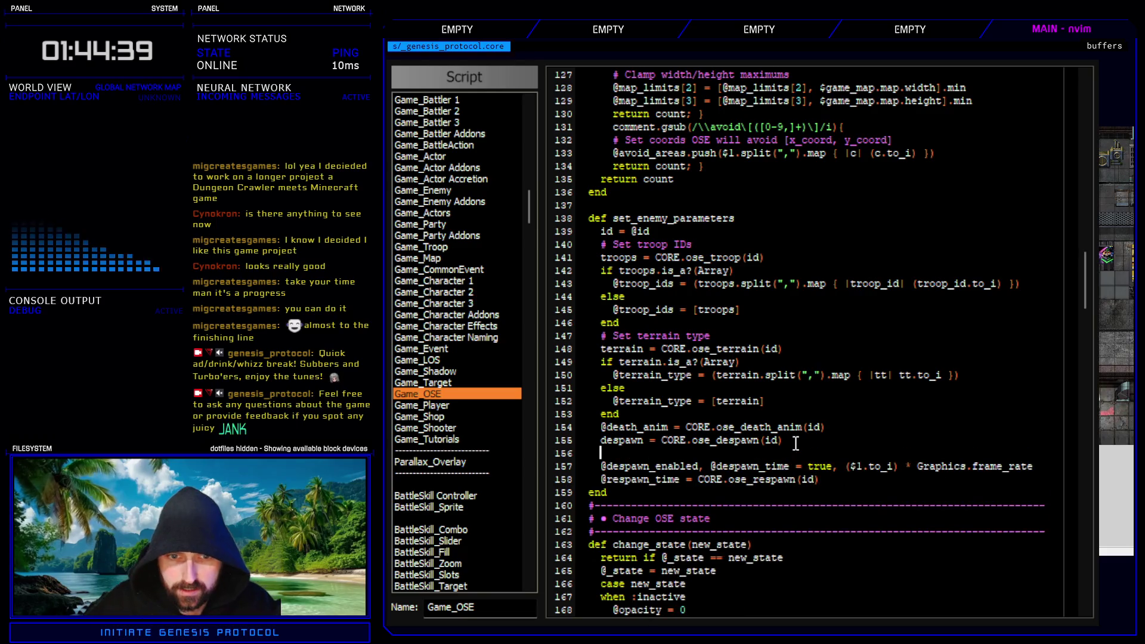
{"action": "type", "text": "if despawn >"}
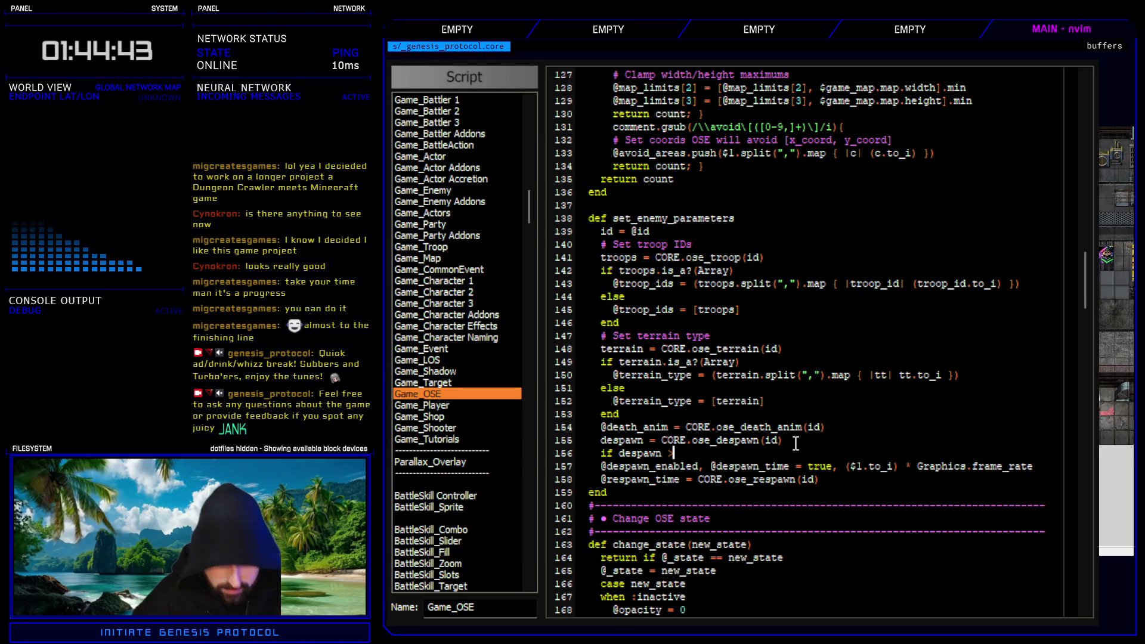
{"action": "type", "text": " 0"}
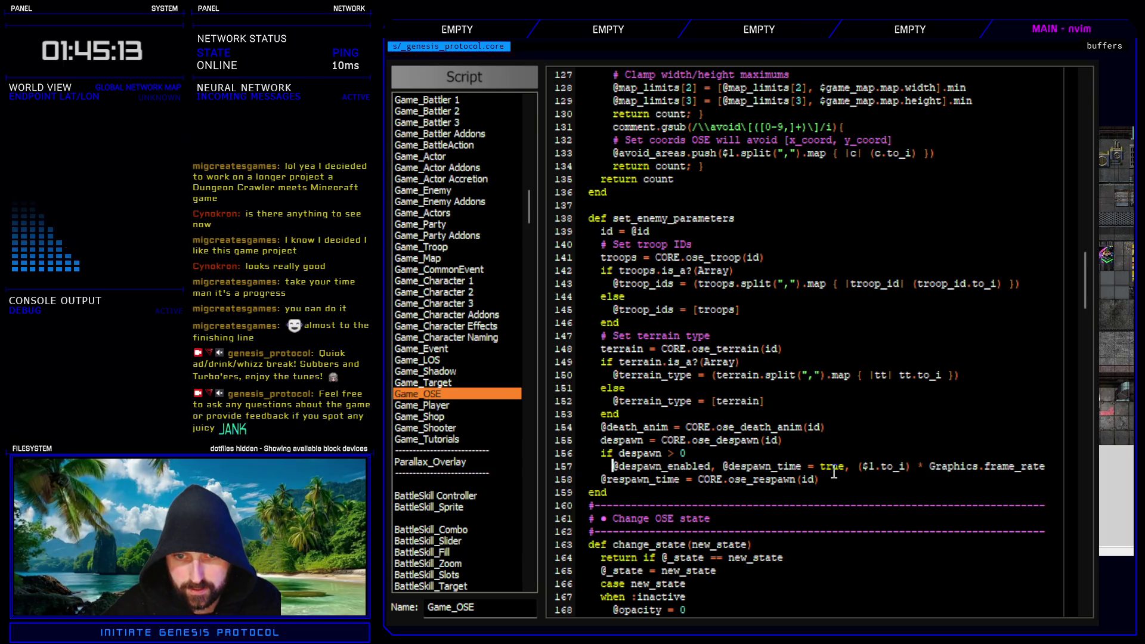
{"action": "left_click_drag", "start_coordinate": [859, 468], "coordinate": [906, 466]}
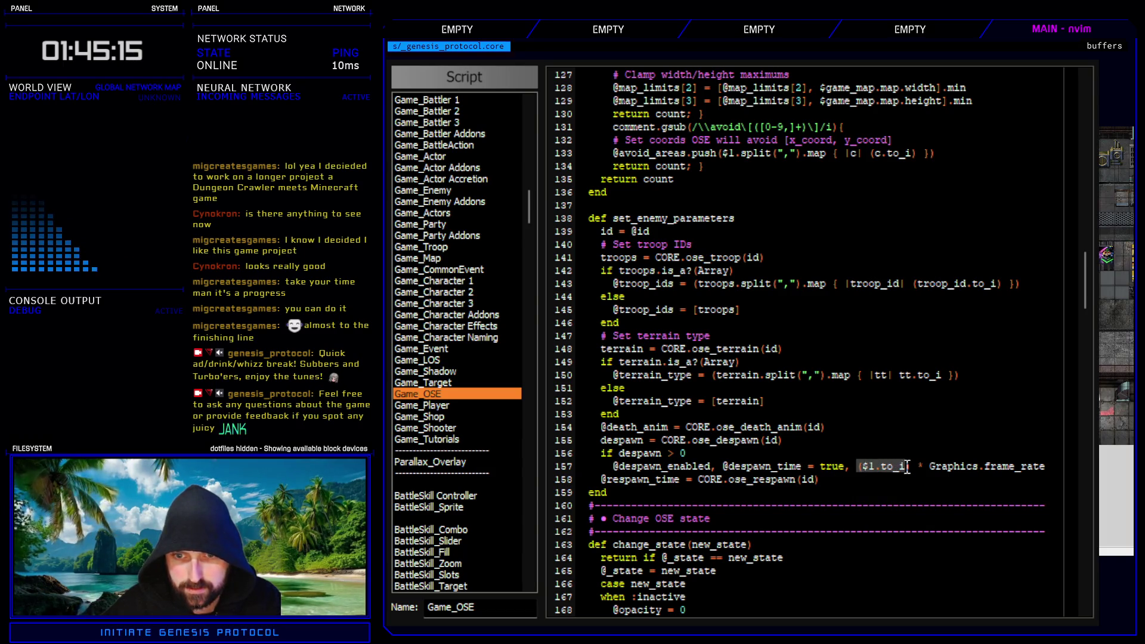
{"action": "type", "text": "cdespawn"}
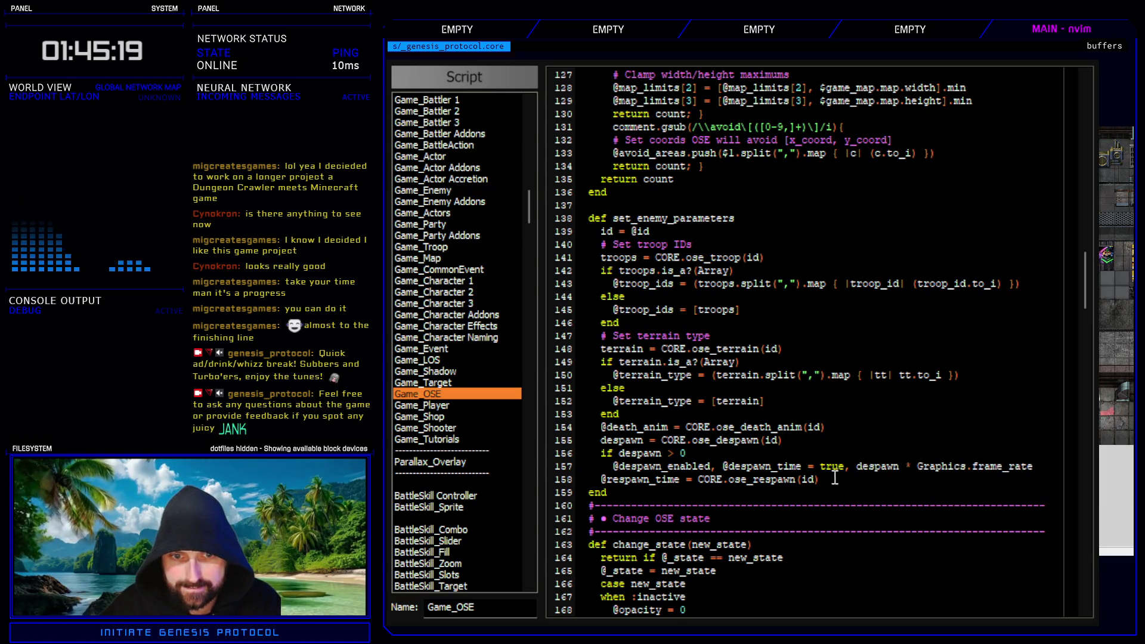
{"action": "left_click", "coordinate": [1041, 466]}
{"action": "key", "text": "Return"}
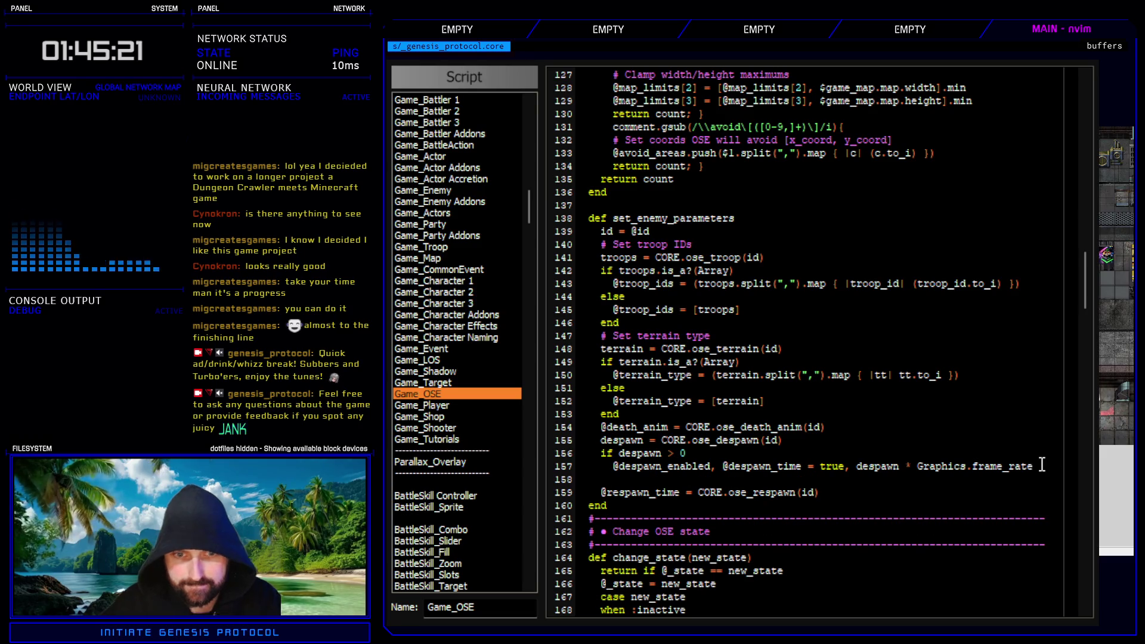
{"action": "type", "text": "end"}
{"action": "key", "text": "Return"}
{"action": "key", "text": "BackSpace"}
{"action": "mouse_move", "coordinate": [631, 441]}
{"action": "left_mouse_down"}
{"action": "mouse_move", "coordinate": [686, 443]}
{"action": "mouse_move", "coordinate": [736, 466]}
{"action": "left_mouse_up"}
{"action": "left_click", "coordinate": [776, 425]}
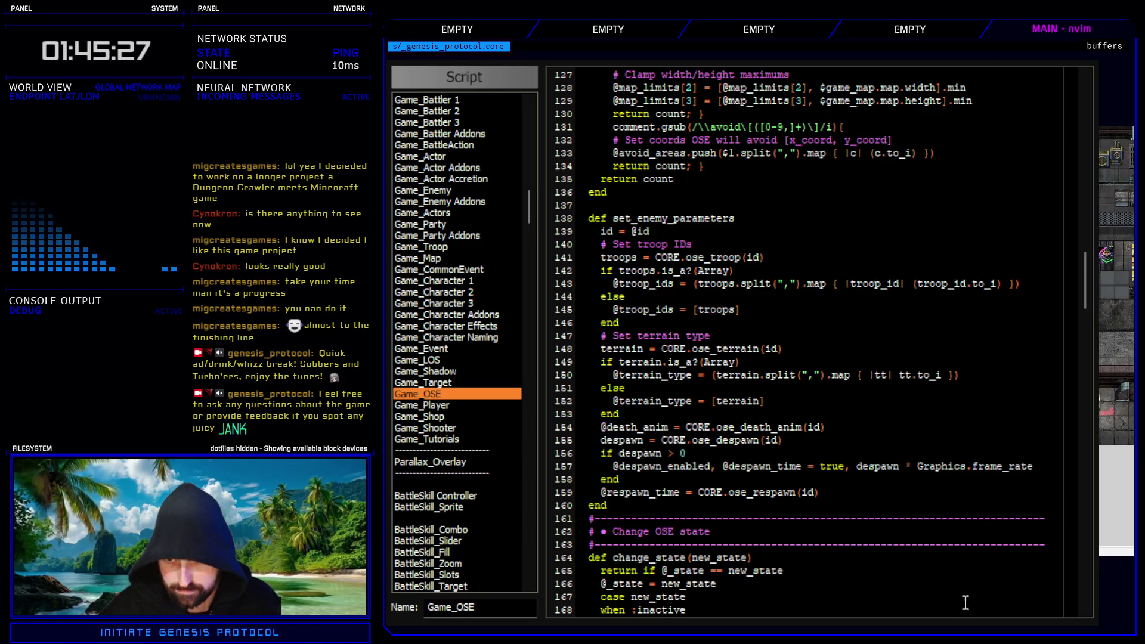
{"action": "scroll", "coordinate": [776, 425], "scroll_direction": "up", "scroll_amount": 6}
Comment out the three despawn note-parsing lines in set_enemy_comments with '#'.
{"action": "scroll", "coordinate": [711, 428], "scroll_direction": "up", "scroll_amount": 6}
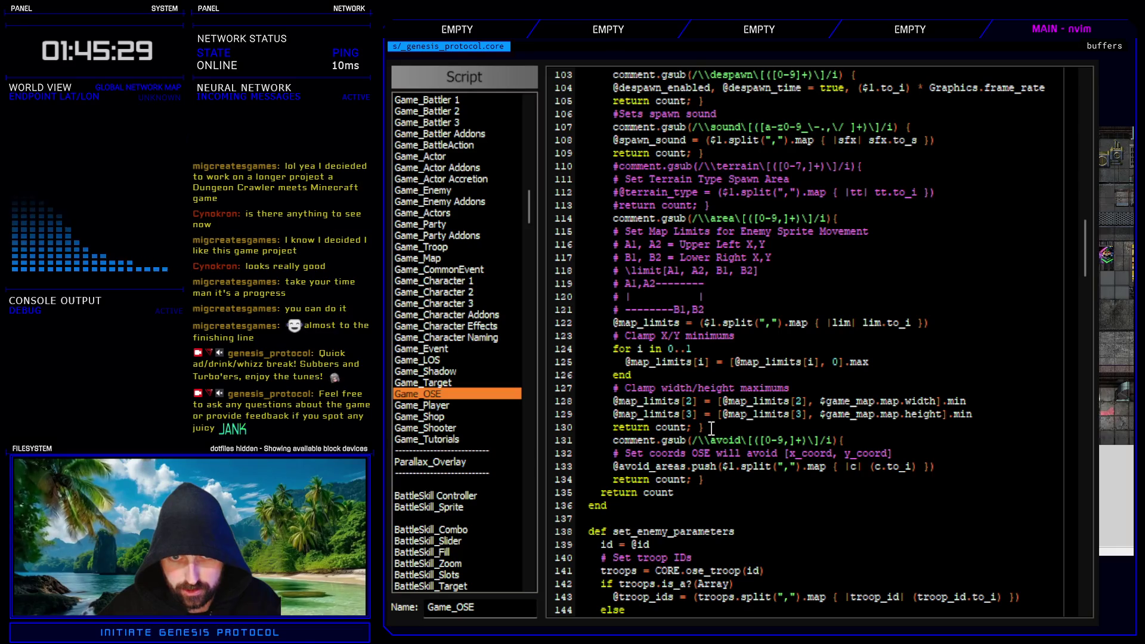
{"action": "left_click", "coordinate": [614, 231]}
{"action": "type", "text": "#"}
{"action": "key", "text": "Down"}
{"action": "key", "text": "Left"}
{"action": "type", "text": "#"}
{"action": "key", "text": "Down"}
{"action": "key", "text": "Left"}
{"action": "type", "text": "#"}
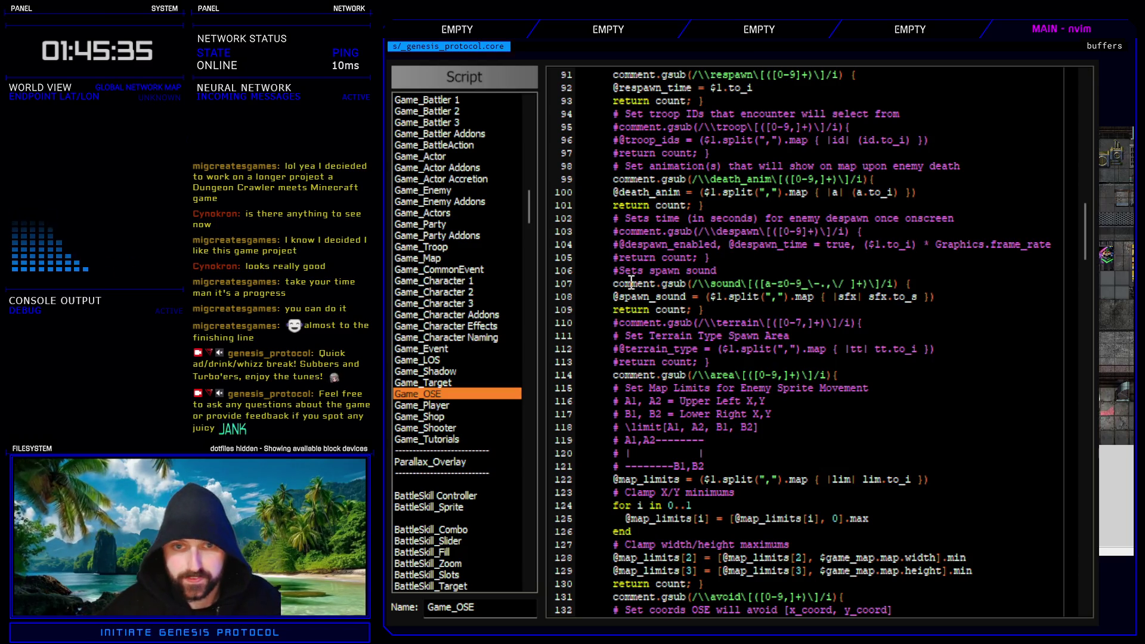
Select the death_anim split-and-map expression for reuse.
{"action": "scroll", "coordinate": [631, 282], "scroll_direction": "up", "scroll_amount": 6}
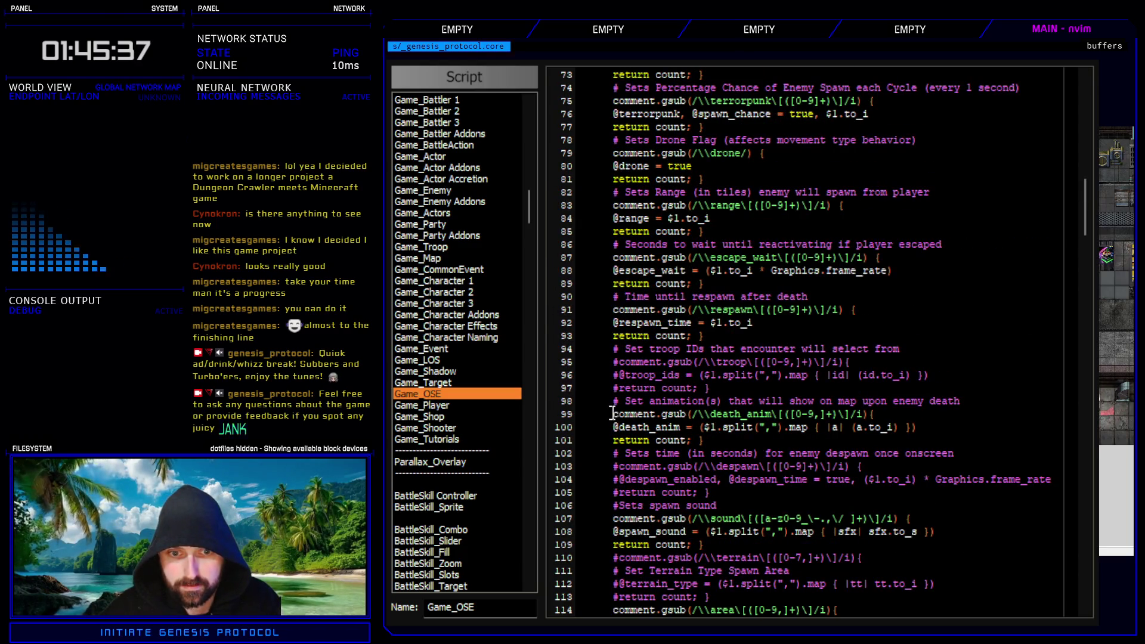
{"action": "scroll", "coordinate": [683, 461], "scroll_direction": "down", "scroll_amount": 20}
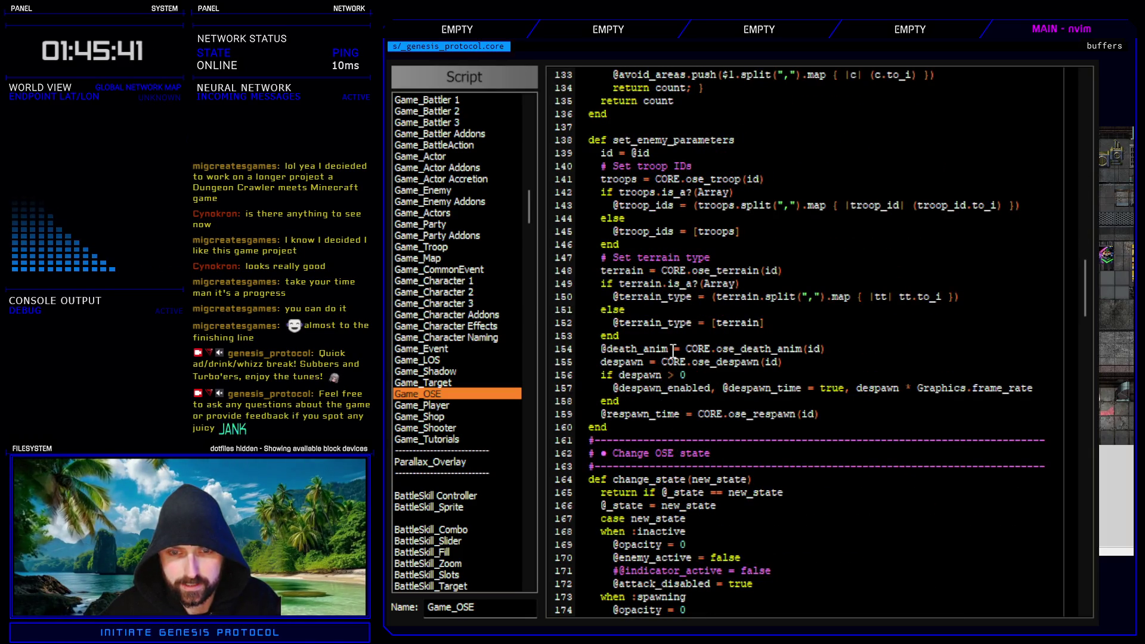
{"action": "scroll", "coordinate": [673, 350], "scroll_direction": "up", "scroll_amount": 16}
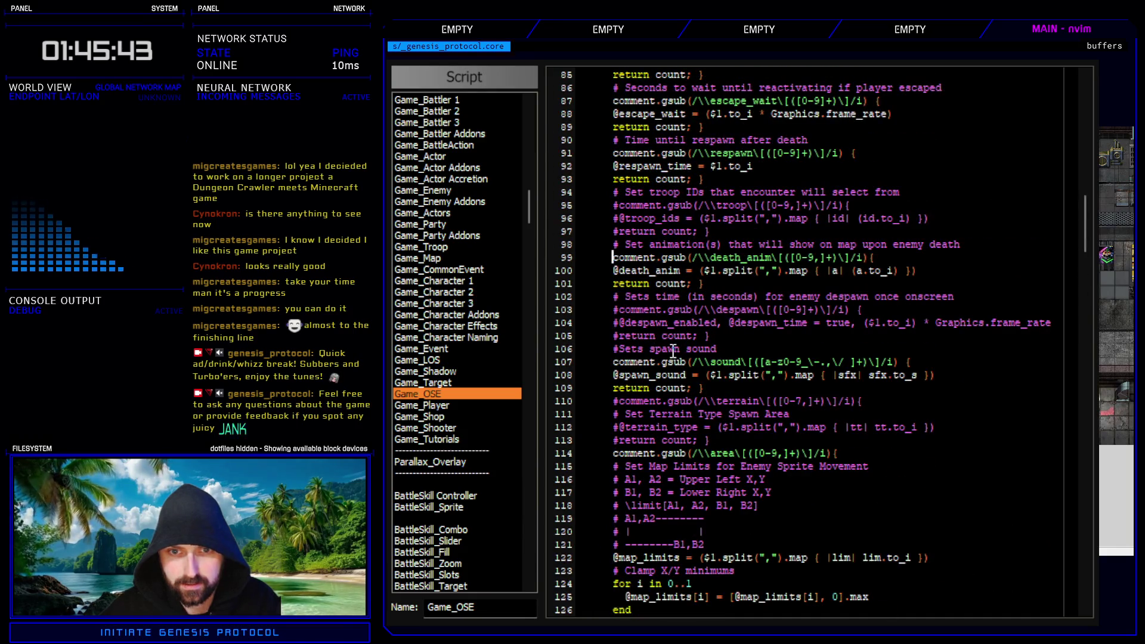
{"action": "left_click_drag", "start_coordinate": [614, 270], "coordinate": [918, 270]}
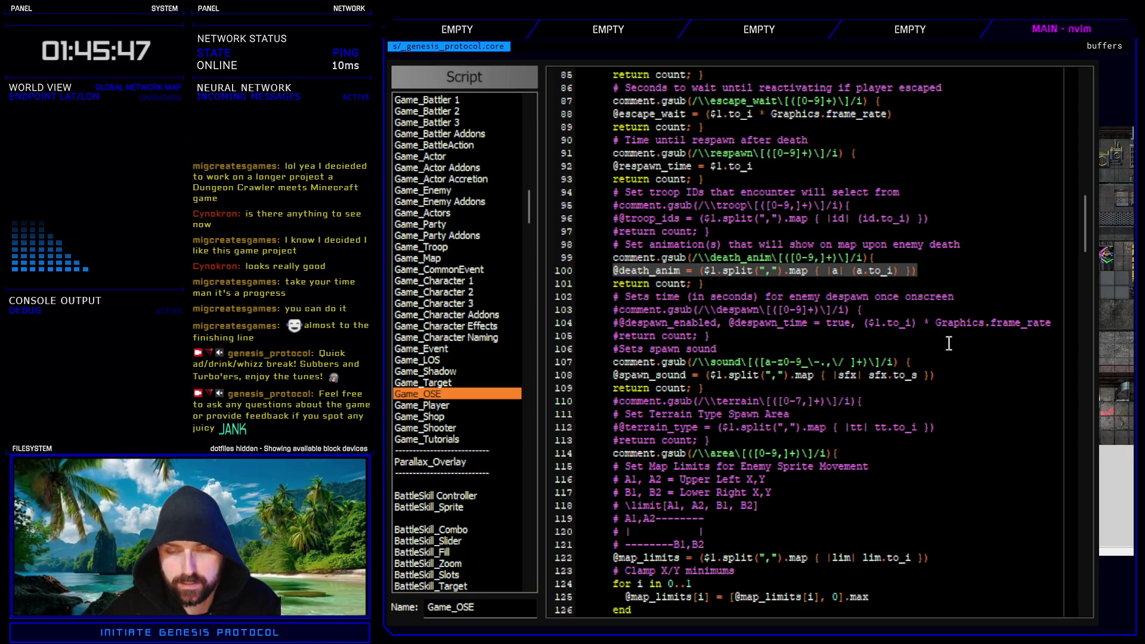
{"action": "scroll", "coordinate": [760, 369], "scroll_direction": "down", "scroll_amount": 12}
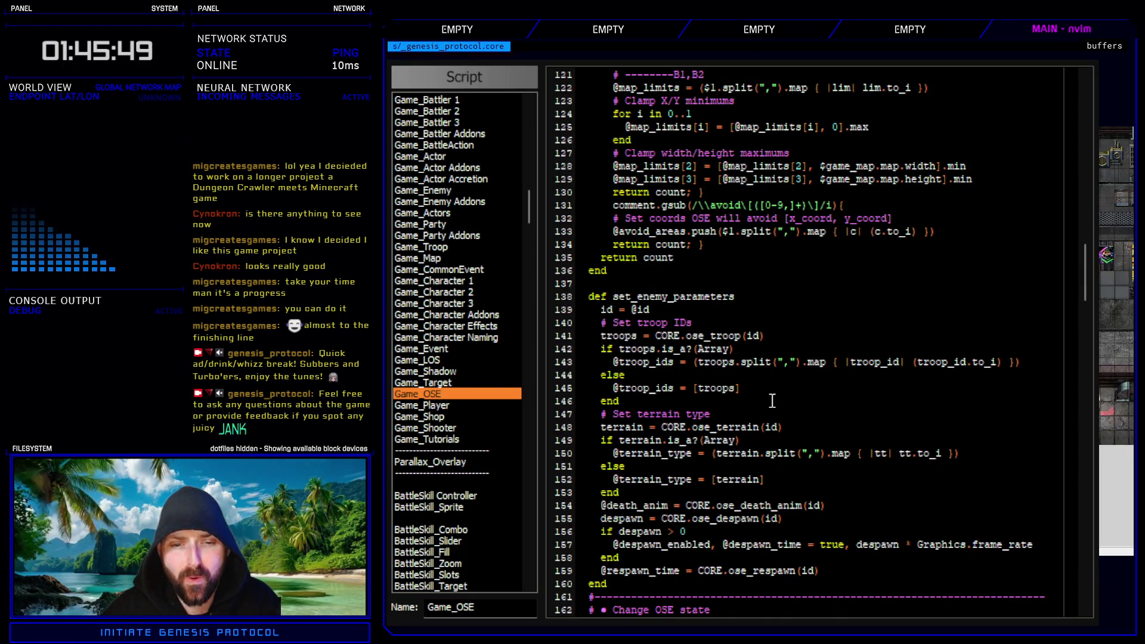
{"action": "scroll", "coordinate": [774, 403], "scroll_direction": "down", "scroll_amount": 2}
Add death_anims = CORE.ose_death_anim(id) followed by an 'if death_anims.is_a?(Array)' condition.
{"action": "left_click", "coordinate": [662, 414]}
{"action": "key", "text": "Return"}
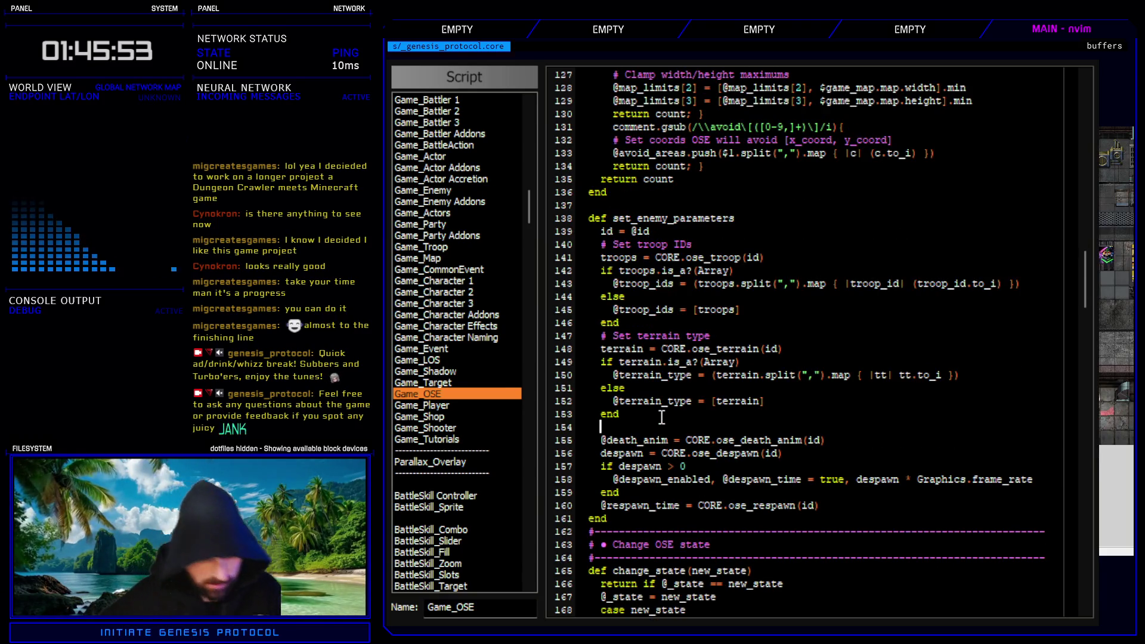
{"action": "type", "text": "death_anims"}
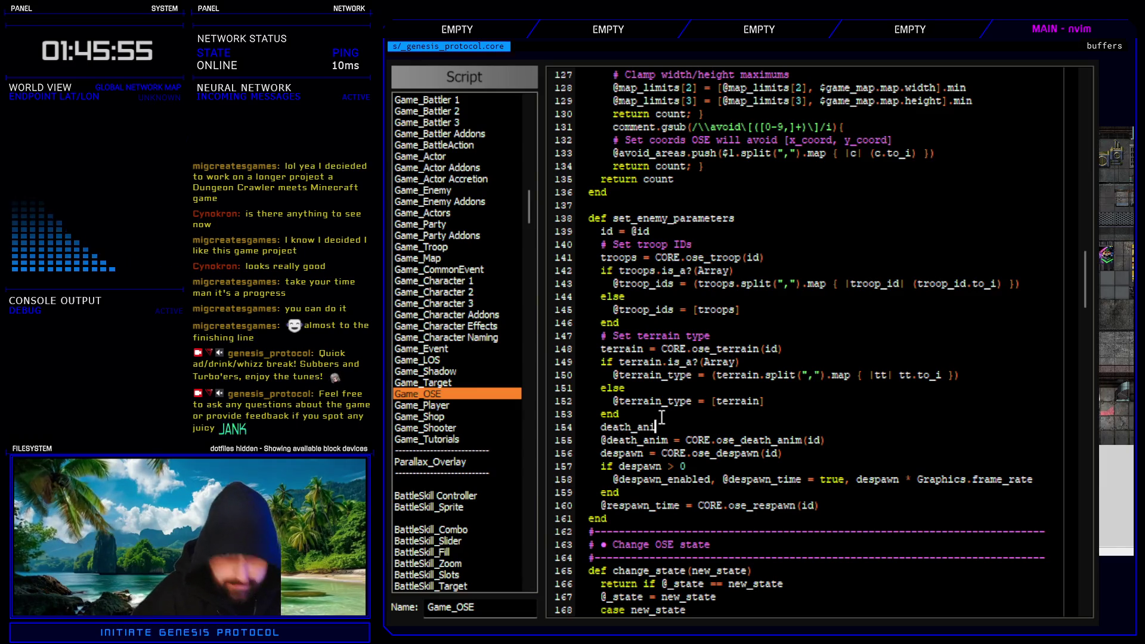
{"action": "type", "text": " ="}
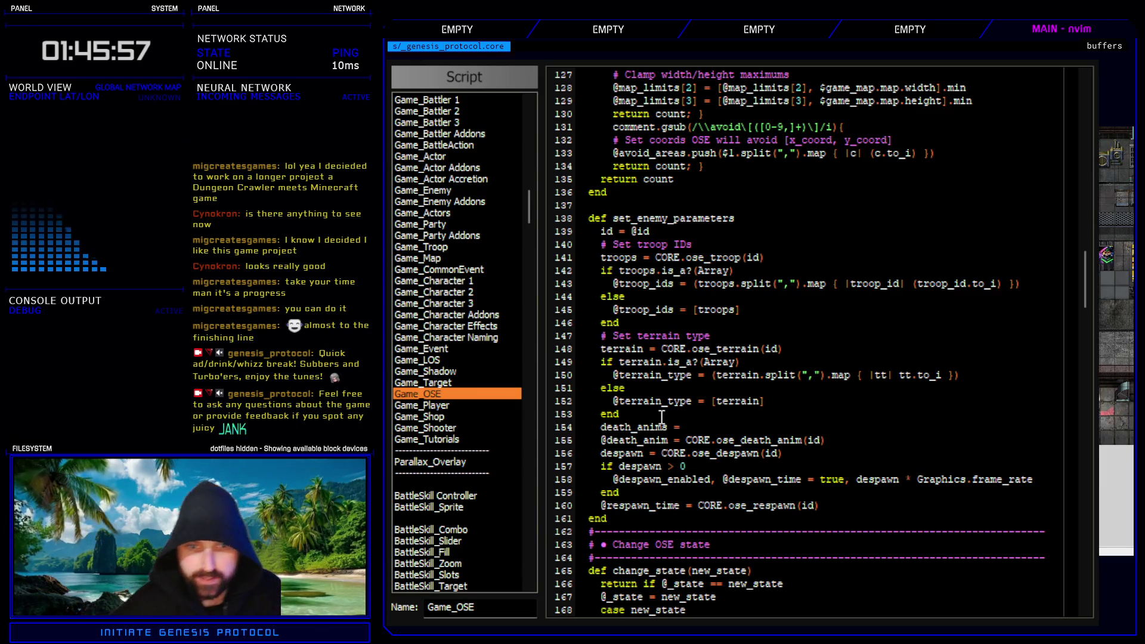
{"action": "mouse_move", "coordinate": [685, 440]}
{"action": "left_mouse_down"}
{"action": "mouse_move", "coordinate": [856, 443]}
{"action": "mouse_move", "coordinate": [827, 427]}
{"action": "left_mouse_up"}
{"action": "left_click", "coordinate": [840, 425]}
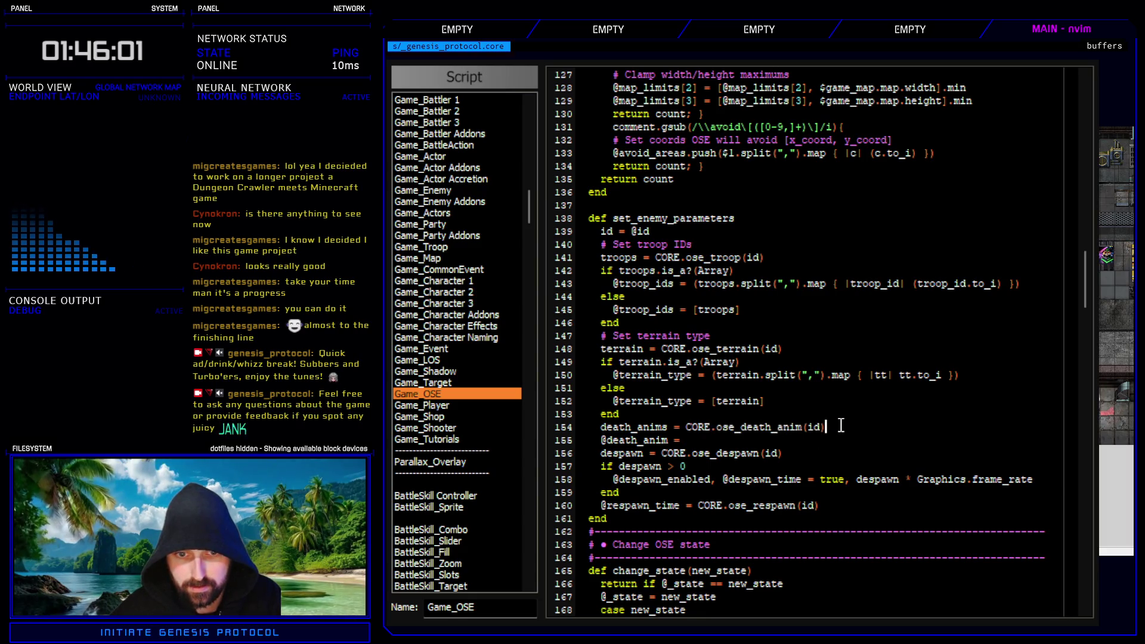
{"action": "key", "text": "Return"}
{"action": "type", "text": "id fdeath"}
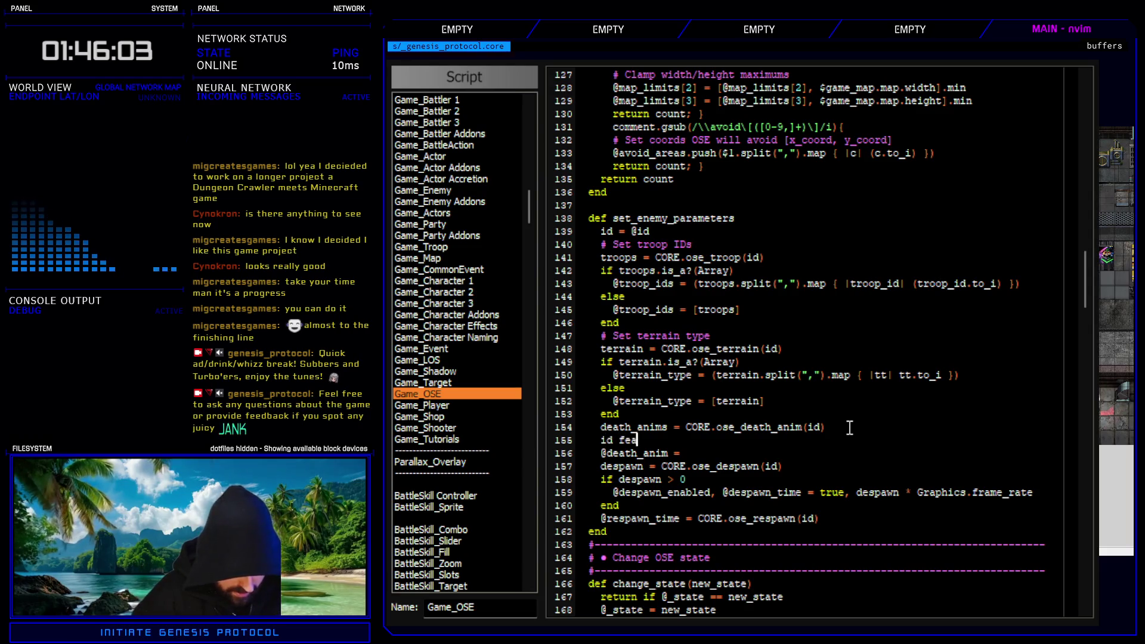
{"action": "key", "text": "BackSpace"}
{"action": "key", "text": "BackSpace"}
{"action": "key", "text": "BackSpace"}
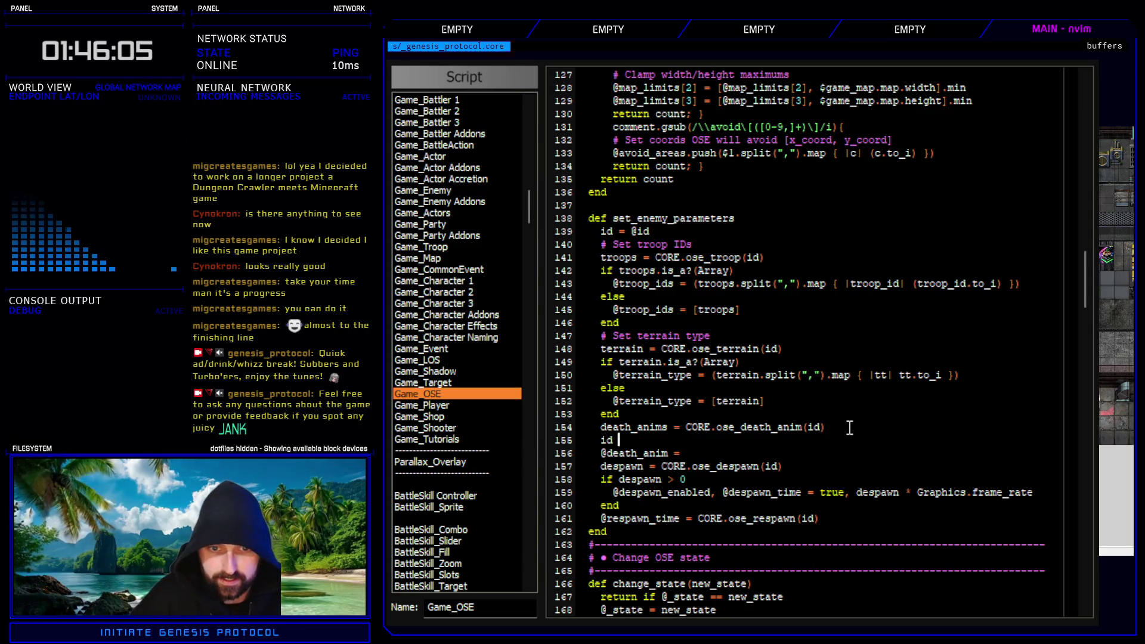
{"action": "type", "text": "death_ani"}
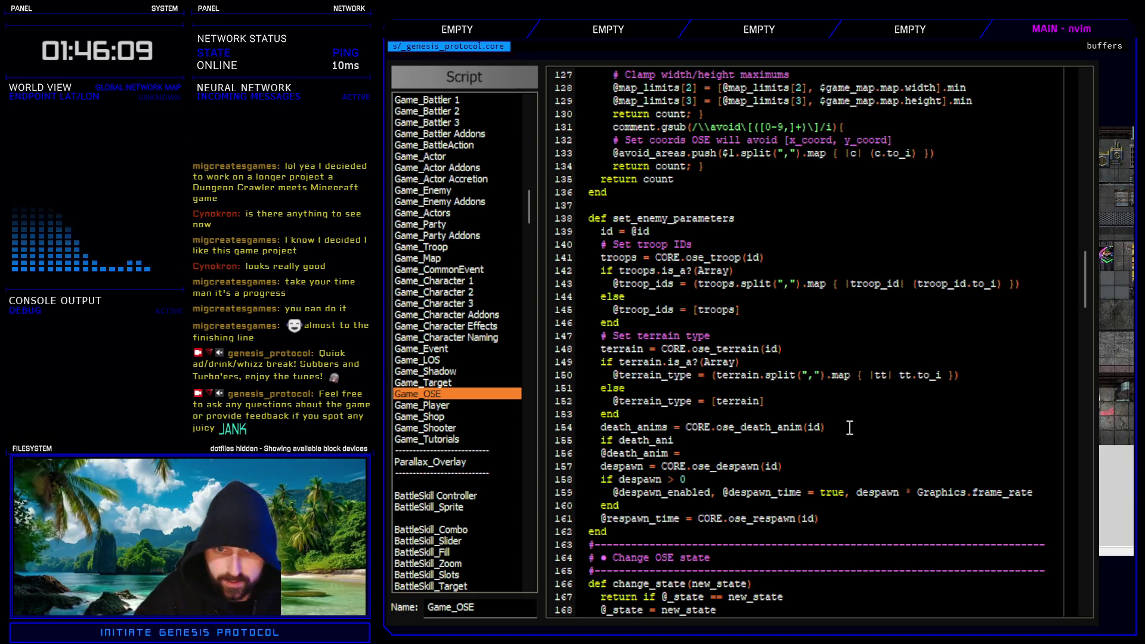
{"action": "type", "text": "ms.is_a?(Ar"}
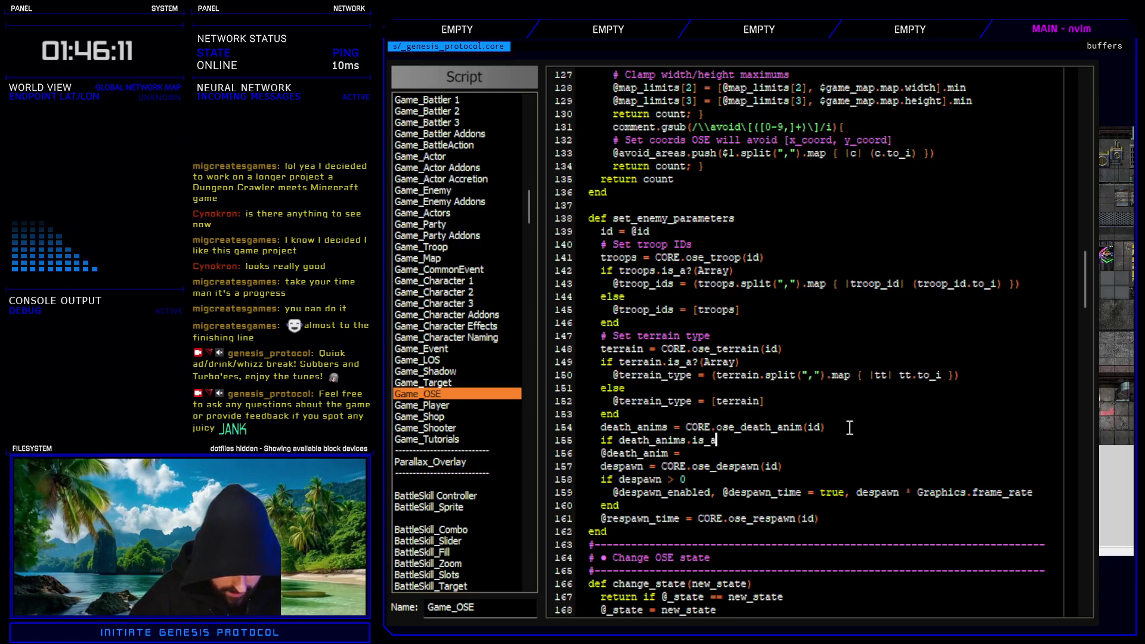
{"action": "type", "text": "ray)"}
{"action": "key", "text": "Return"}
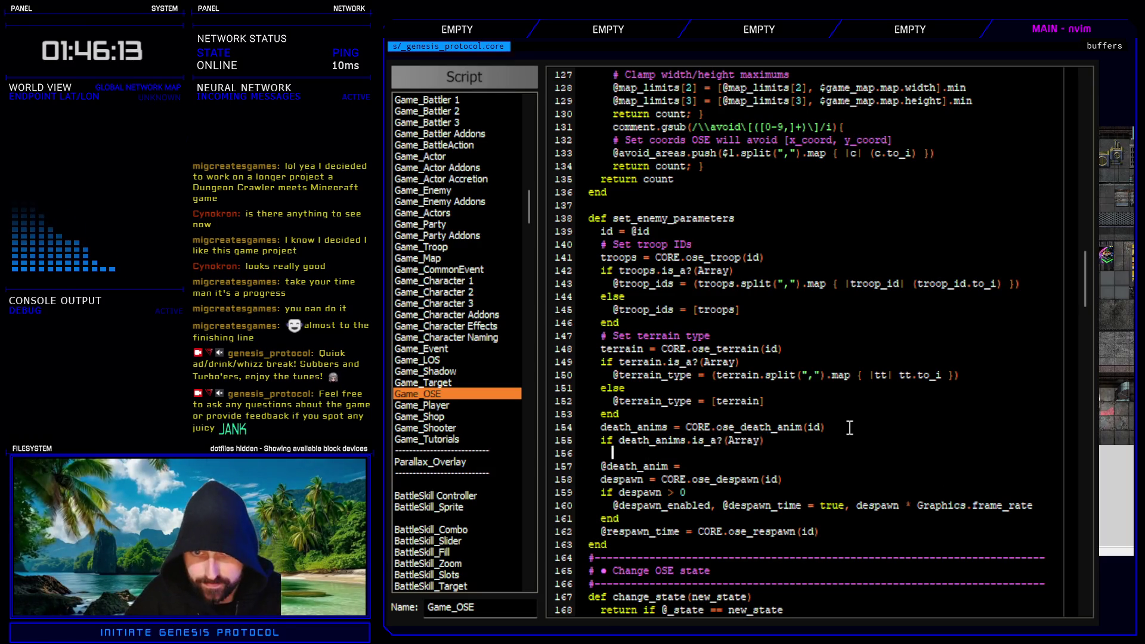
{"action": "key", "text": "Tab"}
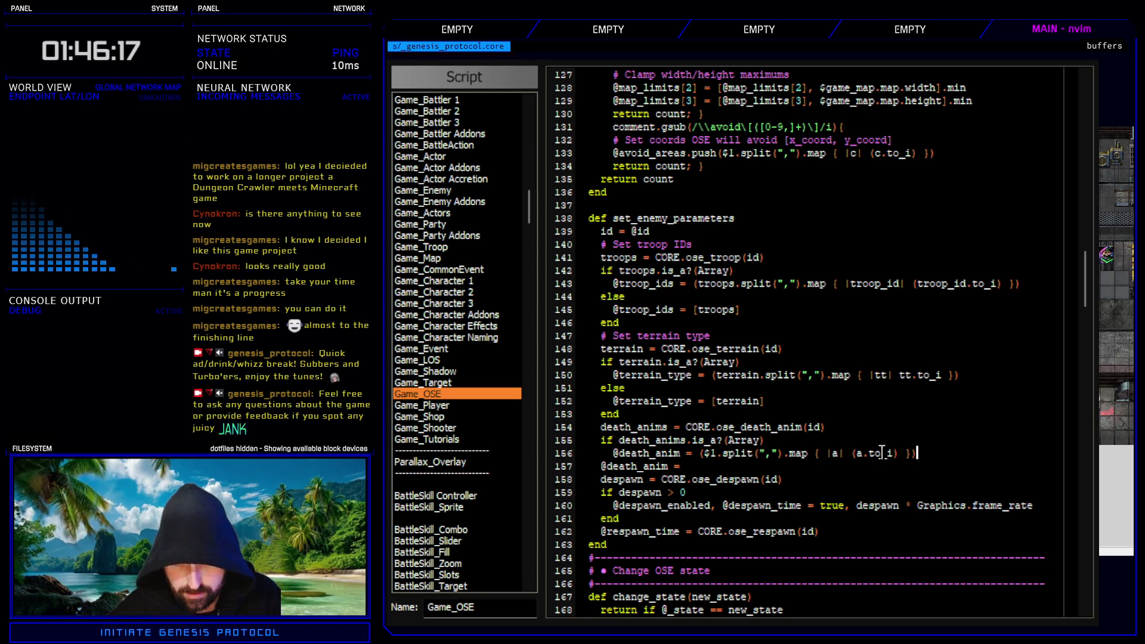
{"action": "key", "text": "Return"}
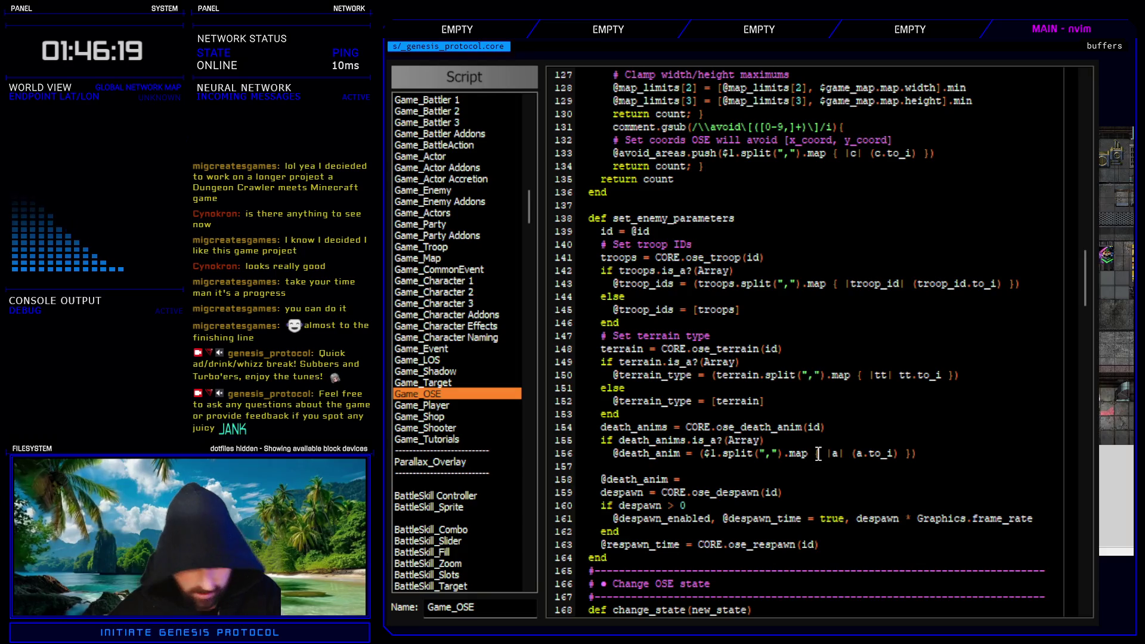
{"action": "type", "text": "else"}
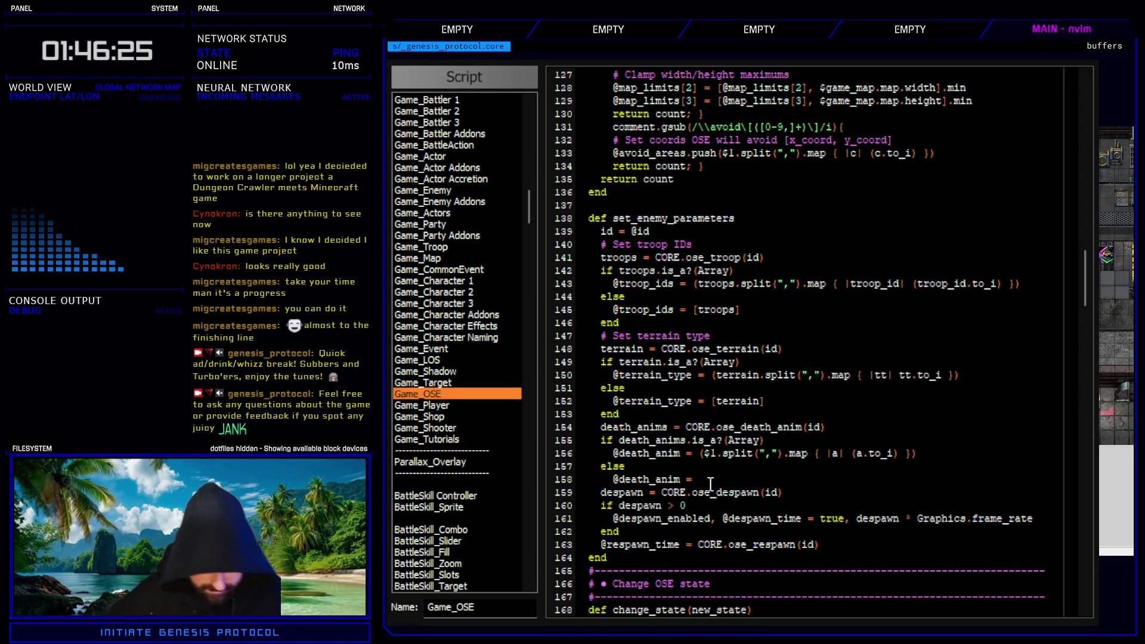
{"action": "type", "text": "death_anims"}
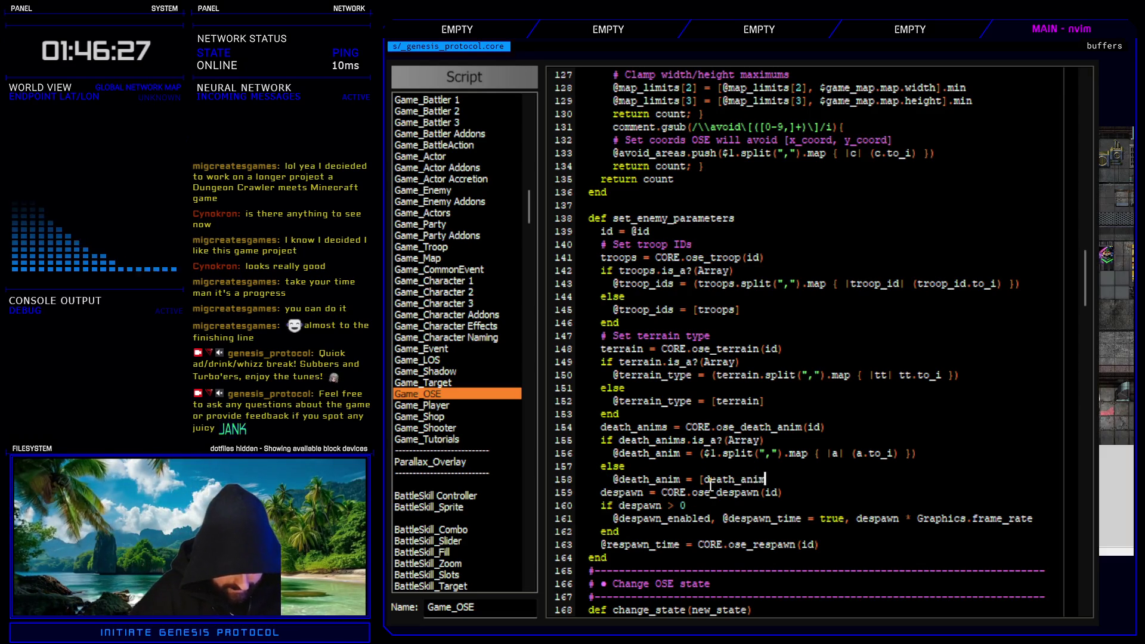
{"action": "key", "text": "Return"}
{"action": "type", "text": "end"}
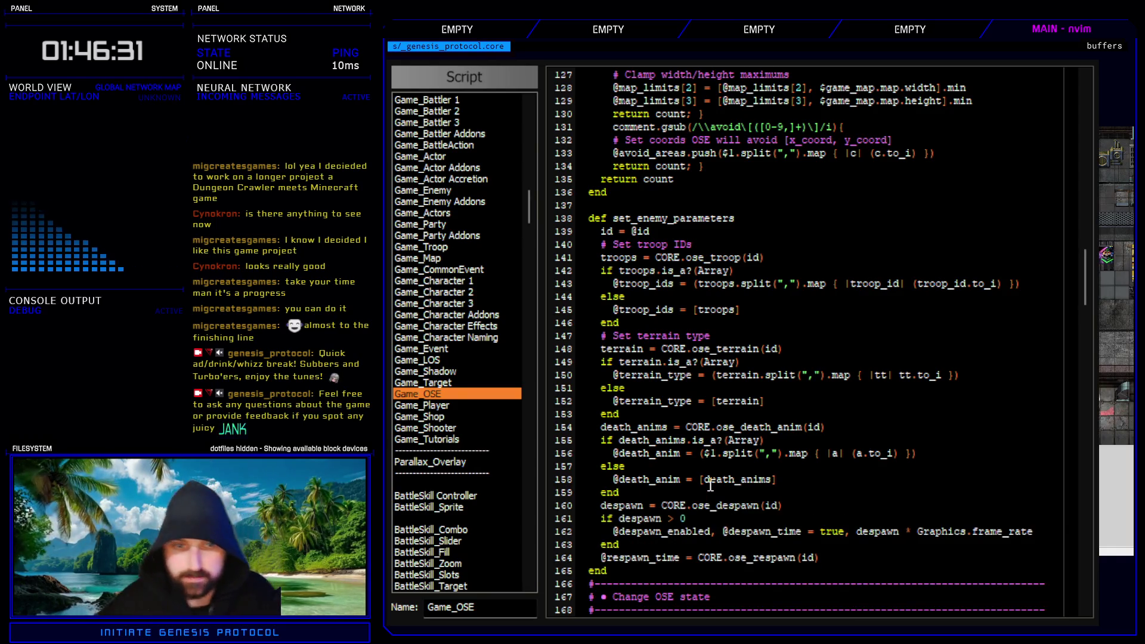
Comment out the death_anim comment-parsing lines with '#'.
{"action": "scroll", "coordinate": [686, 465], "scroll_direction": "up", "scroll_amount": 7}
{"action": "scroll", "coordinate": [649, 310], "scroll_direction": "up", "scroll_amount": 5}
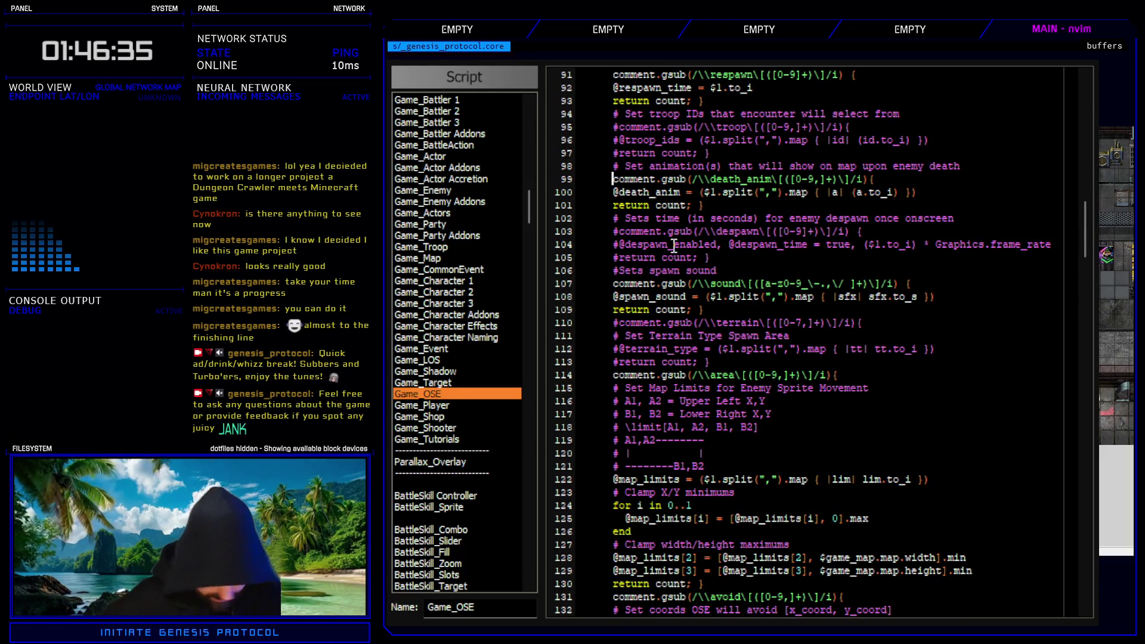
{"action": "type", "text": "#"}
{"action": "key", "text": "Escape"}
{"action": "key", "text": "j"}
{"action": "key", "text": "period"}
{"action": "key", "text": "j"}
{"action": "key", "text": "period"}
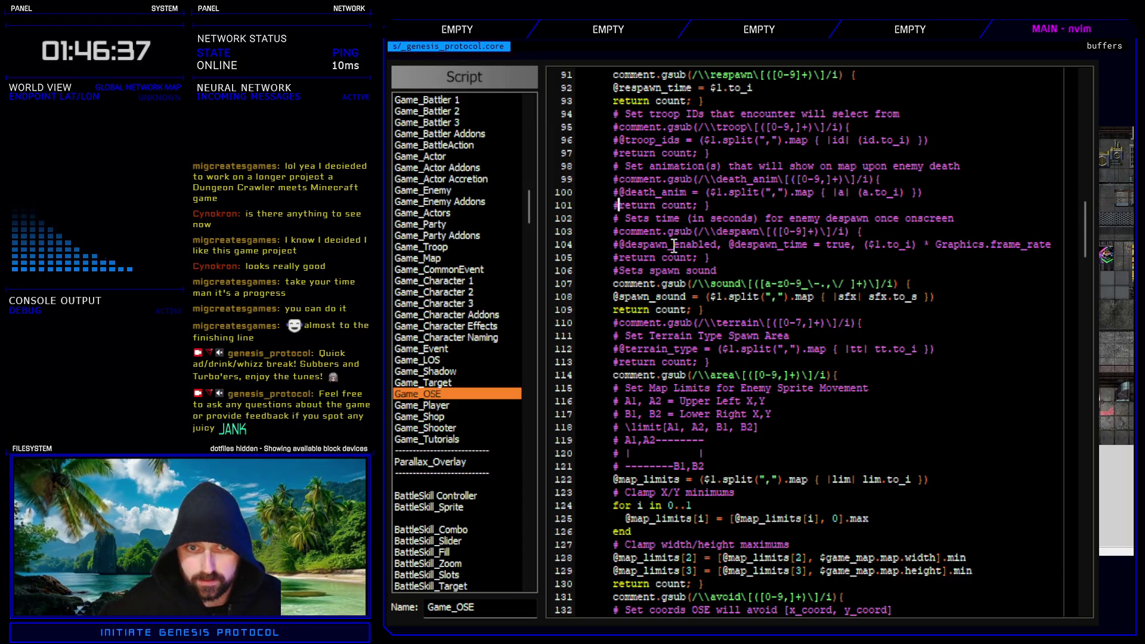
Comment out the respawn parsing, assignment and return lines.
{"action": "scroll", "coordinate": [739, 429], "scroll_direction": "up", "scroll_amount": 6}
{"action": "scroll", "coordinate": [675, 480], "scroll_direction": "up", "scroll_amount": 2}
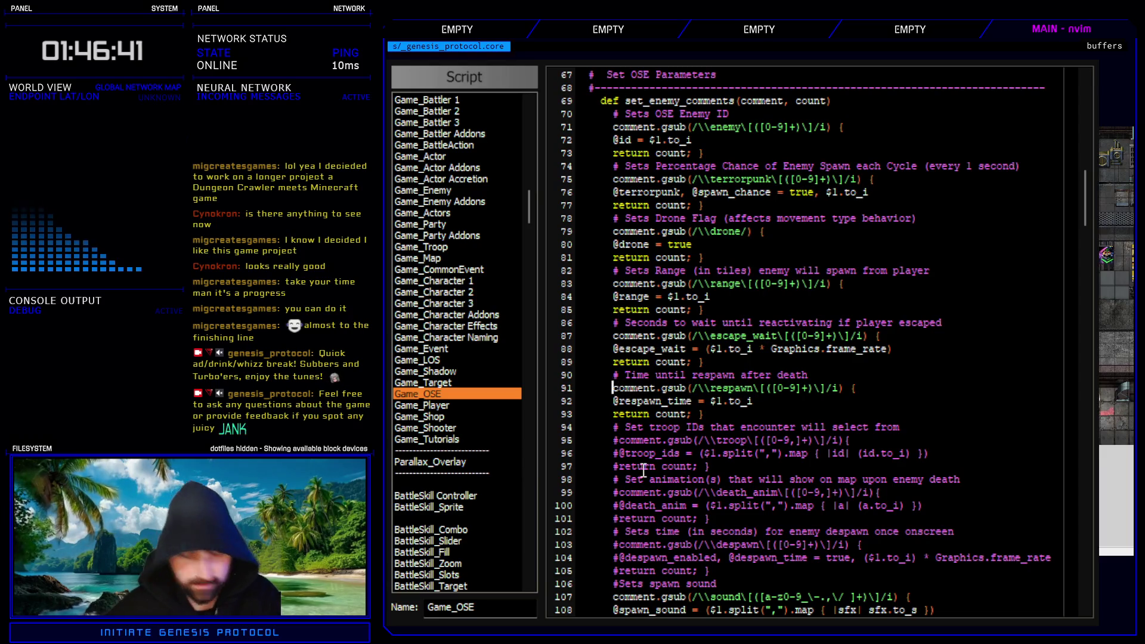
{"action": "key", "text": "period"}
{"action": "key", "text": "j"}
{"action": "key", "text": "period"}
{"action": "key", "text": "j"}
{"action": "key", "text": "period"}
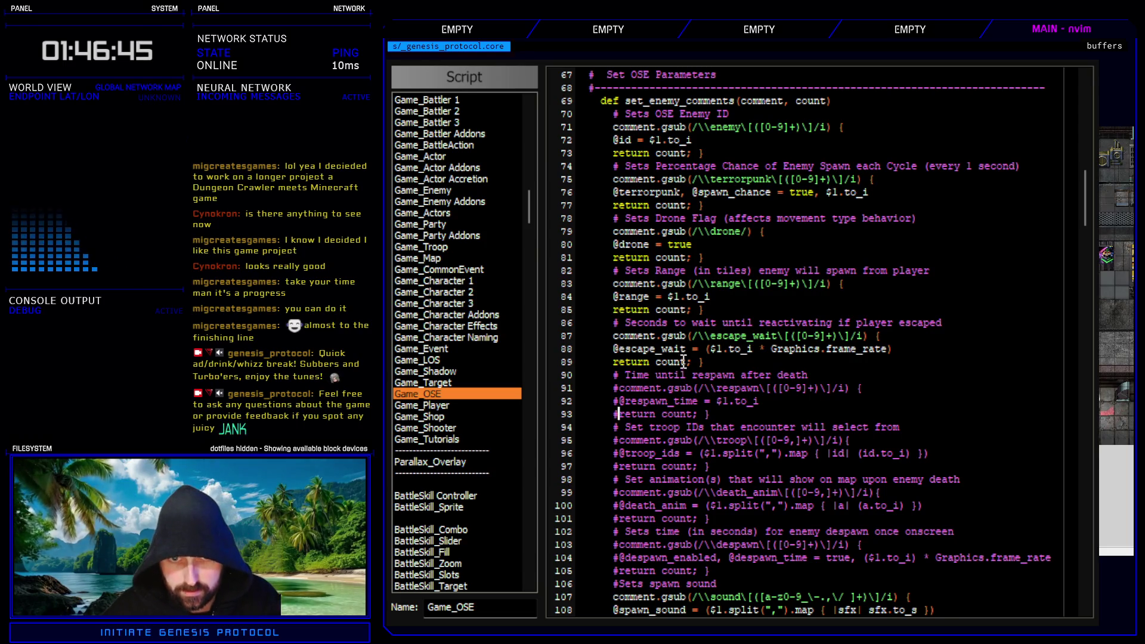
Comment out the escape_wait parsing and assignment lines.
{"action": "mouse_move", "coordinate": [609, 348]}
{"action": "left_mouse_down"}
{"action": "mouse_move", "coordinate": [931, 356]}
{"action": "mouse_move", "coordinate": [931, 347]}
{"action": "left_mouse_up"}
{"action": "key", "text": "ctrl+c"}
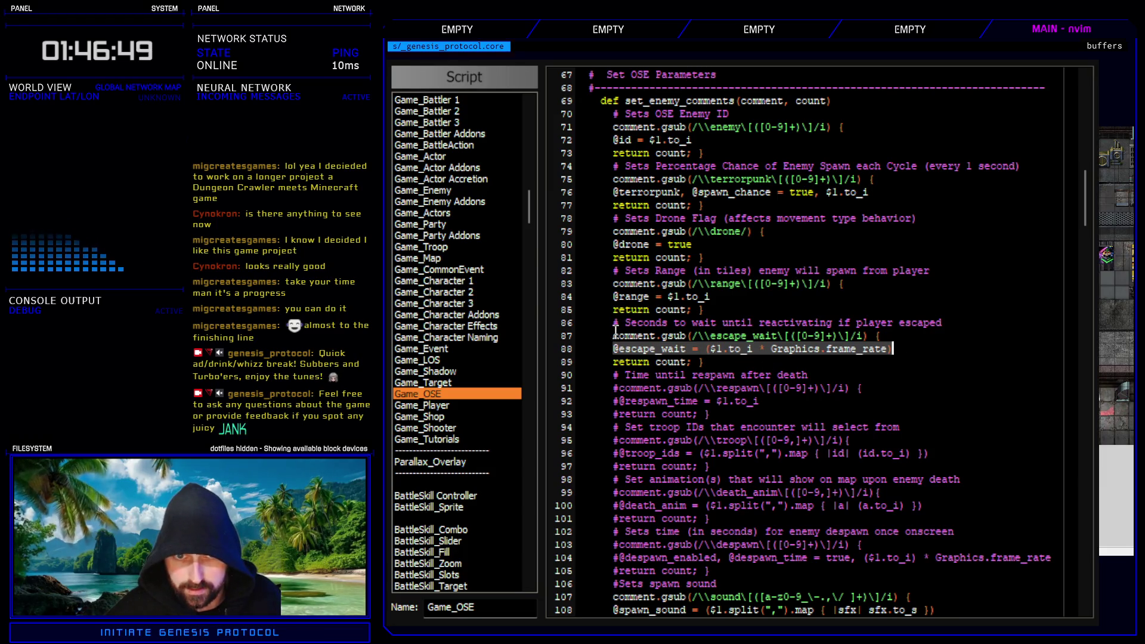
{"action": "left_click", "coordinate": [618, 337]}
{"action": "key", "text": "period"}
{"action": "left_click", "coordinate": [618, 349]}
{"action": "key", "text": "period"}
{"action": "left_click", "coordinate": [618, 362]}
{"action": "key", "text": "period"}
{"action": "scroll", "coordinate": [866, 268], "scroll_direction": "down", "scroll_amount": 20}
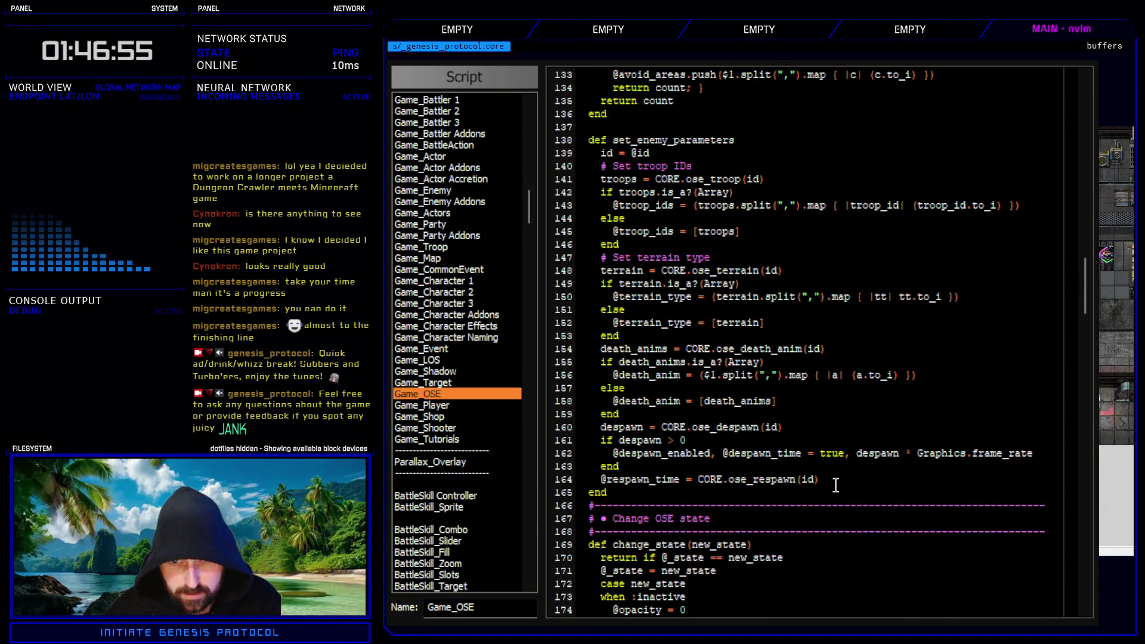
{"action": "left_click", "coordinate": [668, 484]}
{"action": "key", "text": "o"}
{"action": "key", "text": "ctrl+shift+v"}
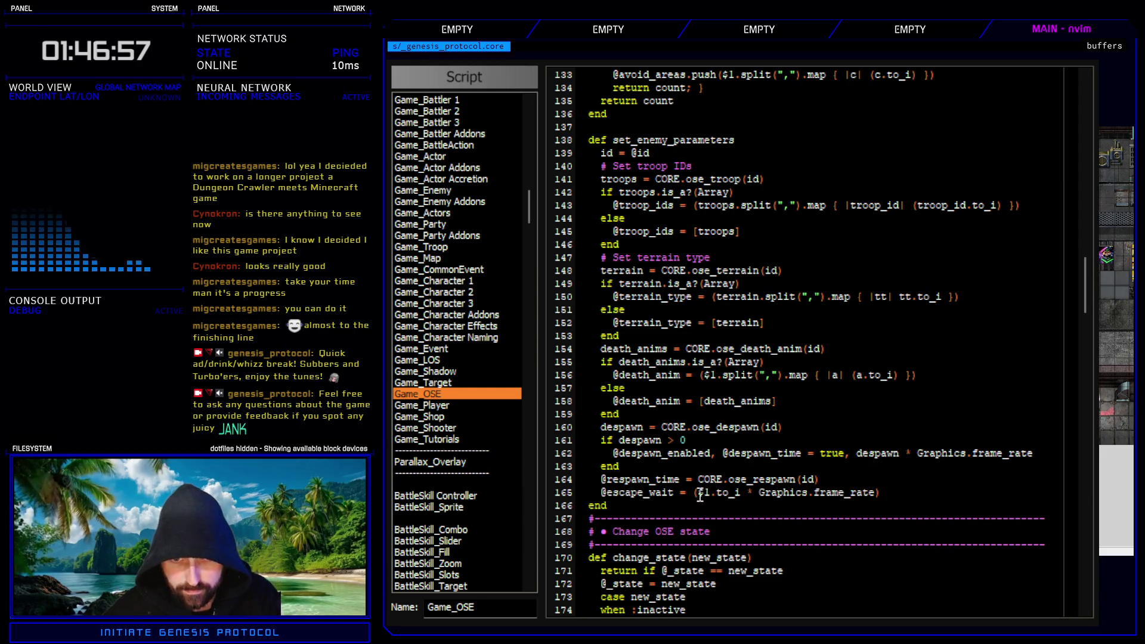
Replace $1.to_i in the pasted line with CORE.ose_escape_wait(id), fixing the CPRE typo.
{"action": "left_click_drag", "start_coordinate": [696, 492], "coordinate": [747, 493]}
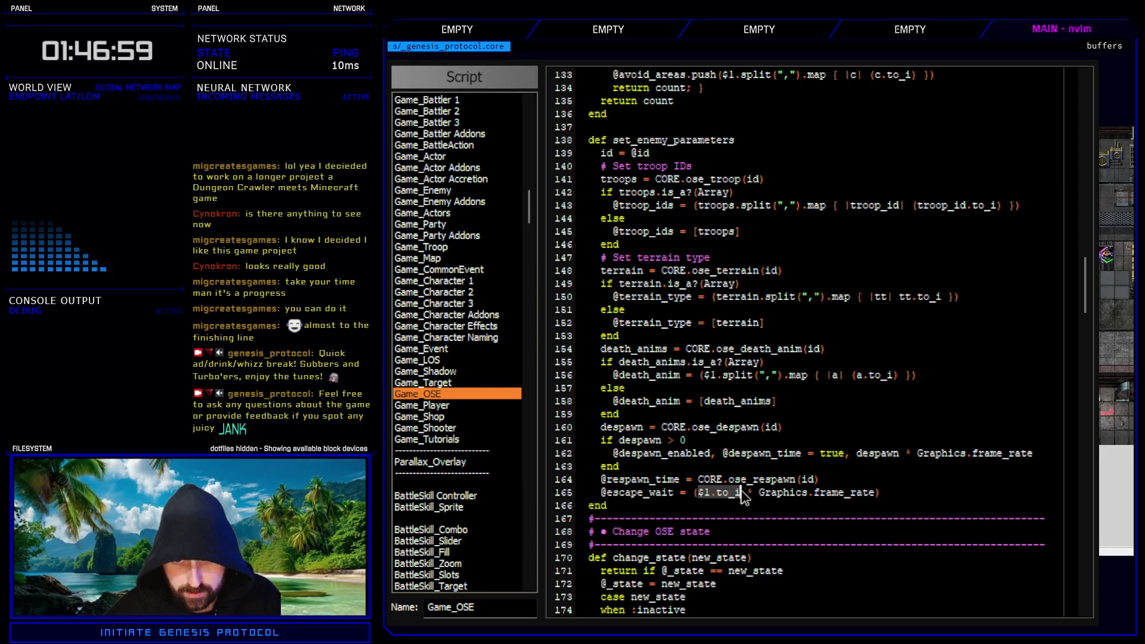
{"action": "type", "text": "CPRE"}
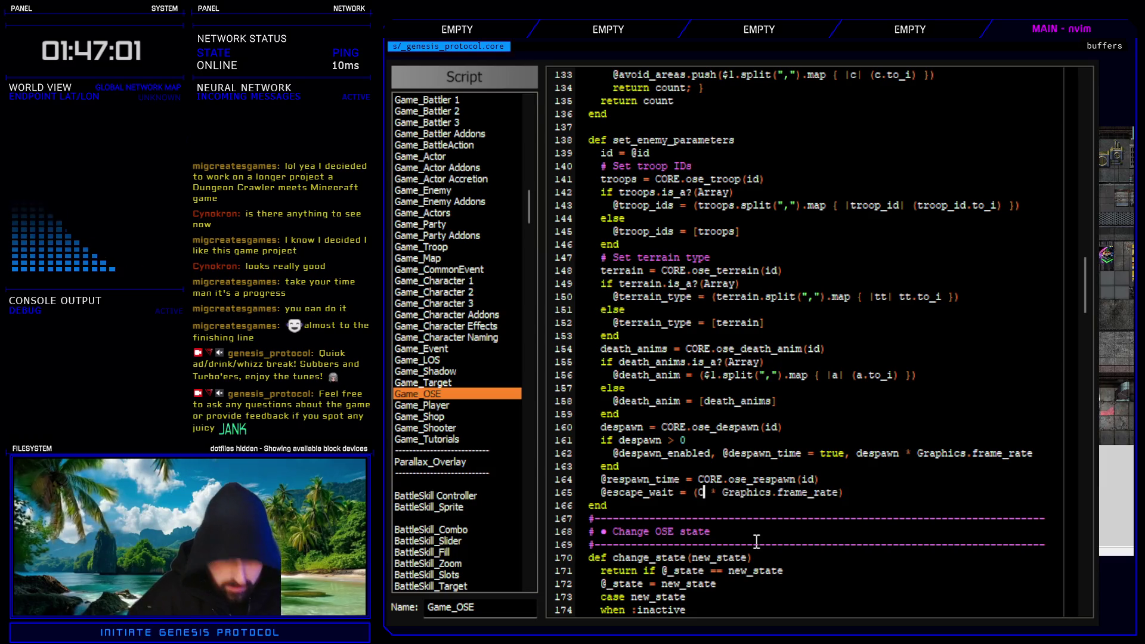
{"action": "type", "text": ".ose_esca"}
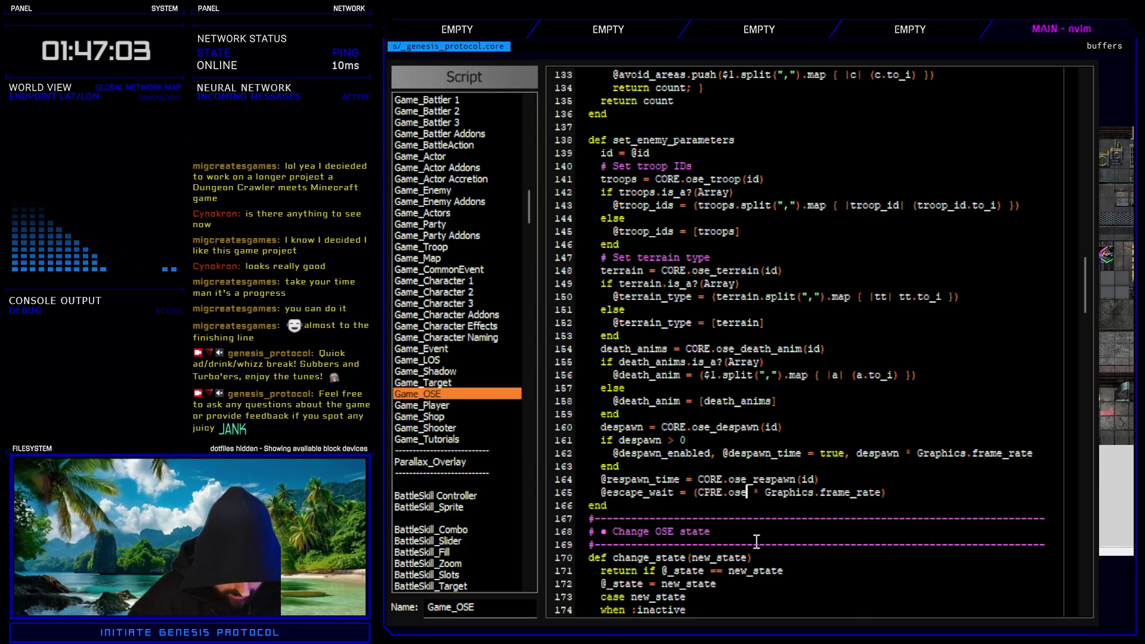
{"action": "type", "text": "pe_wait(i"}
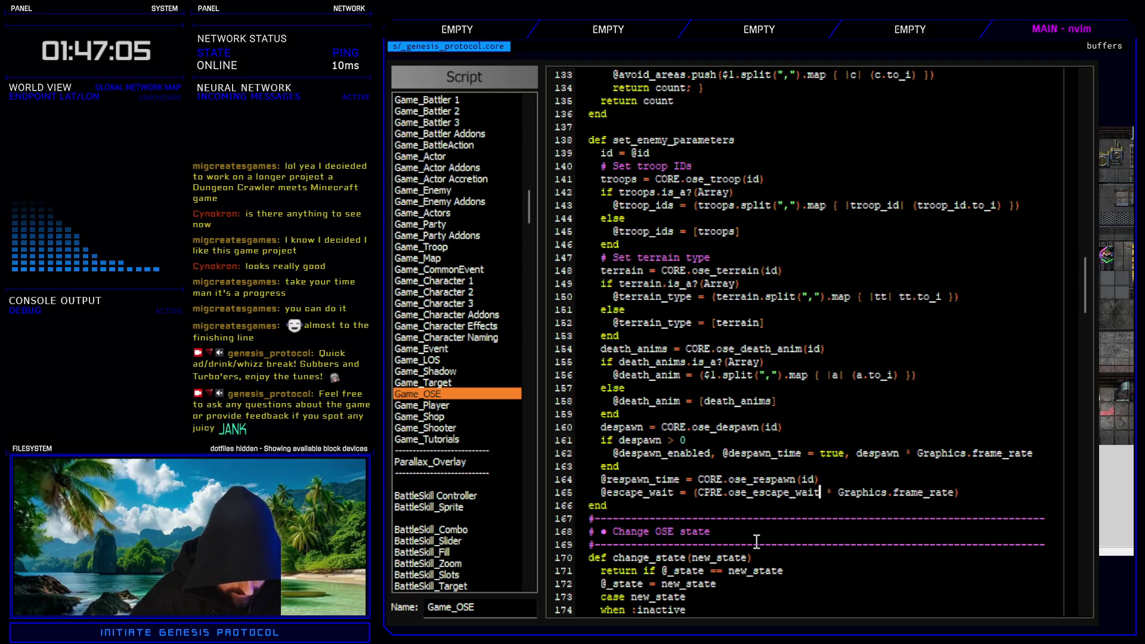
{"action": "type", "text": "d)"}
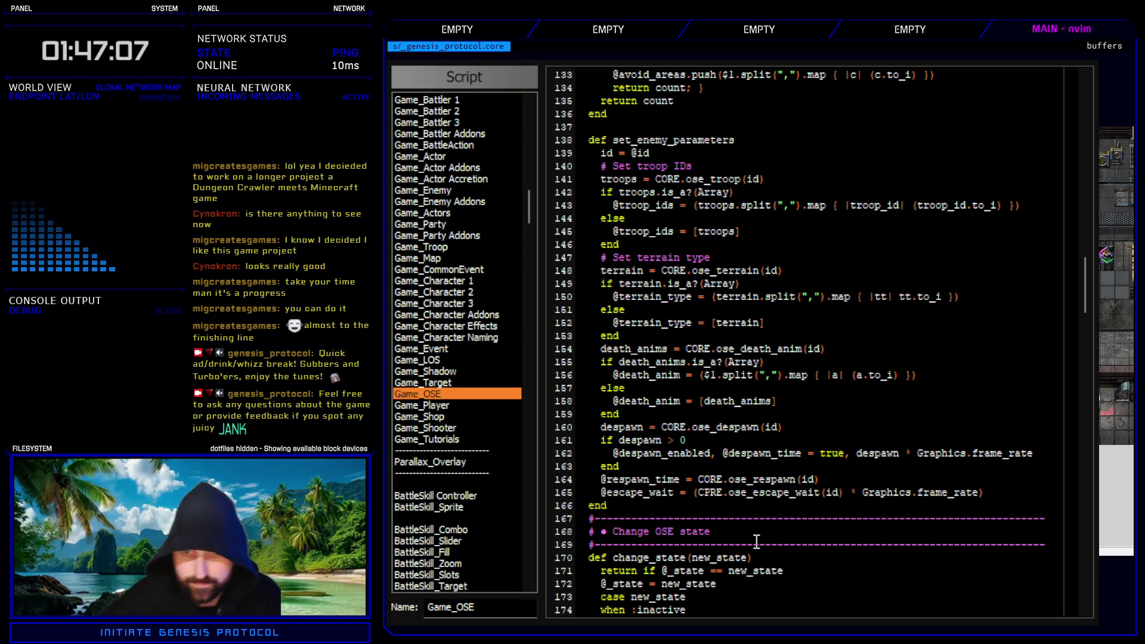
{"action": "key", "text": "BackSpace"}
{"action": "key", "text": "BackSpace"}
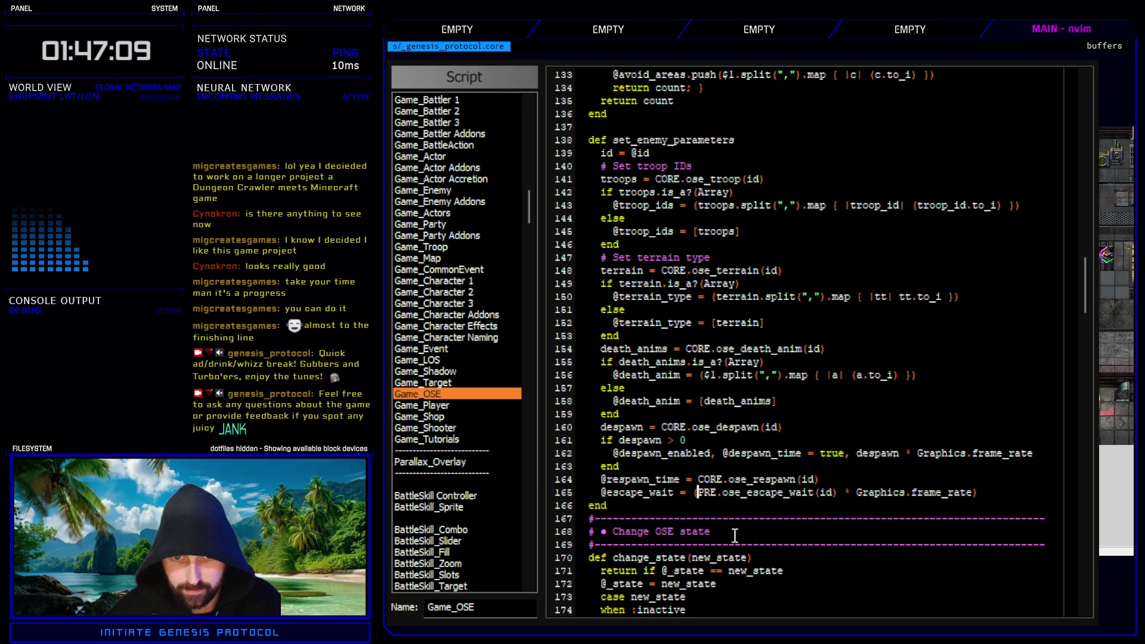
{"action": "type", "text": "CO"}
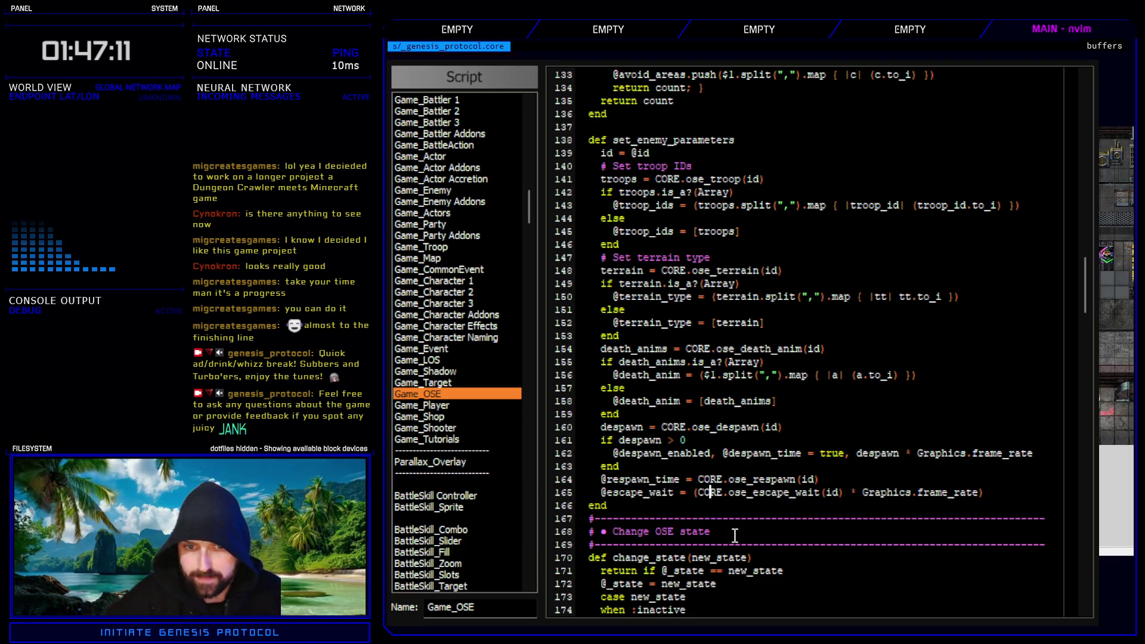
{"action": "key", "text": "End"}
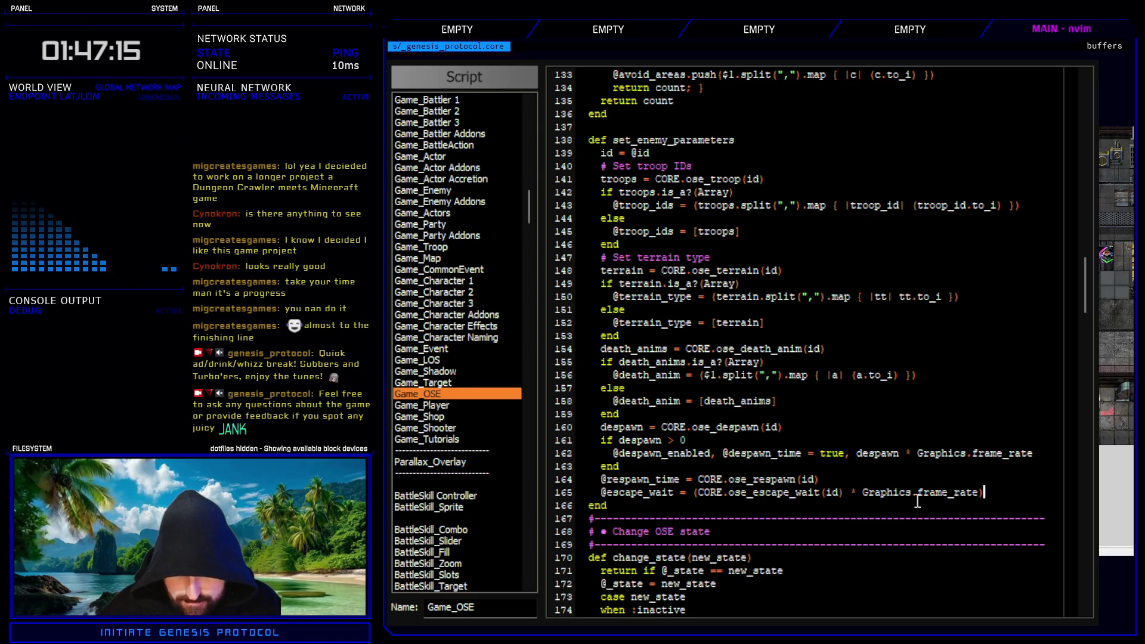
{"action": "scroll", "coordinate": [705, 408], "scroll_direction": "up", "scroll_amount": 14}
Comment out the range note-tag parsing lines 83–84 with '#'.
{"action": "scroll", "coordinate": [705, 409], "scroll_direction": "up", "scroll_amount": 10}
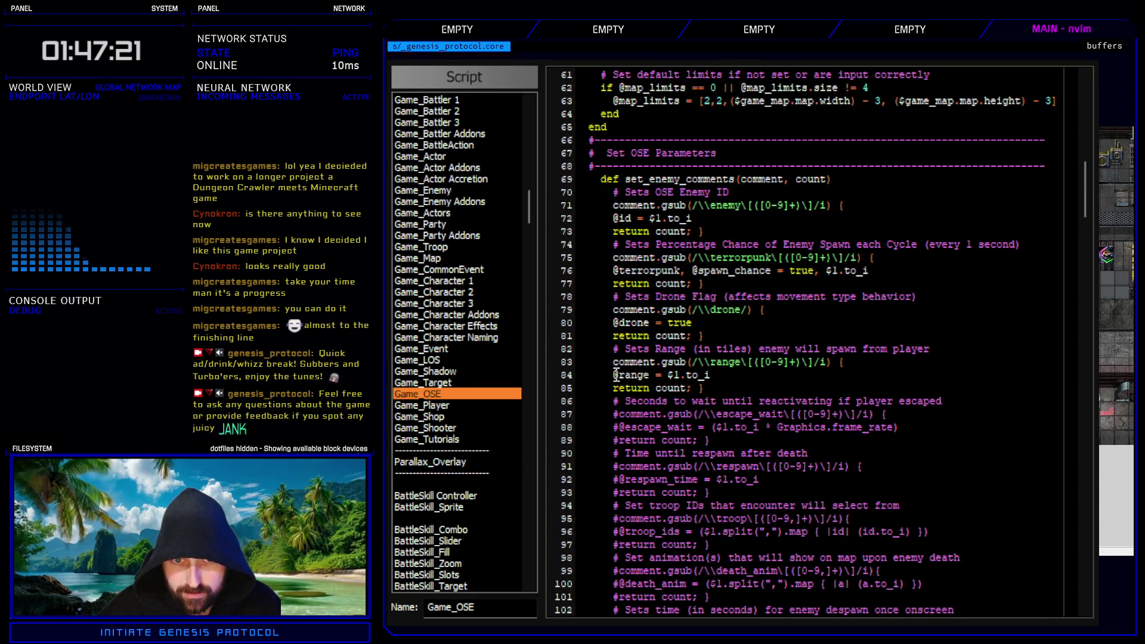
{"action": "left_click_drag", "start_coordinate": [614, 374], "coordinate": [710, 374]}
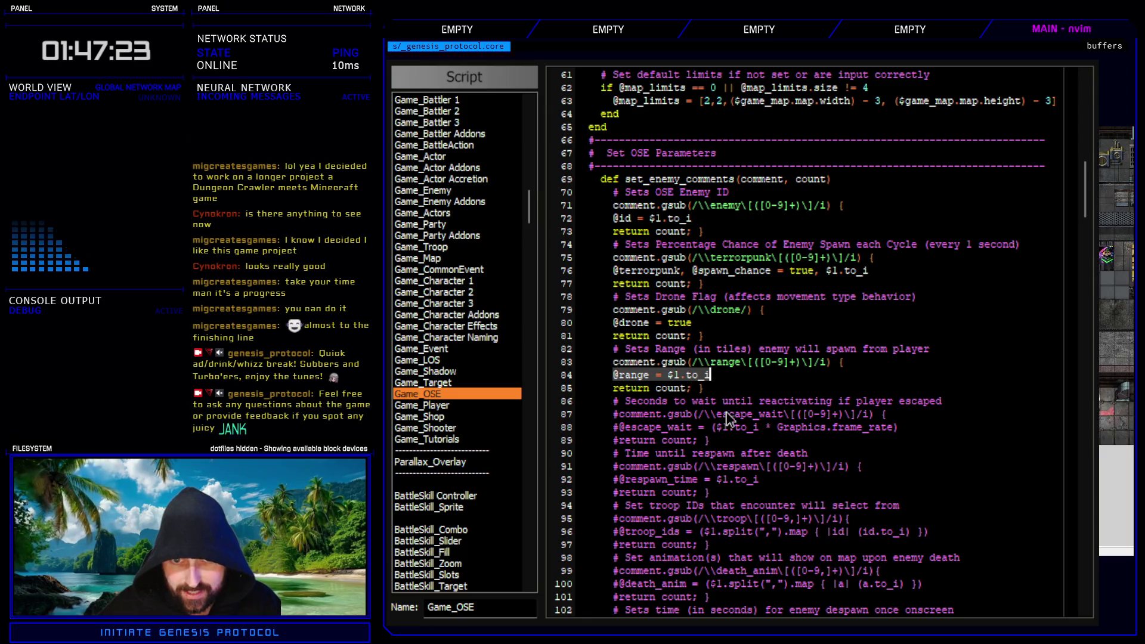
{"action": "type", "text": "y"}
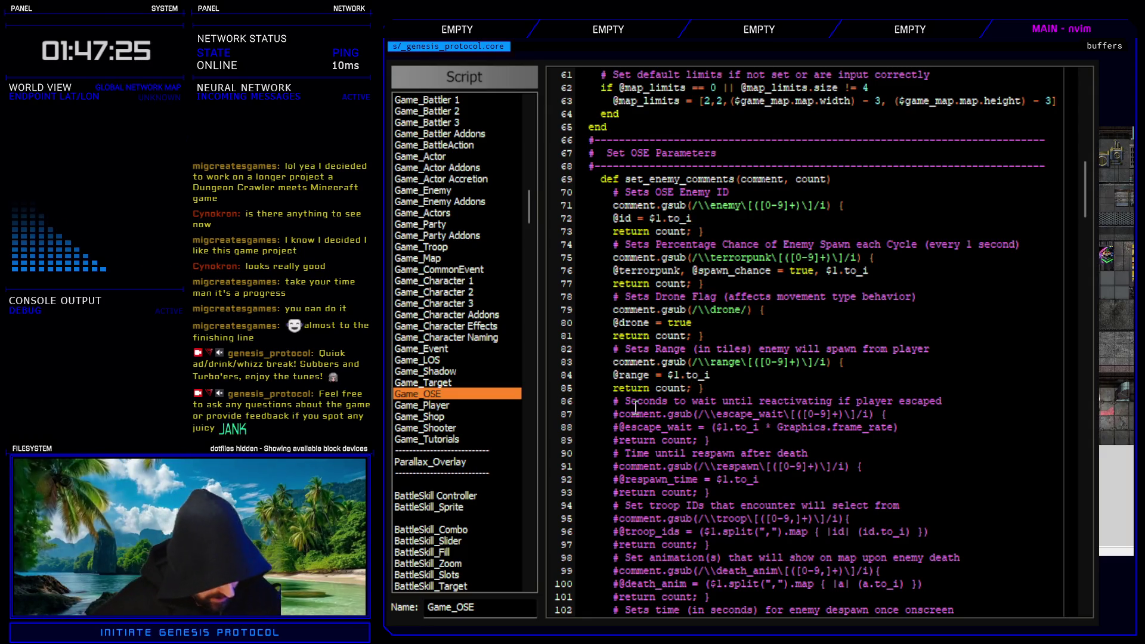
{"action": "type", "text": "#"}
{"action": "key", "text": "Down"}
{"action": "key", "text": "Left"}
{"action": "type", "text": "#"}
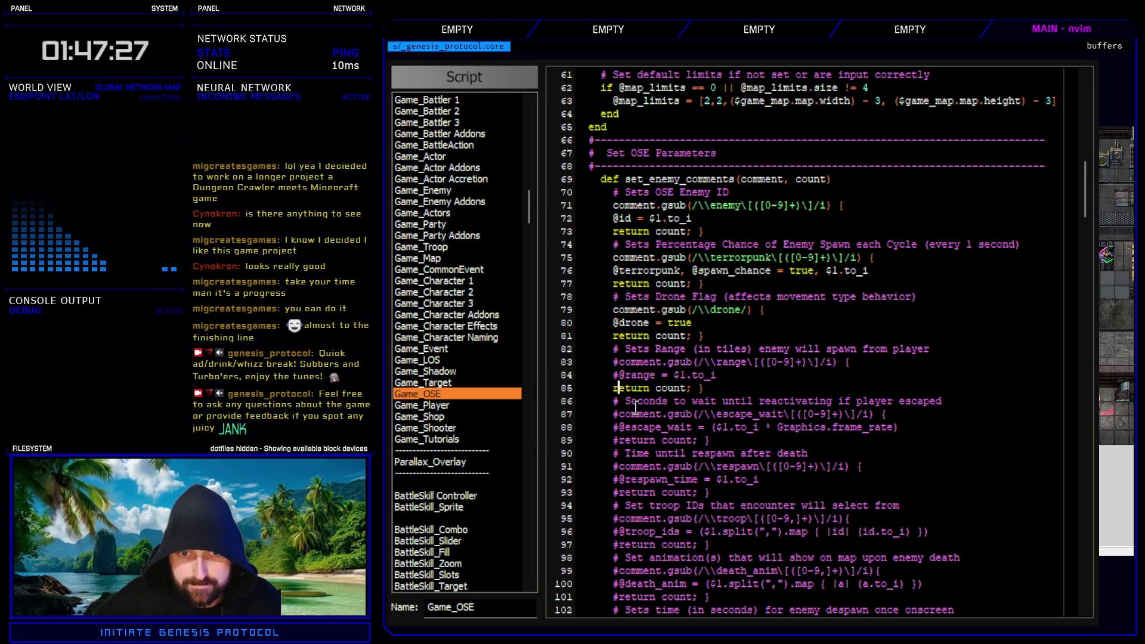
{"action": "type", "text": "#"}
{"action": "scroll", "coordinate": [668, 387], "scroll_direction": "down", "scroll_amount": 15}
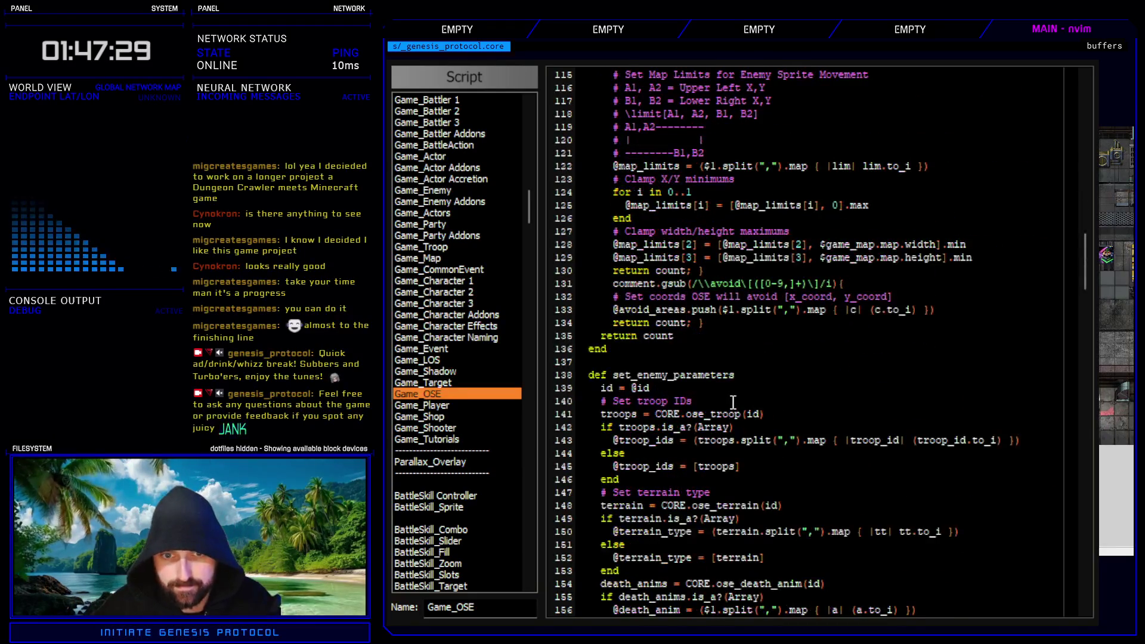
{"action": "scroll", "coordinate": [733, 402], "scroll_direction": "up", "scroll_amount": 2}
{"action": "scroll", "coordinate": [761, 475], "scroll_direction": "down", "scroll_amount": 8}
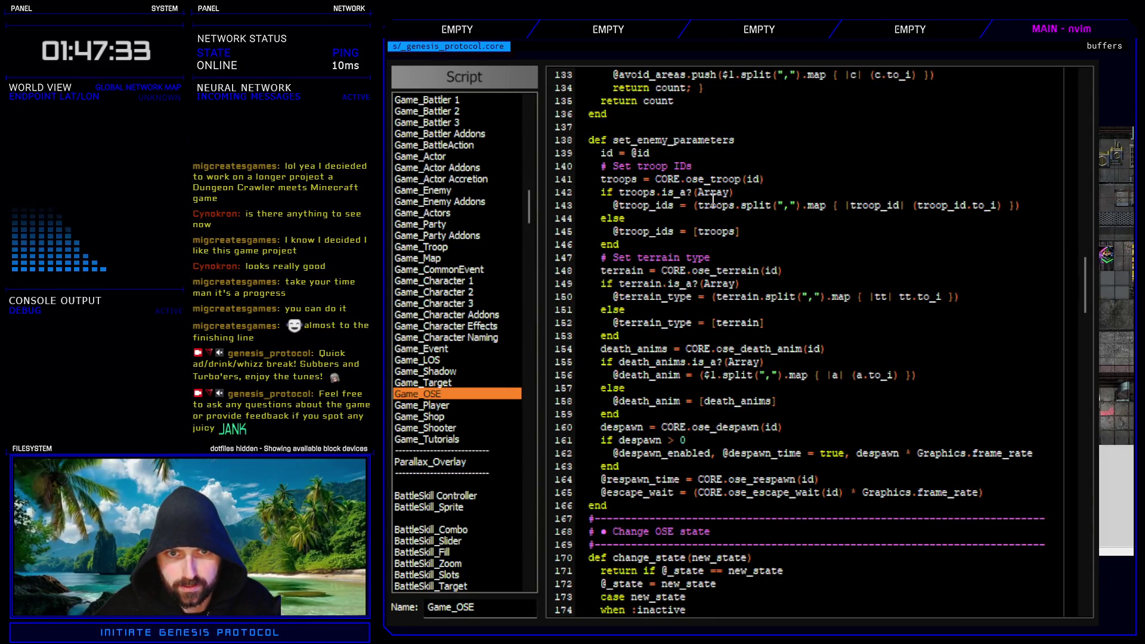
{"action": "left_click", "coordinate": [641, 244]}
{"action": "key", "text": "Return"}
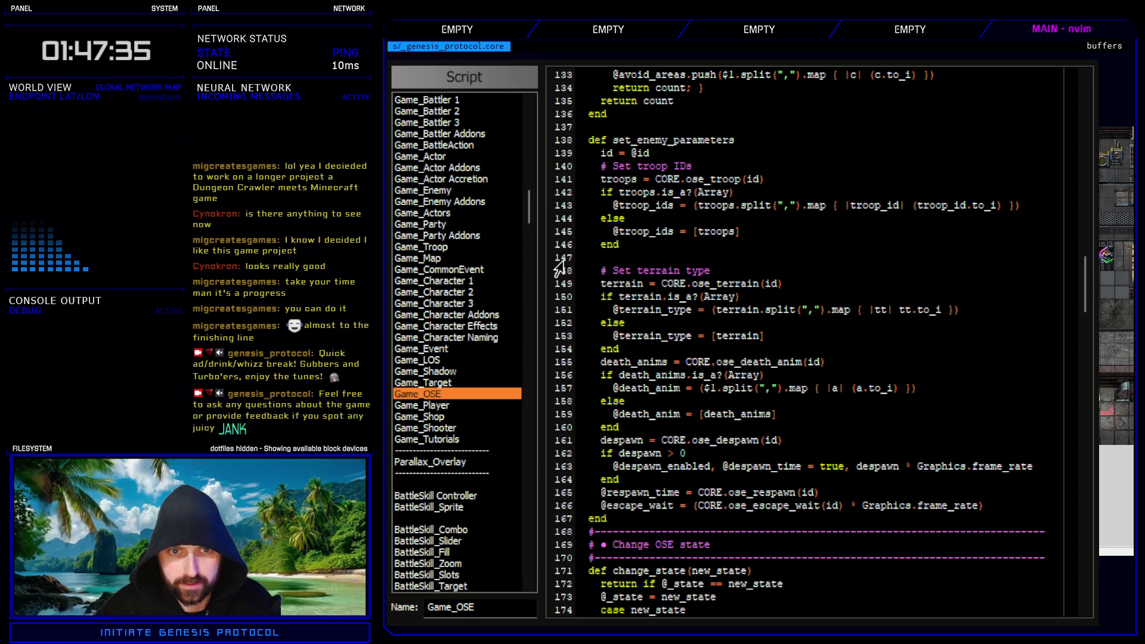
{"action": "type", "text": "# Set spawn"}
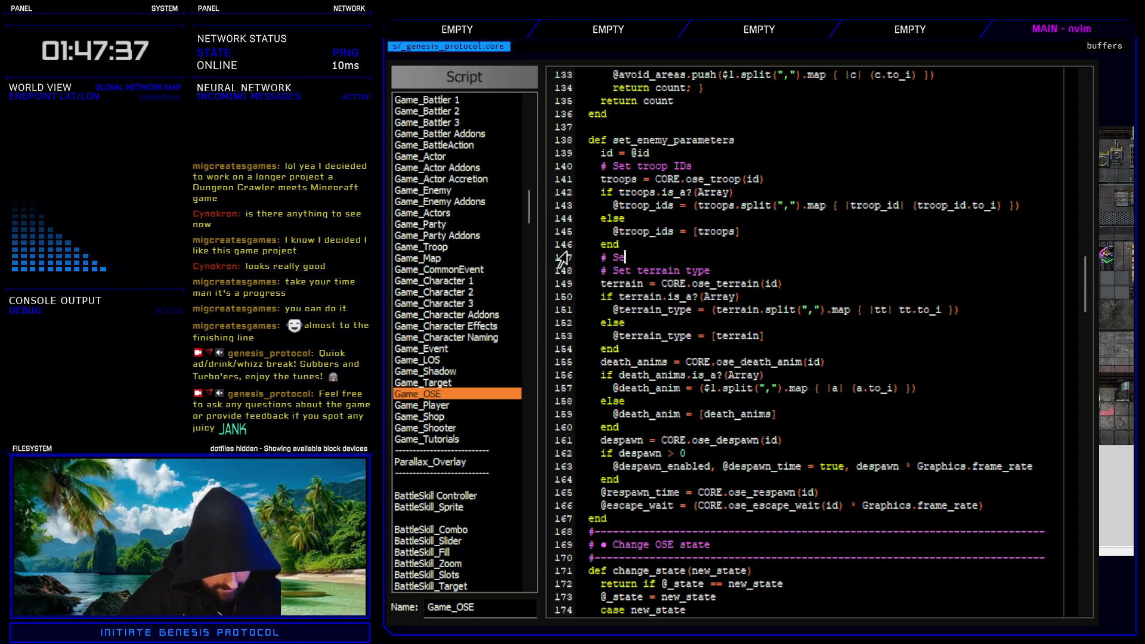
{"action": "type", "text": " range"}
{"action": "key", "text": "Return"}
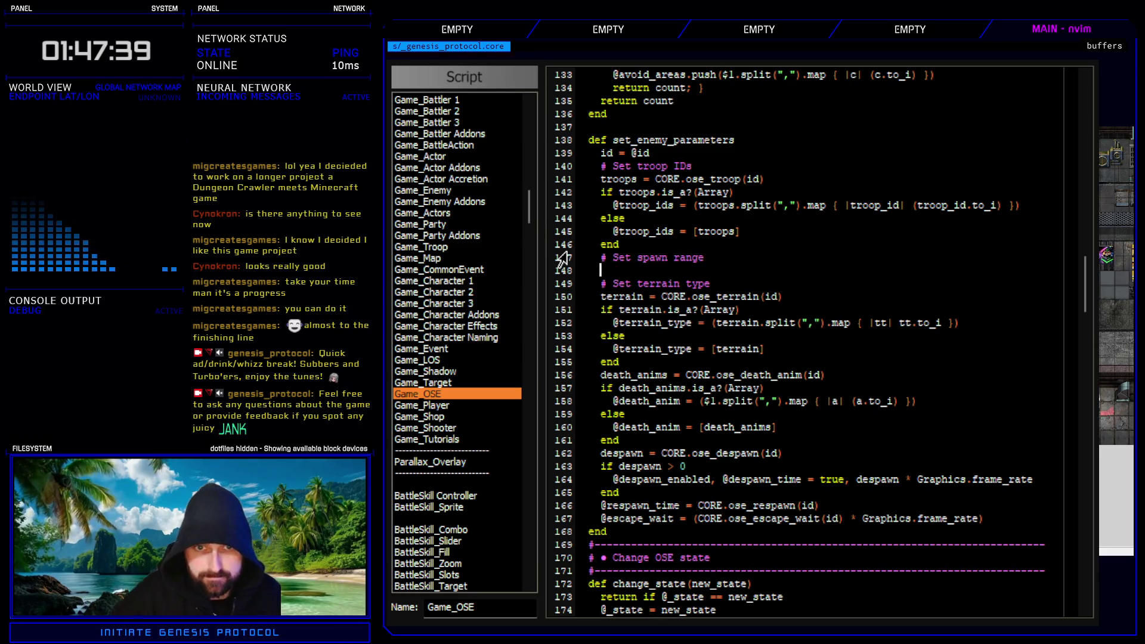
{"action": "type", "text": "@range = $1.to_i"}
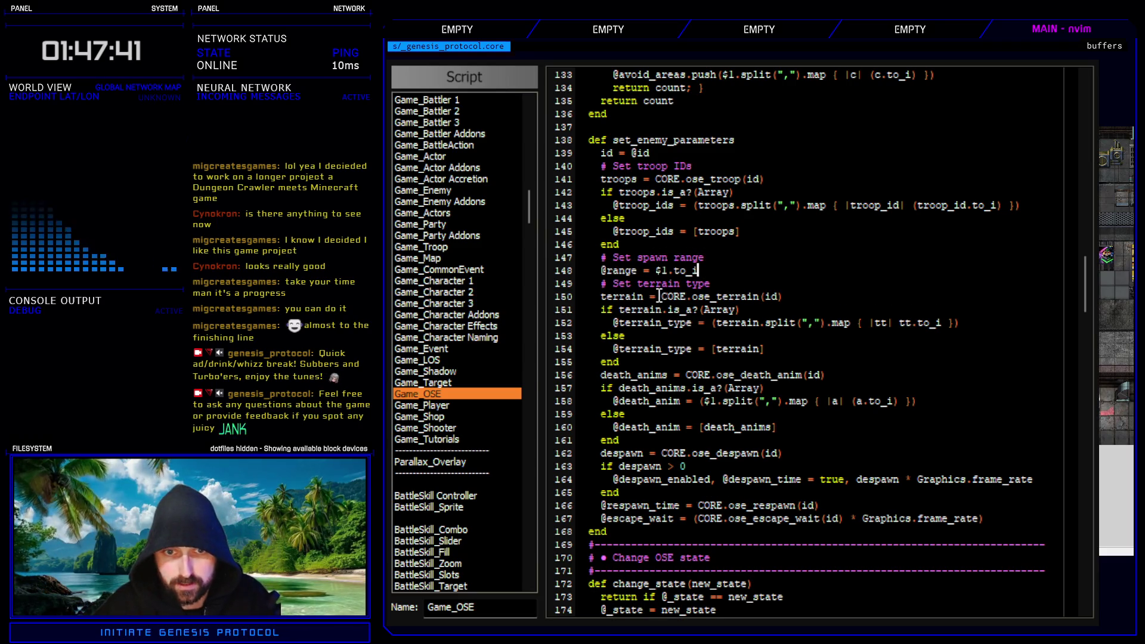
{"action": "left_click_drag", "start_coordinate": [661, 296], "coordinate": [779, 296]}
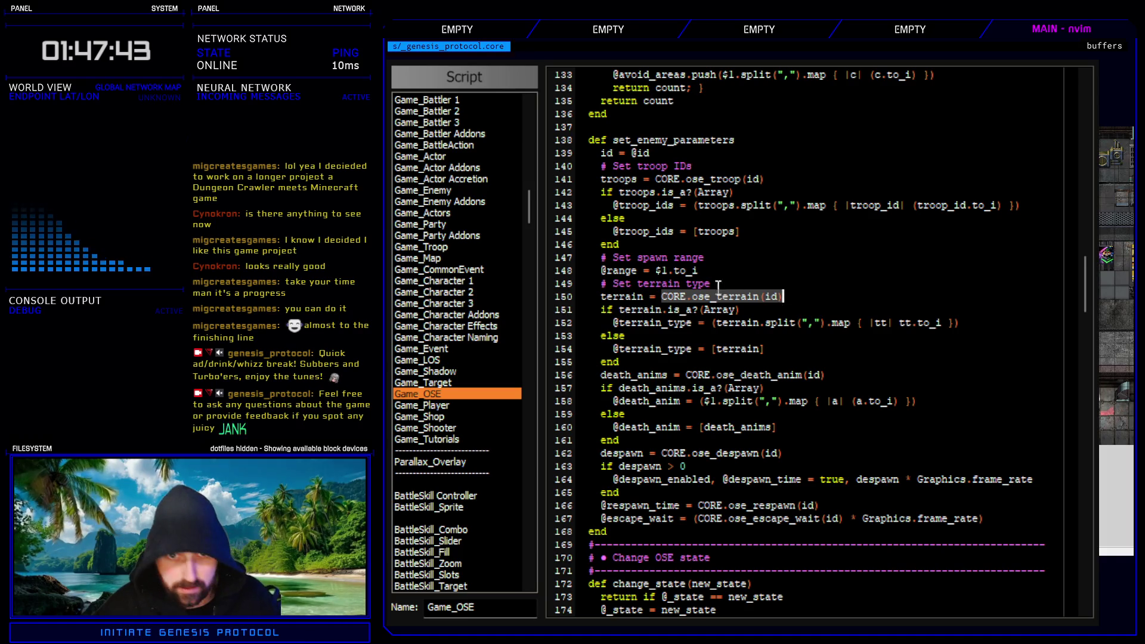
{"action": "left_click_drag", "start_coordinate": [655, 270], "coordinate": [703, 271]}
{"action": "key", "text": "p"}
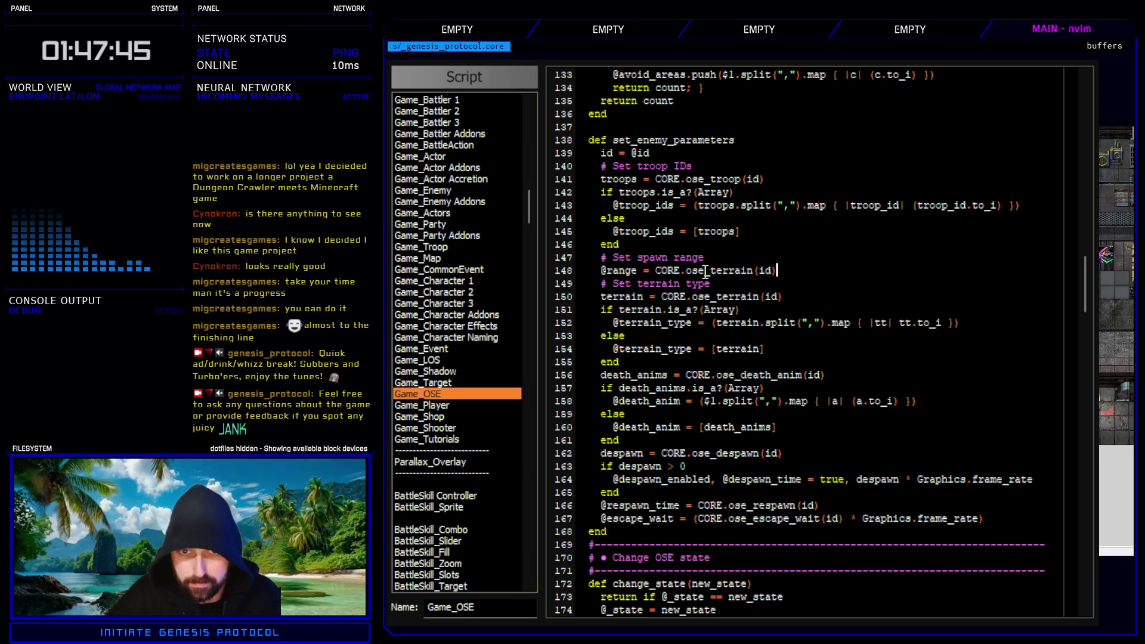
{"action": "left_click_drag", "start_coordinate": [709, 270], "coordinate": [752, 272]}
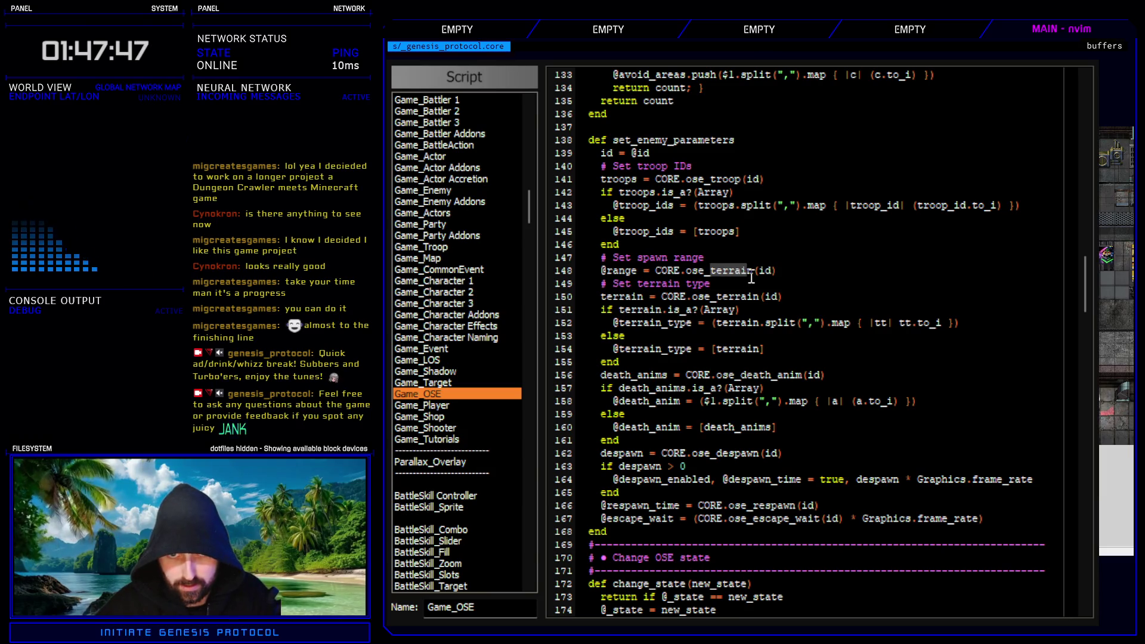
{"action": "type", "text": "crange"}
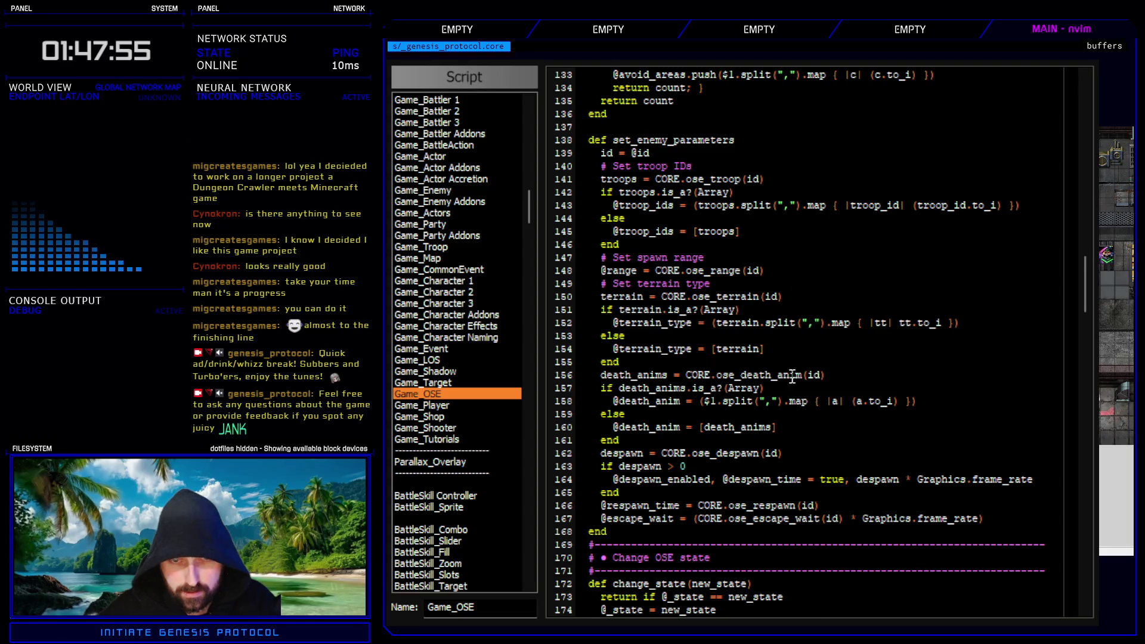
{"action": "scroll", "coordinate": [802, 412], "scroll_direction": "up", "scroll_amount": 6}
Select the avoid-areas parsing block in Game_OSE.
{"action": "scroll", "coordinate": [686, 417], "scroll_direction": "up", "scroll_amount": 6}
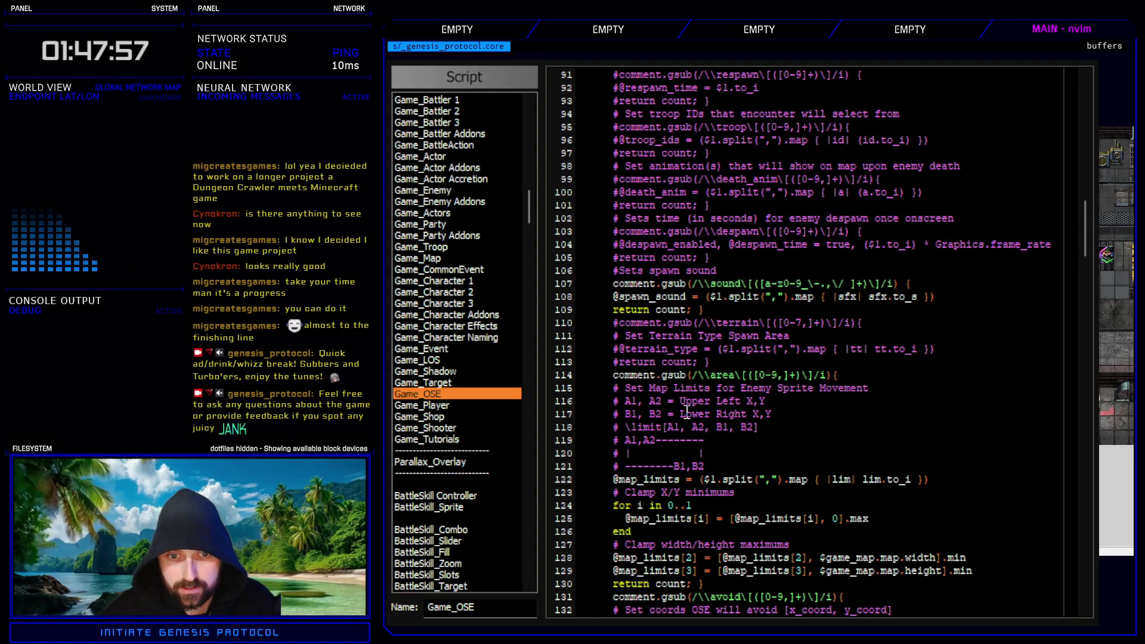
{"action": "scroll", "coordinate": [688, 446], "scroll_direction": "down", "scroll_amount": 2}
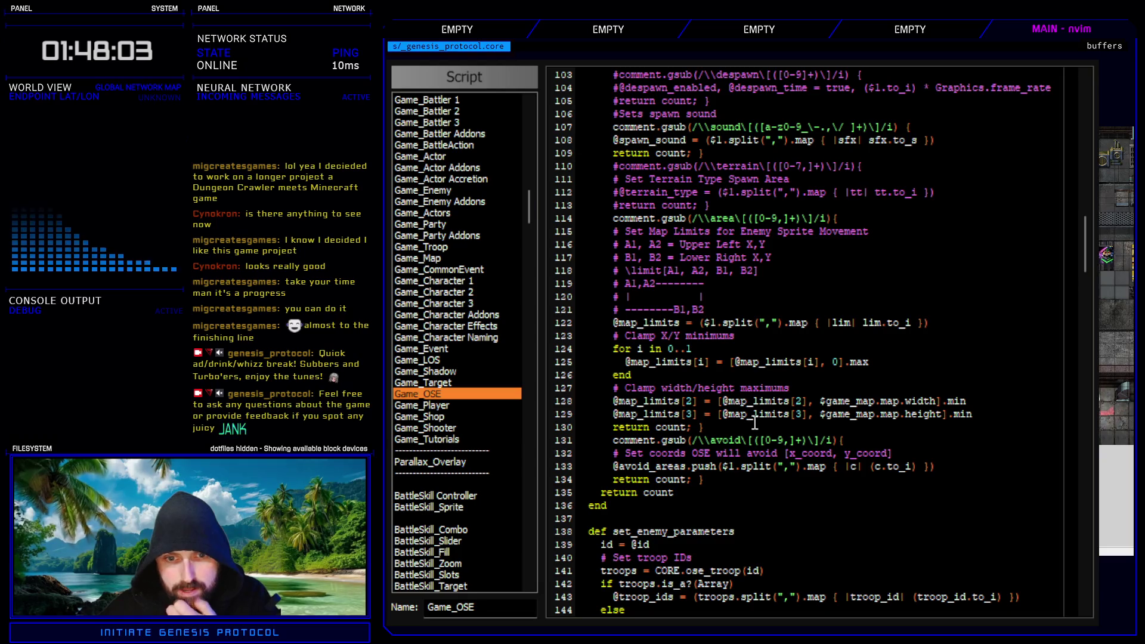
{"action": "left_click_drag", "start_coordinate": [636, 440], "coordinate": [776, 466]}
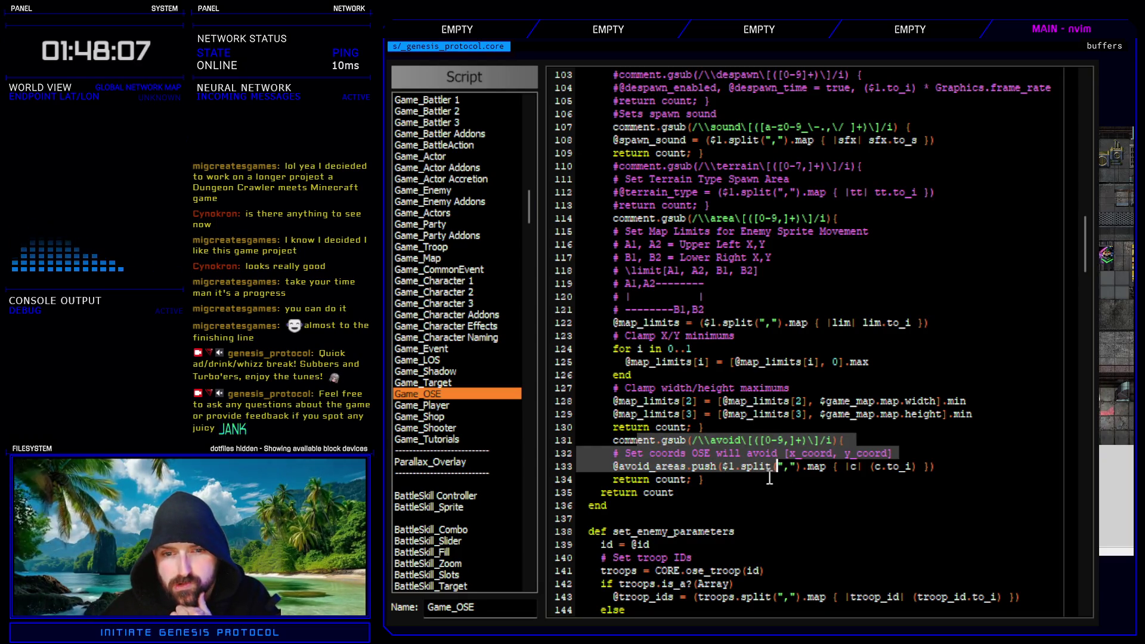
{"action": "left_click", "coordinate": [769, 478]}
{"action": "key", "text": "Up"}
{"action": "key", "text": "Up"}
{"action": "key", "text": "Up"}
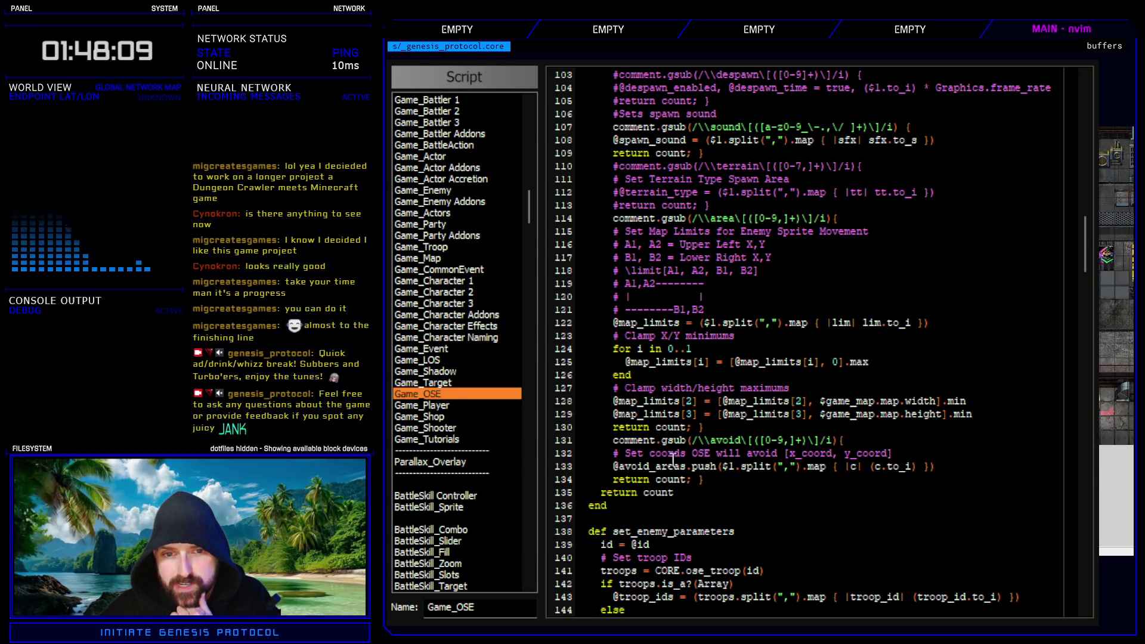
{"action": "key", "text": "v"}
{"action": "key", "text": "Down"}
{"action": "key", "text": "Down"}
{"action": "key", "text": "Down"}
{"action": "key", "text": "End"}
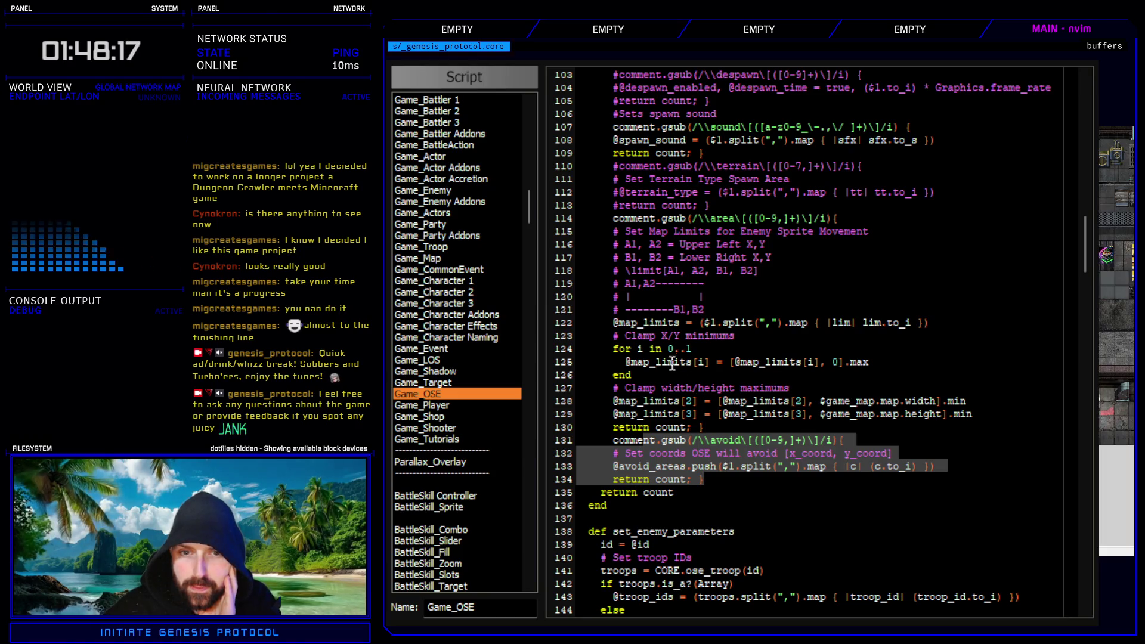
Review the map-limits area parsing code, then close the Script Editor back to the map.
{"action": "mouse_move", "coordinate": [710, 218]}
{"action": "left_mouse_down"}
{"action": "mouse_move", "coordinate": [757, 273]}
{"action": "mouse_move", "coordinate": [740, 420]}
{"action": "mouse_move", "coordinate": [973, 412]}
{"action": "mouse_move", "coordinate": [976, 425]}
{"action": "left_mouse_up"}
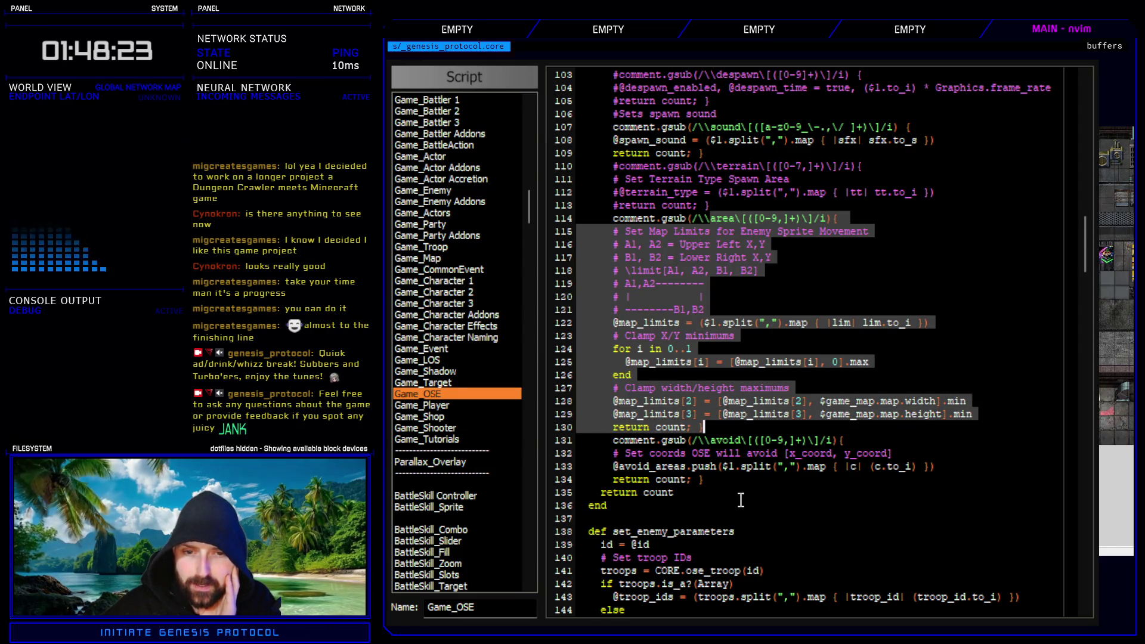
{"action": "scroll", "coordinate": [739, 495], "scroll_direction": "down", "scroll_amount": 6}
{"action": "scroll", "coordinate": [738, 477], "scroll_direction": "up", "scroll_amount": 8}
{"action": "scroll", "coordinate": [738, 471], "scroll_direction": "up", "scroll_amount": 4}
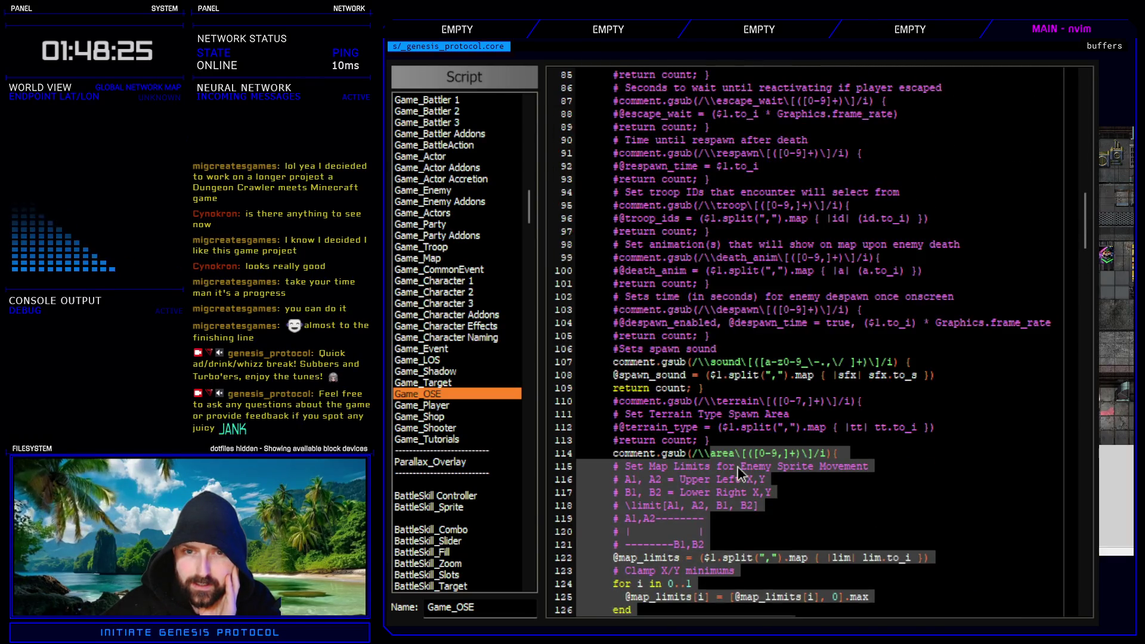
{"action": "scroll", "coordinate": [739, 468], "scroll_direction": "up", "scroll_amount": 8}
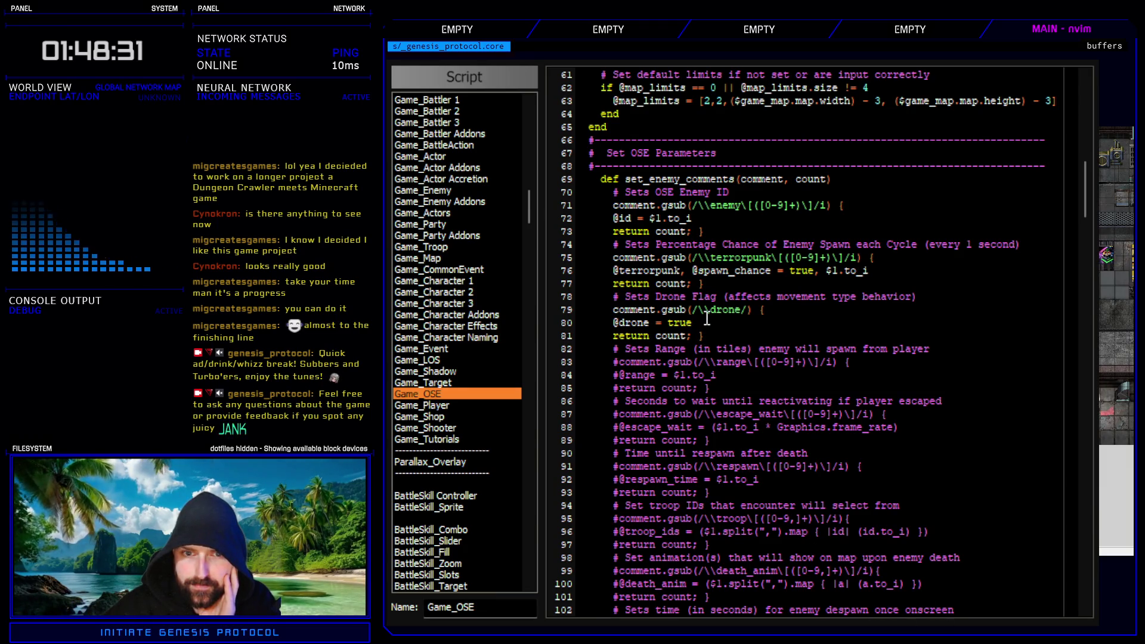
{"action": "key", "text": "Escape"}
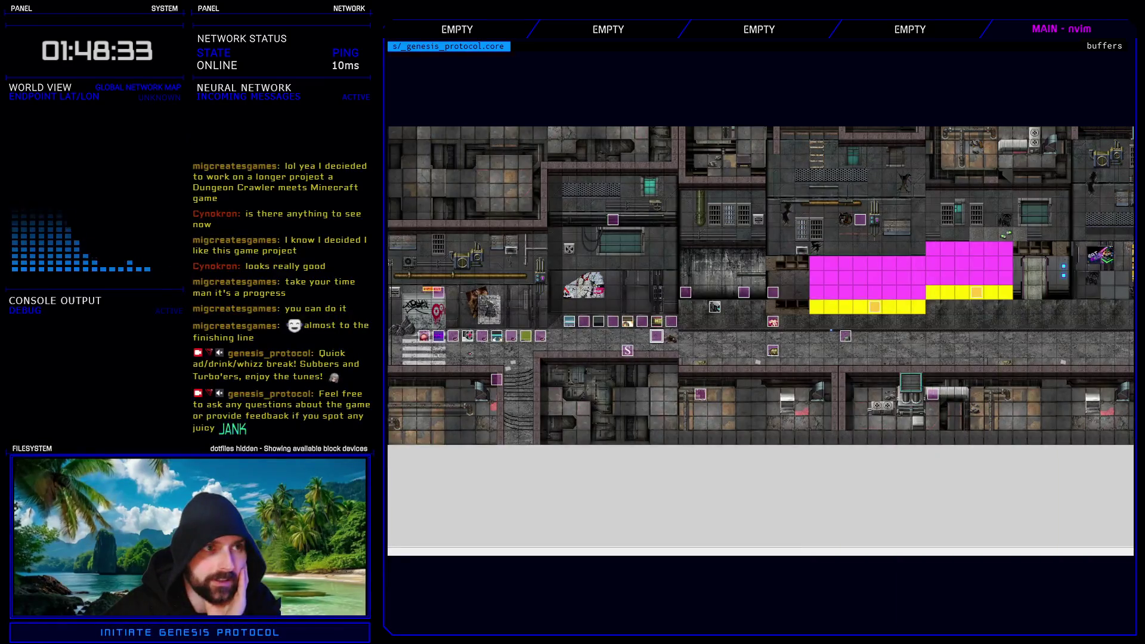
Playtest the level on Normal and inspect the undefined spawn_enemy error at Spawn Manager line 90.
{"action": "key", "text": "F5"}
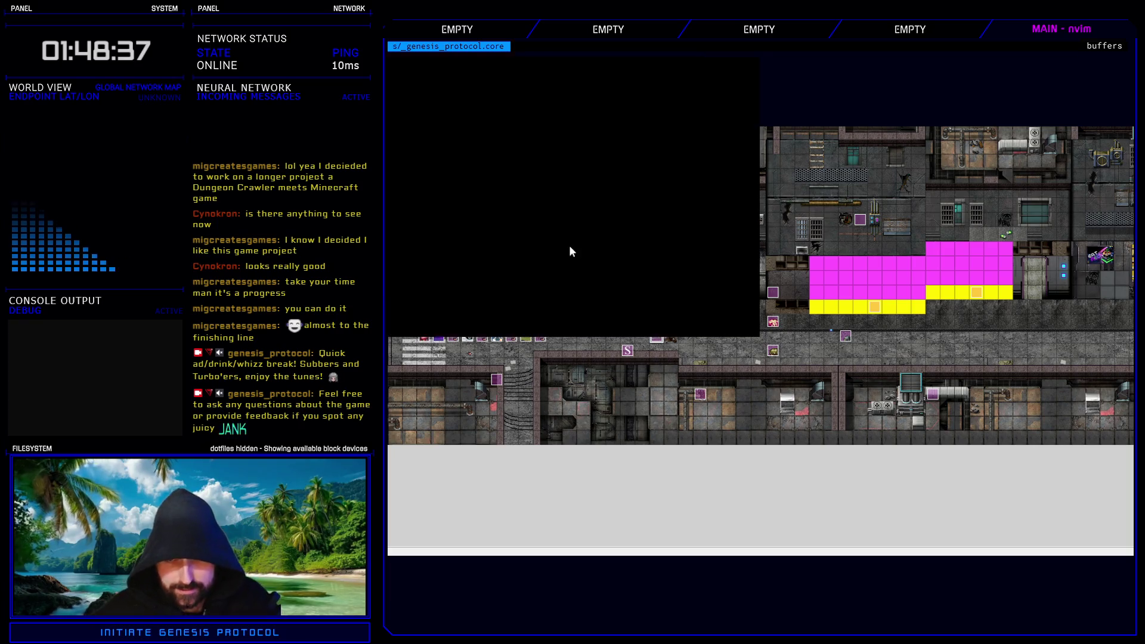
{"action": "key", "text": "Return"}
{"action": "key", "text": "Return"}
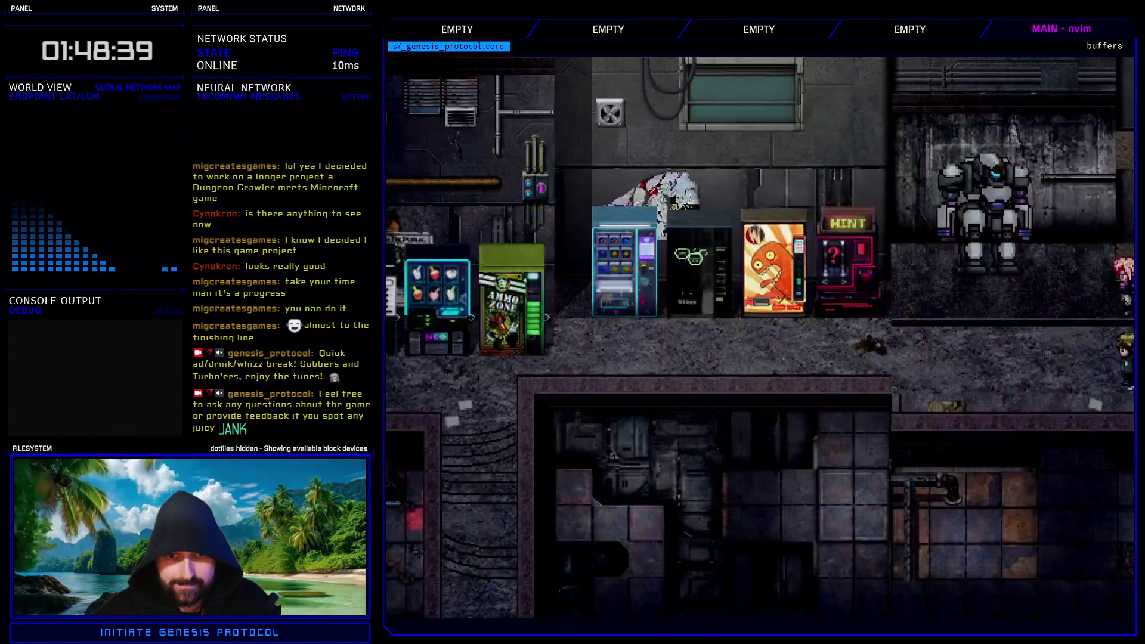
{"action": "key", "text": "Escape"}
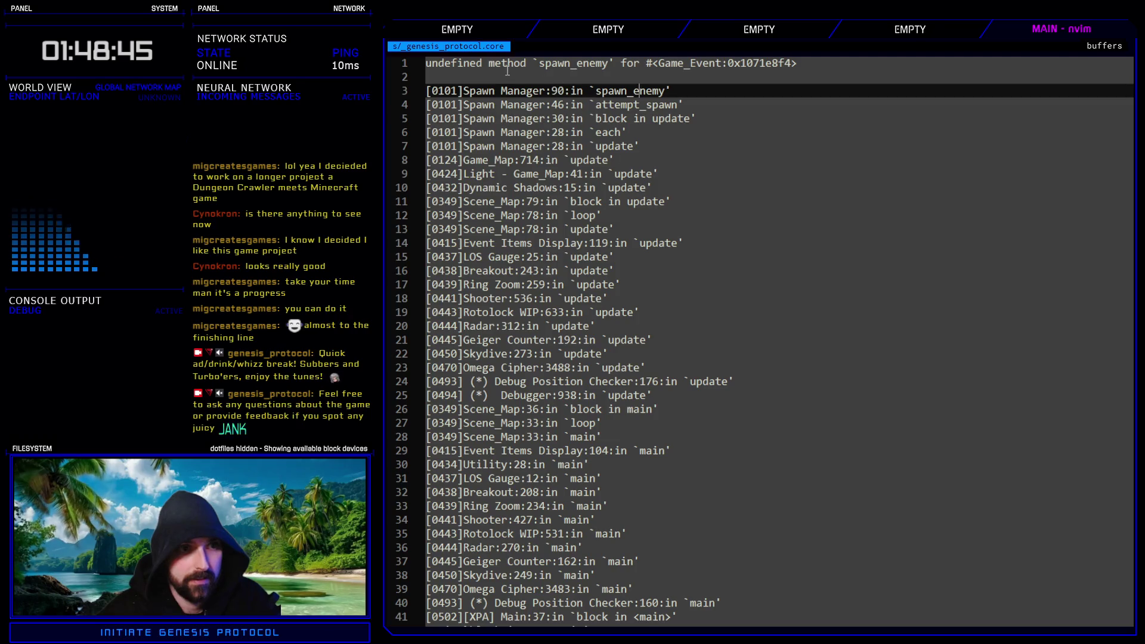
{"action": "left_click_drag", "start_coordinate": [502, 65], "coordinate": [690, 68]}
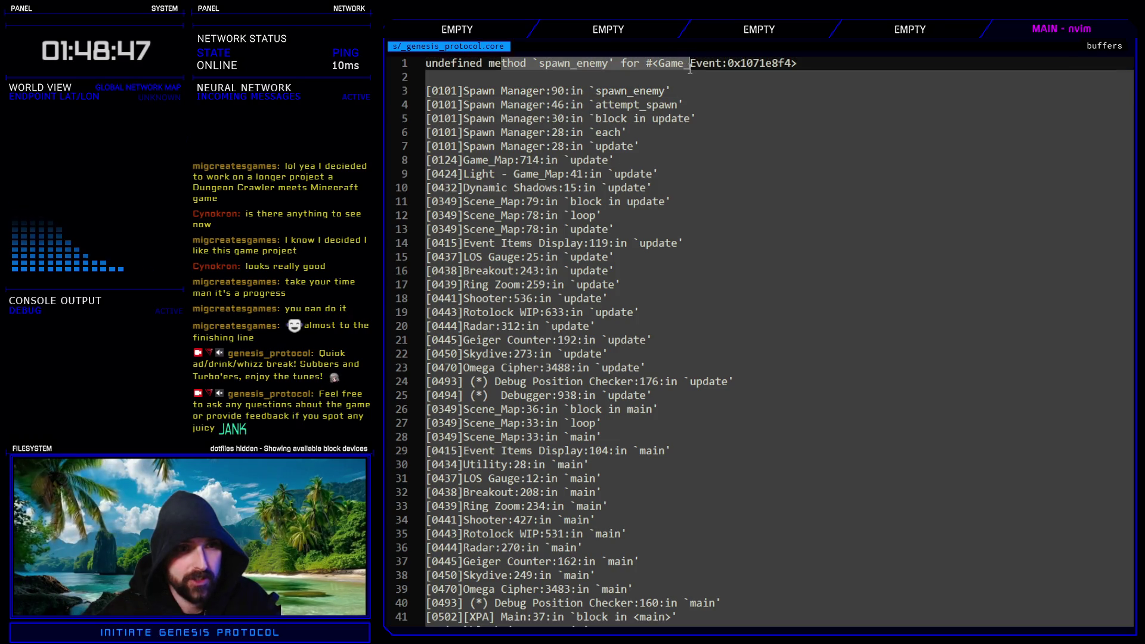
{"action": "left_click", "coordinate": [673, 93]}
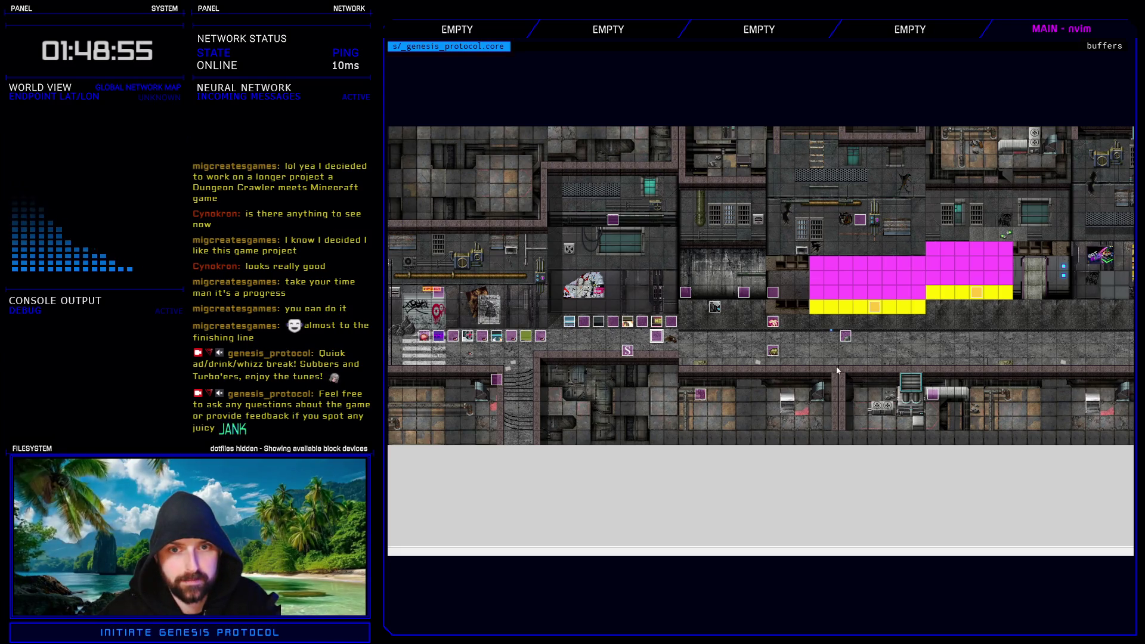
Inspect the enemy event's \enemy[1] comment and OSE Battle call, then return to the Game_OSE script.
{"action": "double_click", "coordinate": [859, 254]}
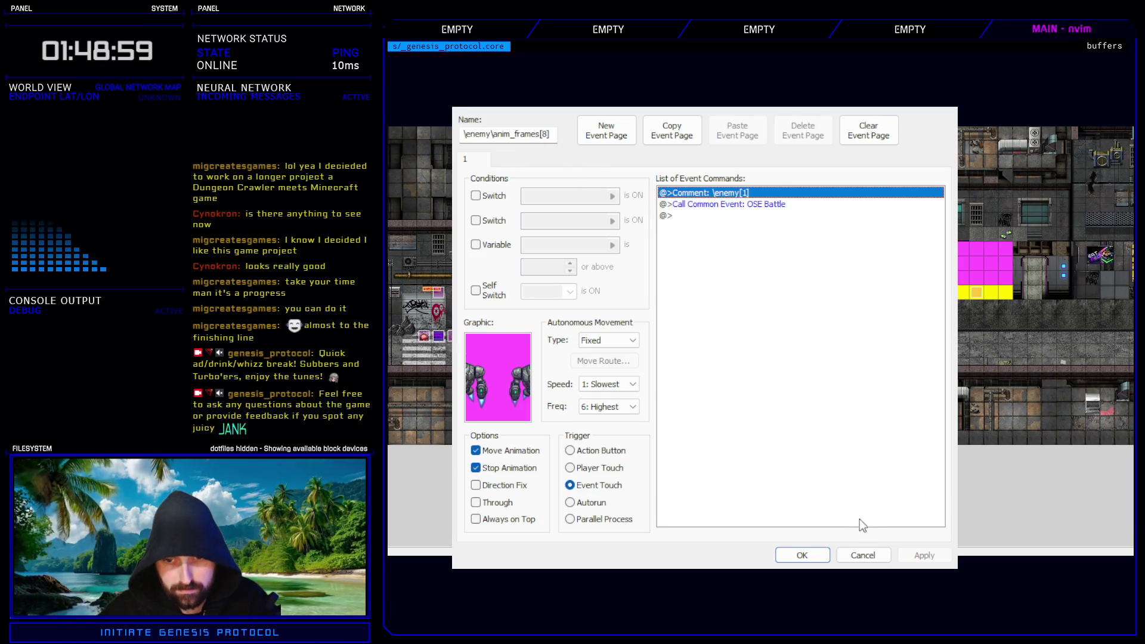
{"action": "left_click", "coordinate": [863, 553]}
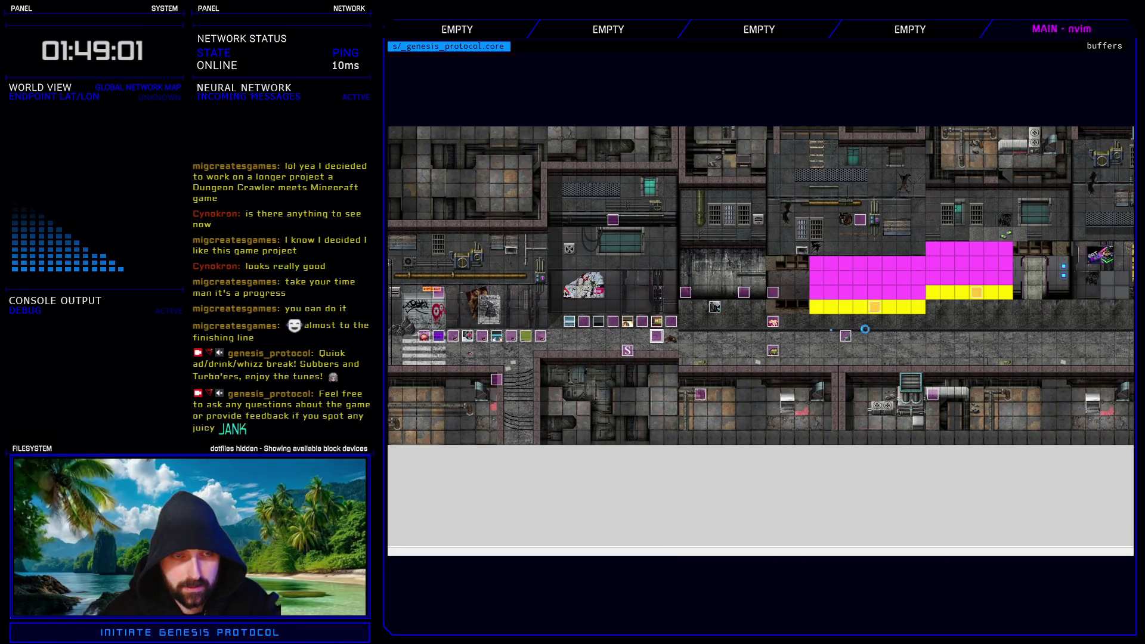
{"action": "key", "text": "F11"}
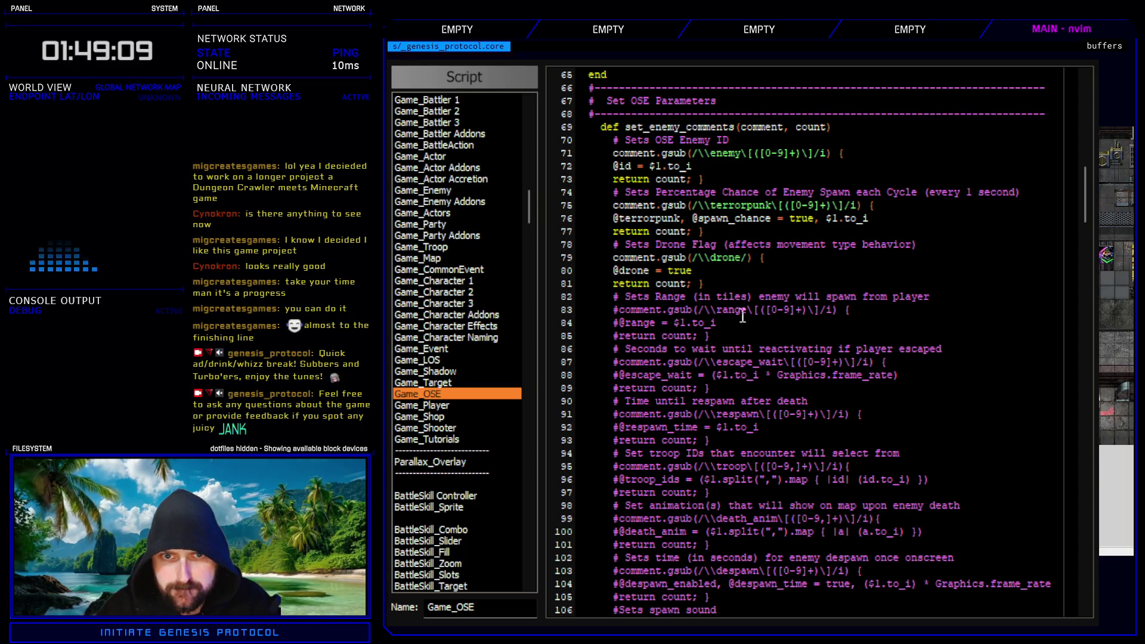
{"action": "scroll", "coordinate": [745, 325], "scroll_direction": "up", "scroll_amount": 8}
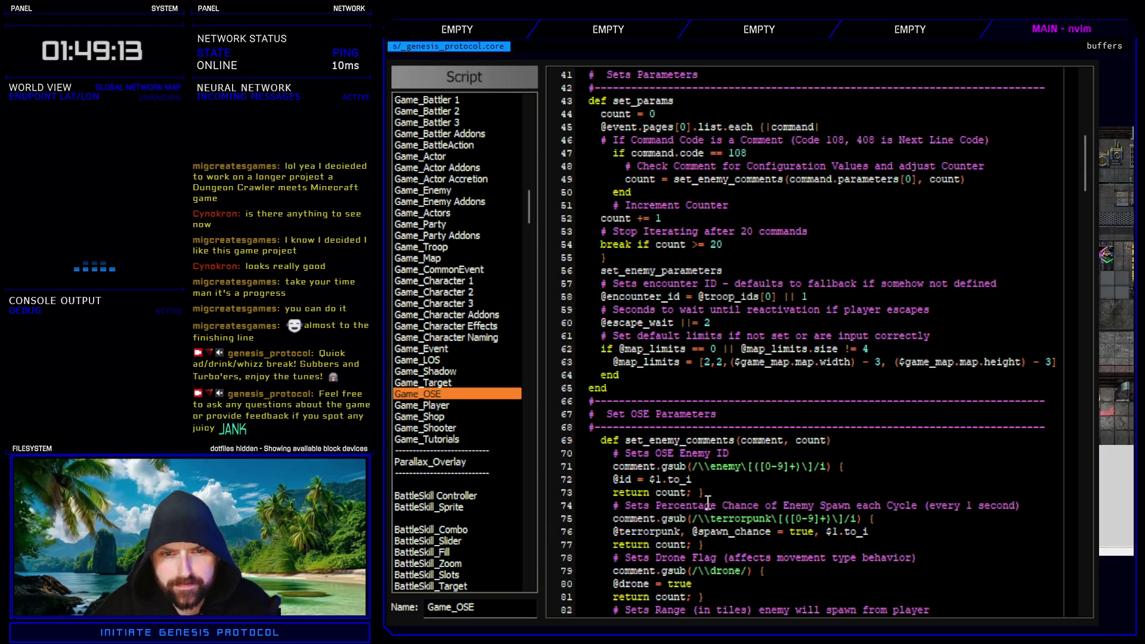
{"action": "scroll", "coordinate": [709, 395], "scroll_direction": "down", "scroll_amount": 18}
{"action": "scroll", "coordinate": [709, 395], "scroll_direction": "down", "scroll_amount": 16}
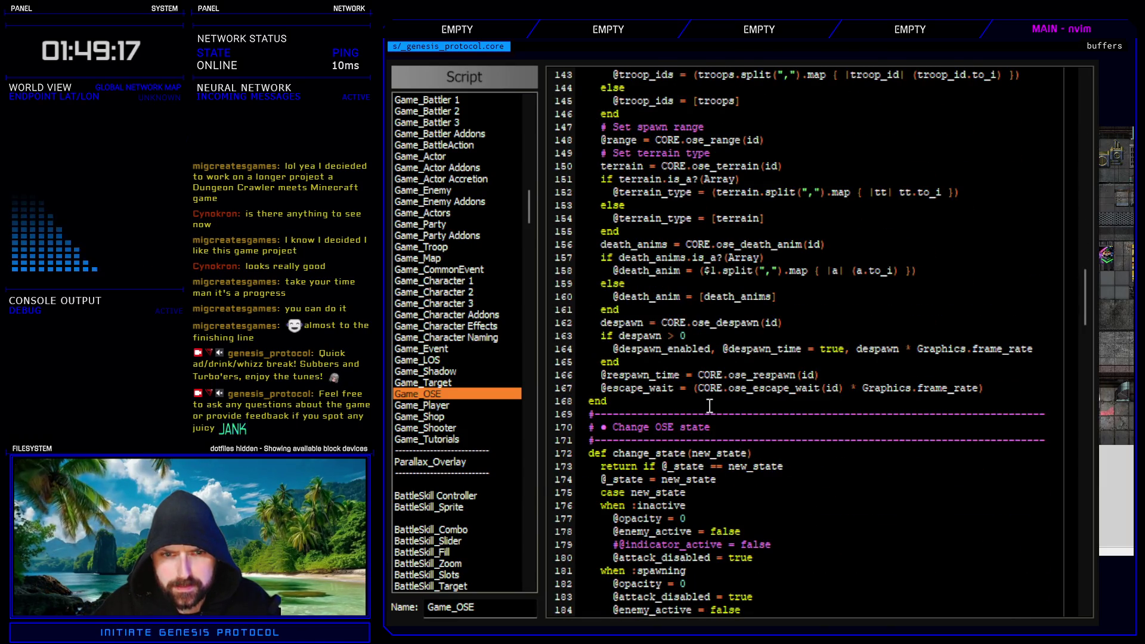
{"action": "scroll", "coordinate": [709, 405], "scroll_direction": "up", "scroll_amount": 20}
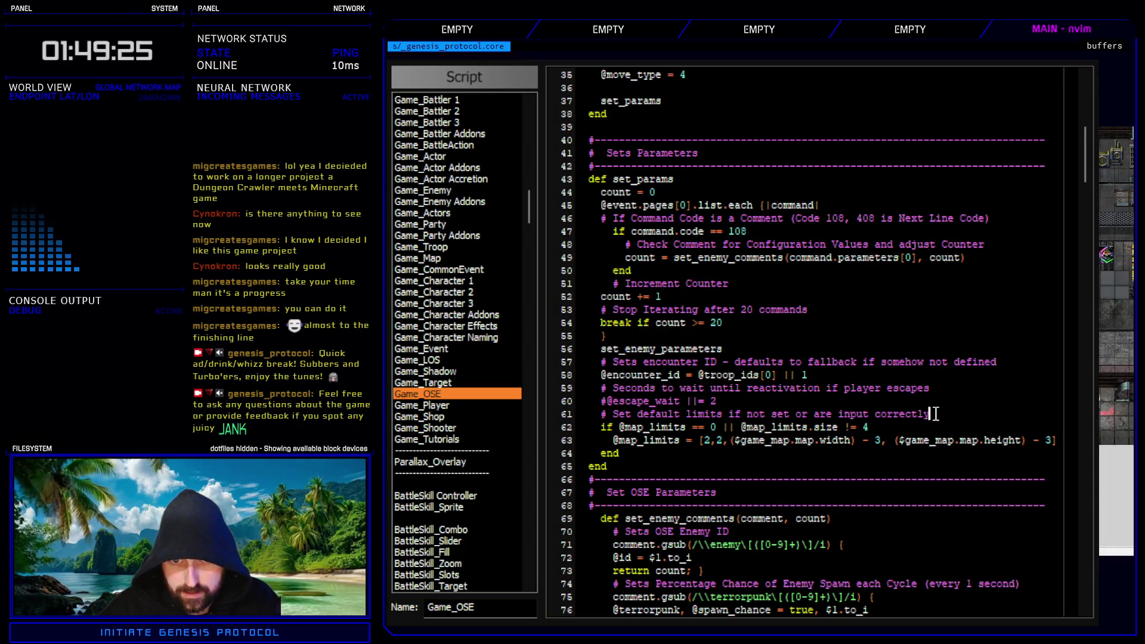
{"action": "left_click", "coordinate": [821, 374]}
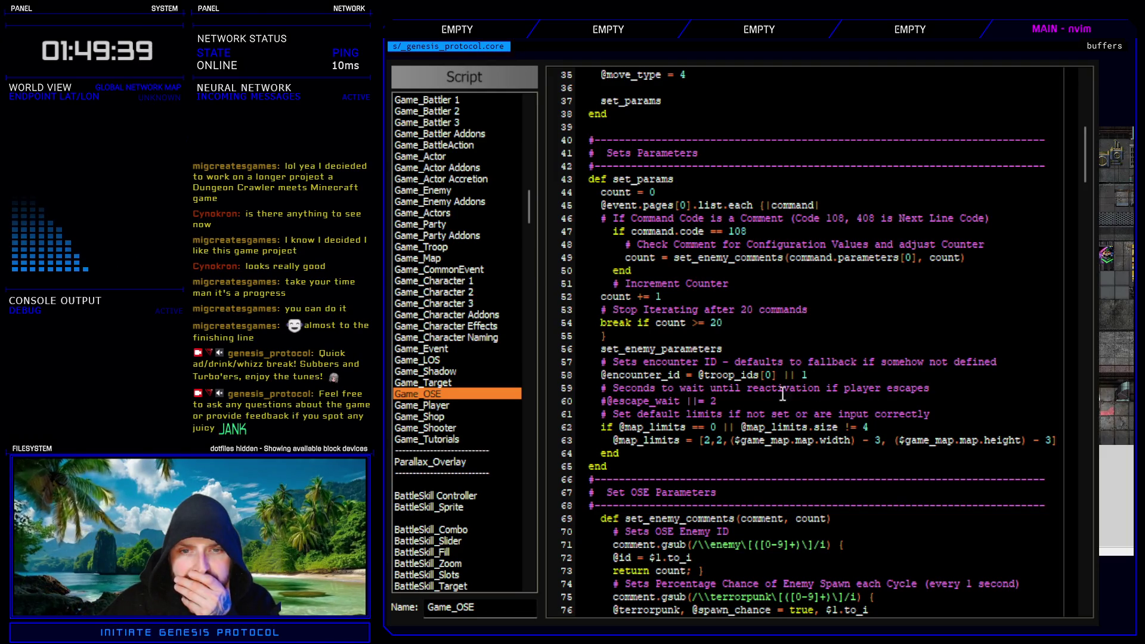
{"action": "left_click", "coordinate": [768, 375]}
{"action": "scroll", "coordinate": [883, 440], "scroll_direction": "down", "scroll_amount": 20}
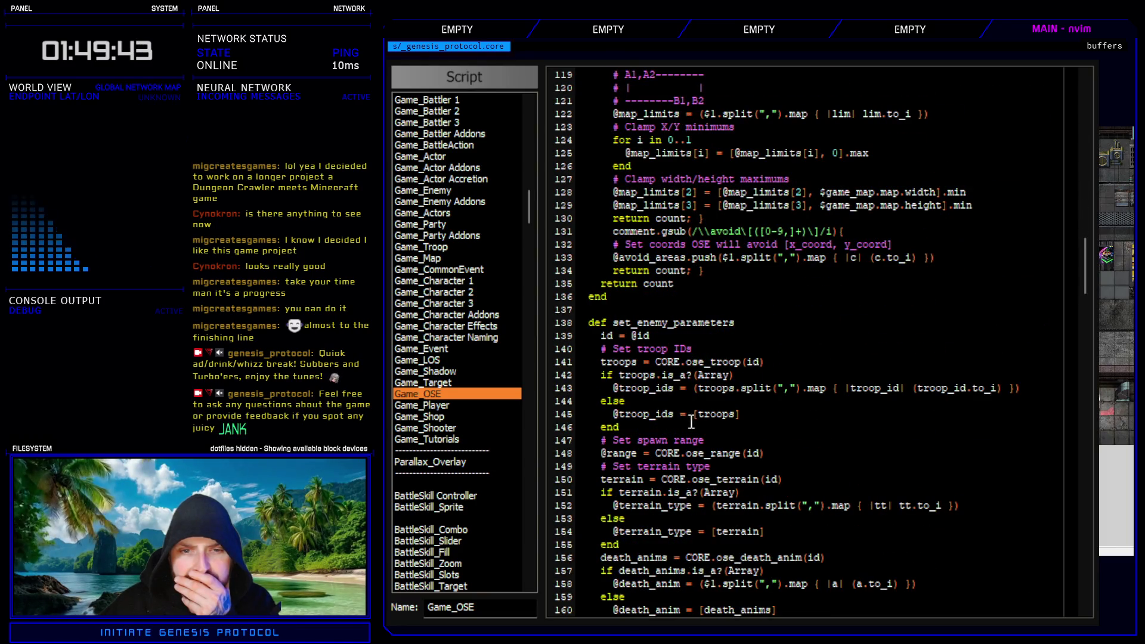
{"action": "scroll", "coordinate": [762, 415], "scroll_direction": "up", "scroll_amount": 8}
{"action": "scroll", "coordinate": [763, 415], "scroll_direction": "up", "scroll_amount": 14}
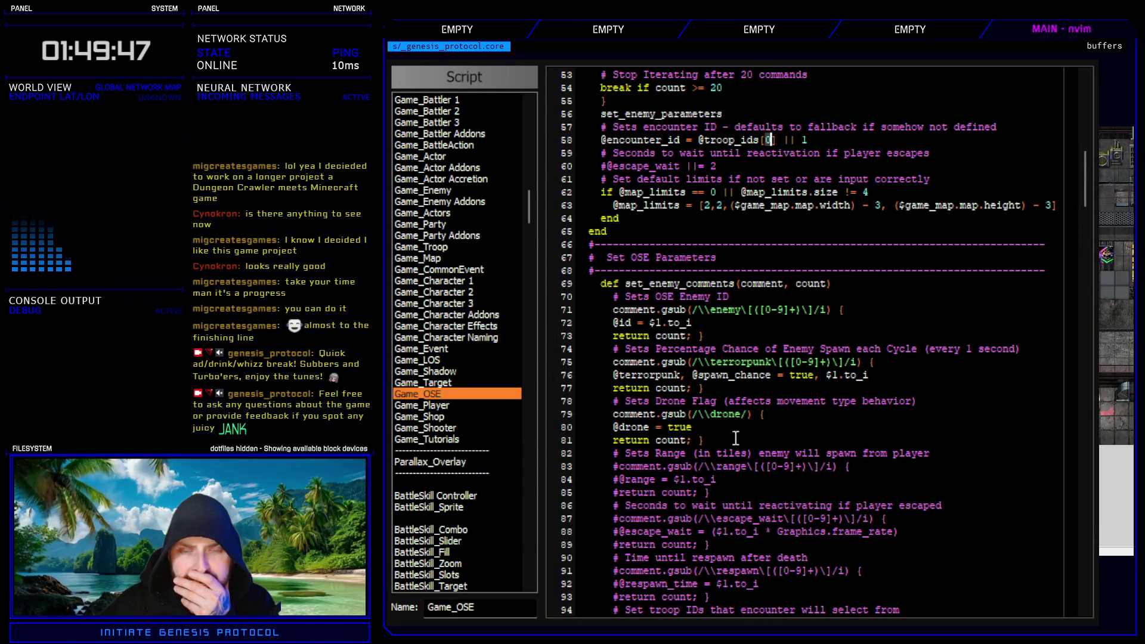
{"action": "scroll", "coordinate": [738, 405], "scroll_direction": "down", "scroll_amount": 18}
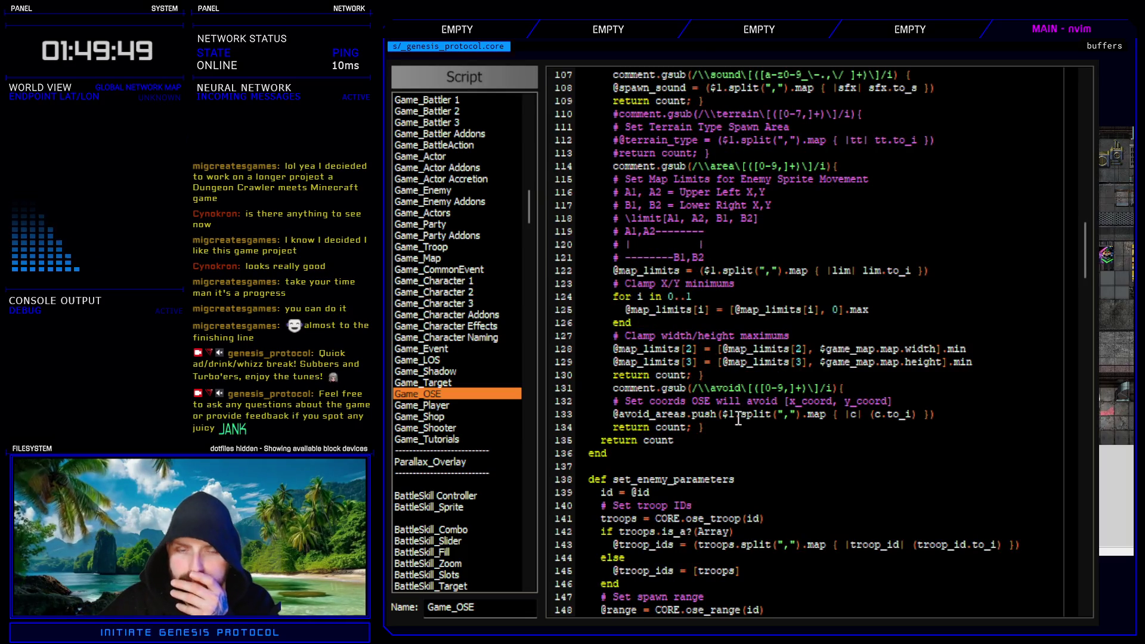
{"action": "scroll", "coordinate": [738, 417], "scroll_direction": "up", "scroll_amount": 16}
{"action": "scroll", "coordinate": [738, 417], "scroll_direction": "up", "scroll_amount": 4}
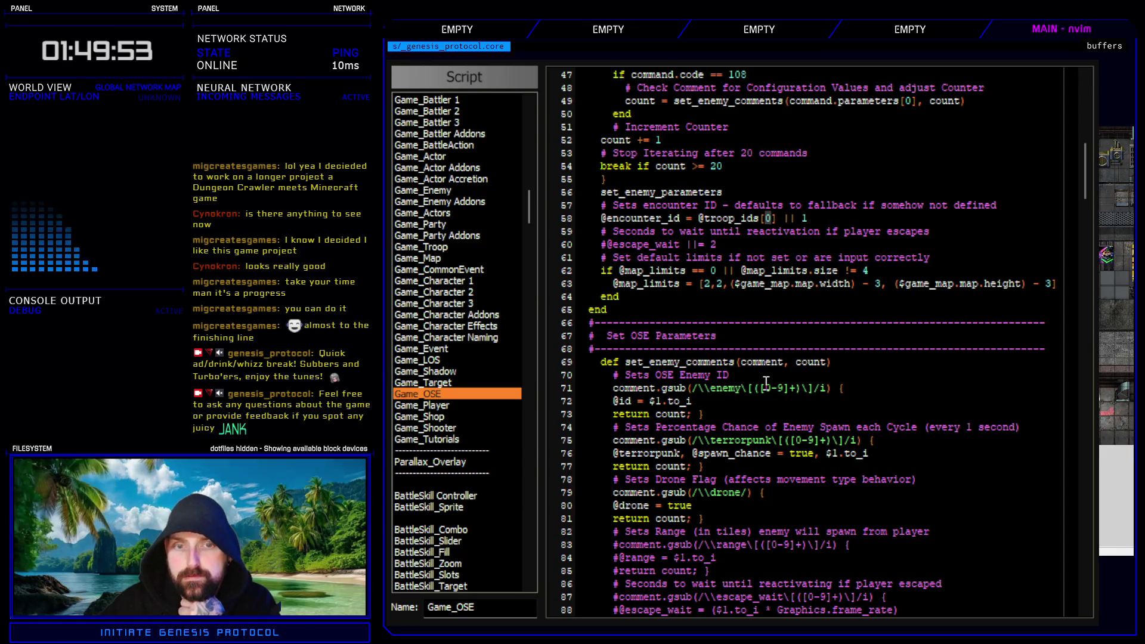
{"action": "scroll", "coordinate": [775, 334], "scroll_direction": "up", "scroll_amount": 2}
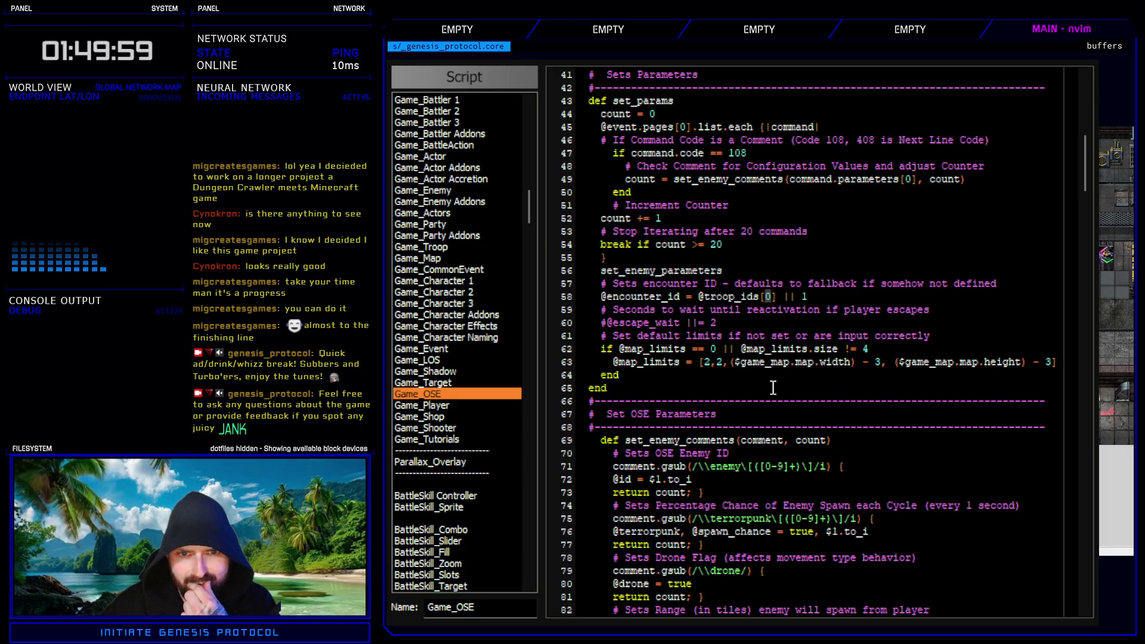
{"action": "scroll", "coordinate": [773, 388], "scroll_direction": "up", "scroll_amount": 2}
{"action": "scroll", "coordinate": [773, 387], "scroll_direction": "down", "scroll_amount": 8}
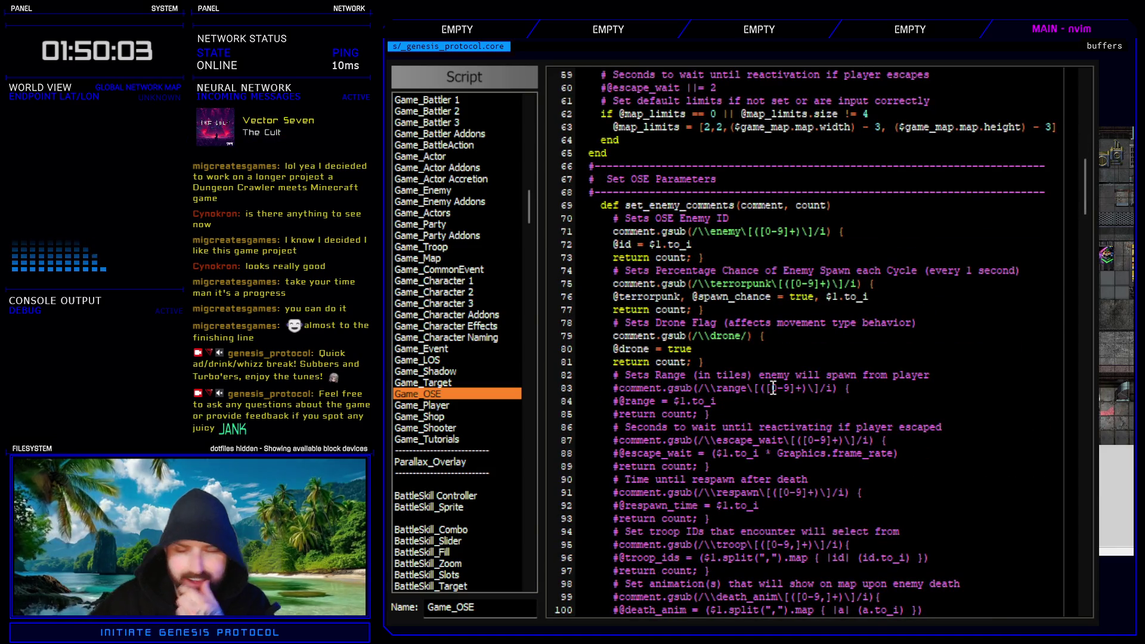
{"action": "left_click", "coordinate": [860, 625]}
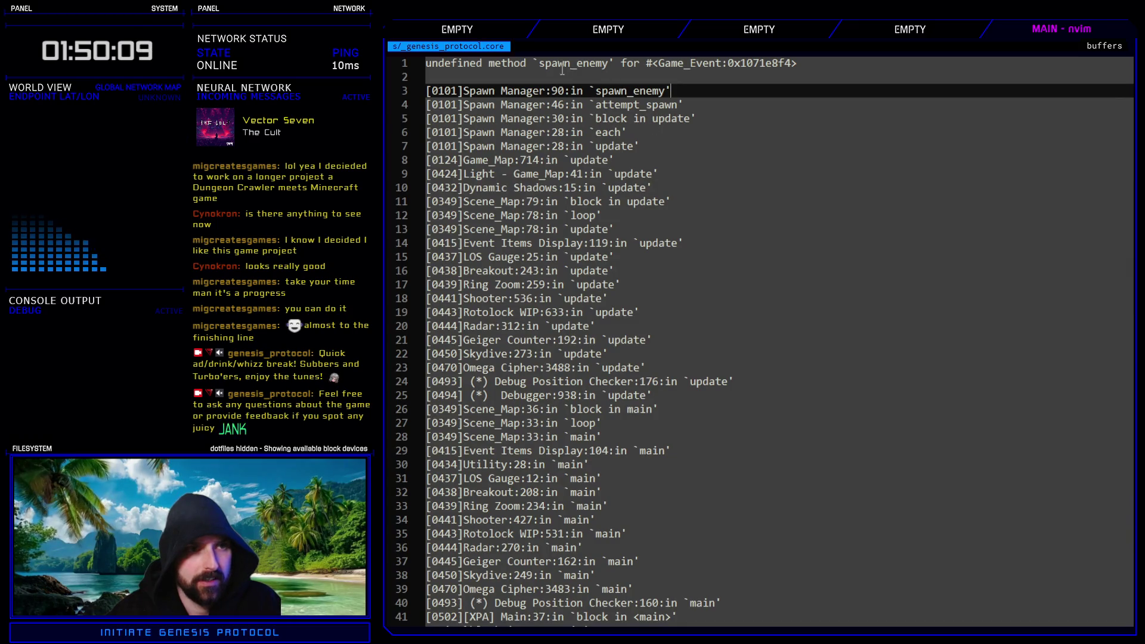
Mark spawn_enemy and Game_Event in the error log and highlight every spawn_enemy occurrence.
{"action": "left_click_drag", "start_coordinate": [539, 64], "coordinate": [721, 63]}
{"action": "left_click", "coordinate": [695, 63]}
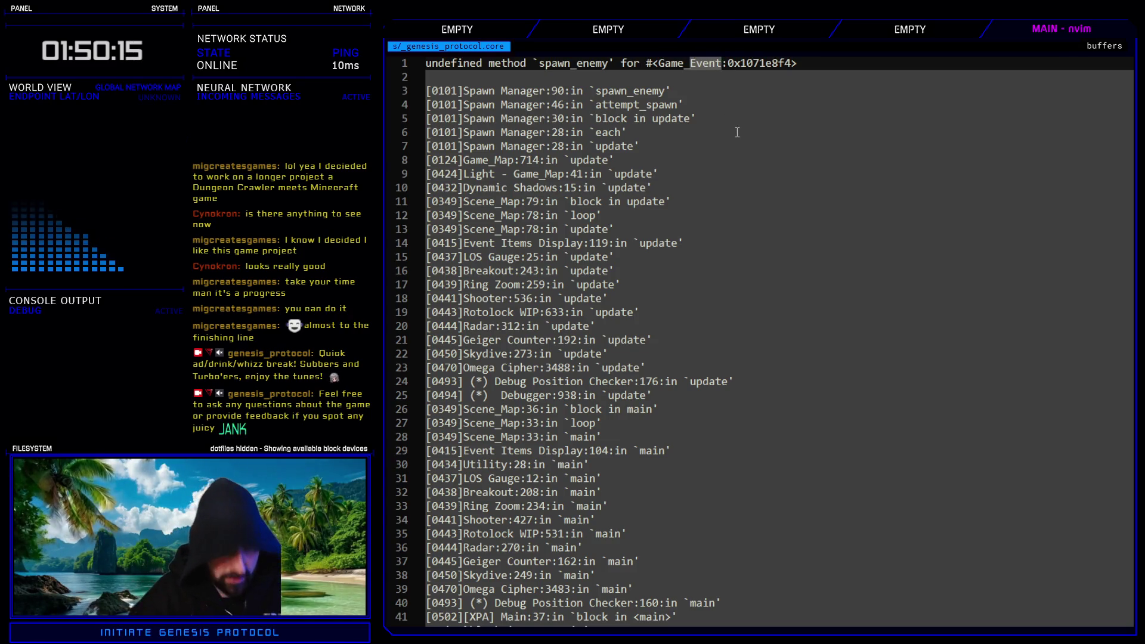
{"action": "type", "text": "cOSEugv"}
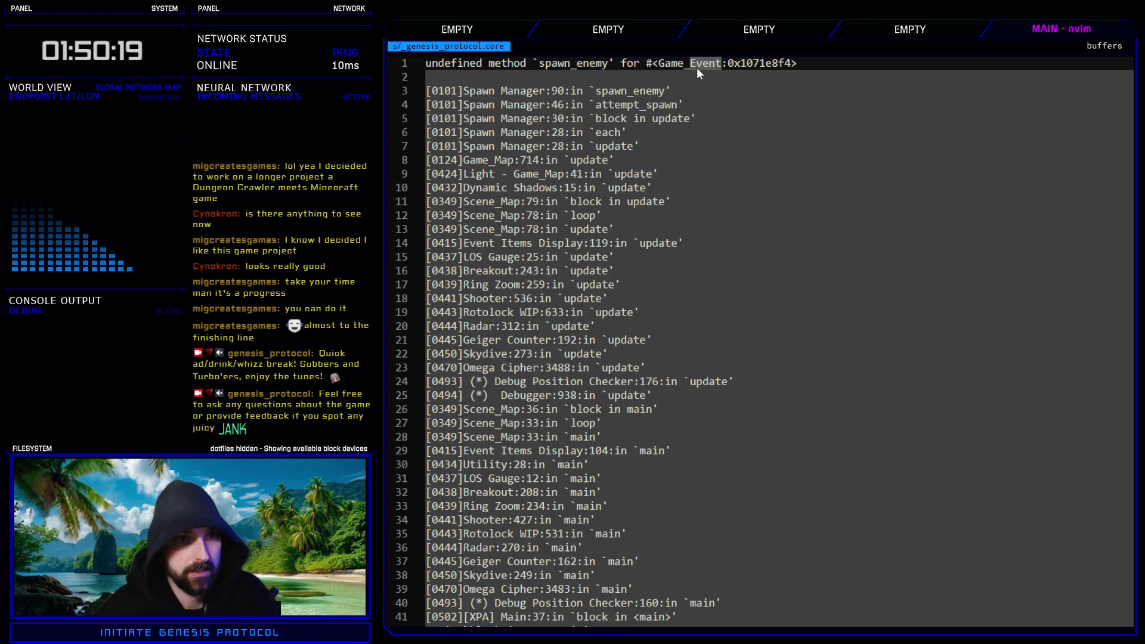
{"action": "left_click", "coordinate": [595, 65]}
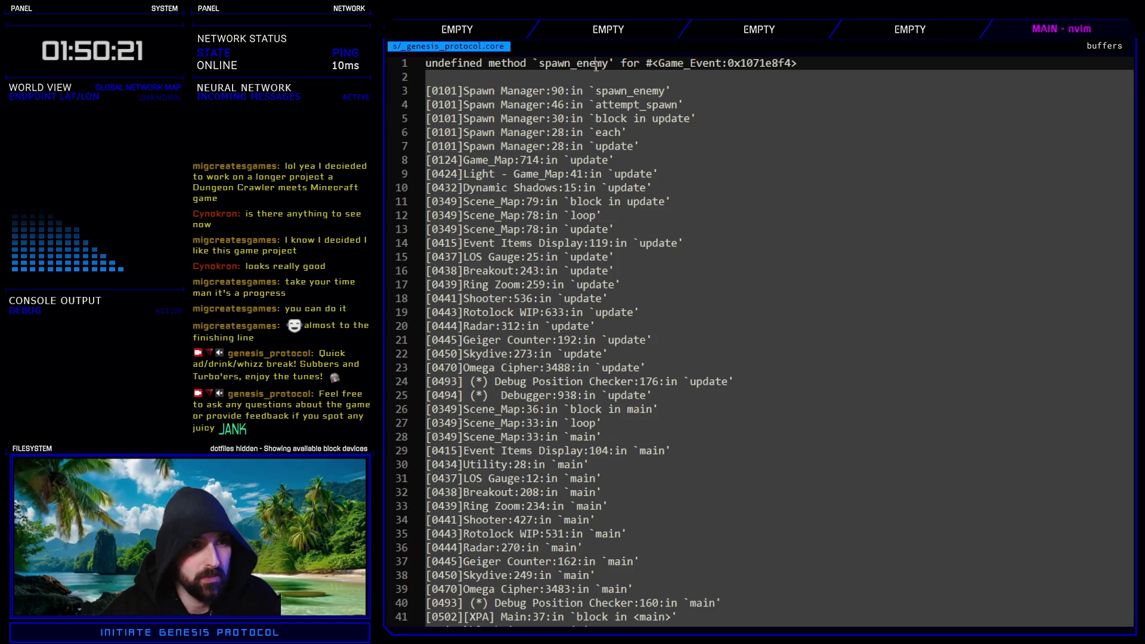
{"action": "key", "text": "asterisk"}
{"action": "key", "text": "alt+Tab"}
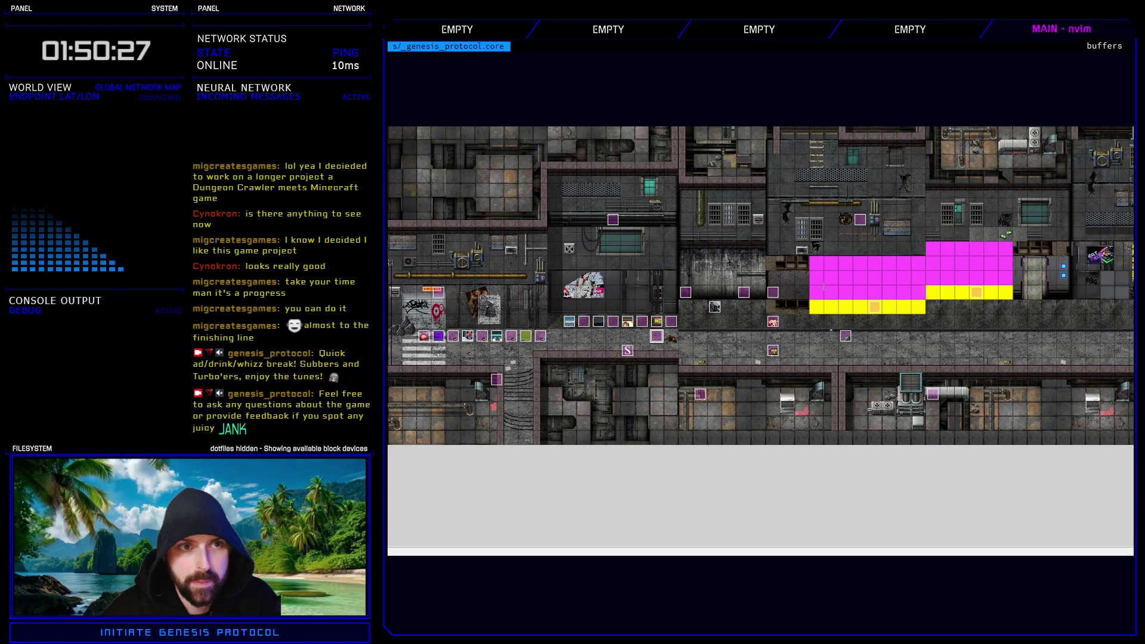
Back in Game_OSE, select the Game_OSE class name on line 7.
{"action": "key", "text": "alt+Tab"}
{"action": "scroll", "coordinate": [751, 370], "scroll_direction": "up", "scroll_amount": 20}
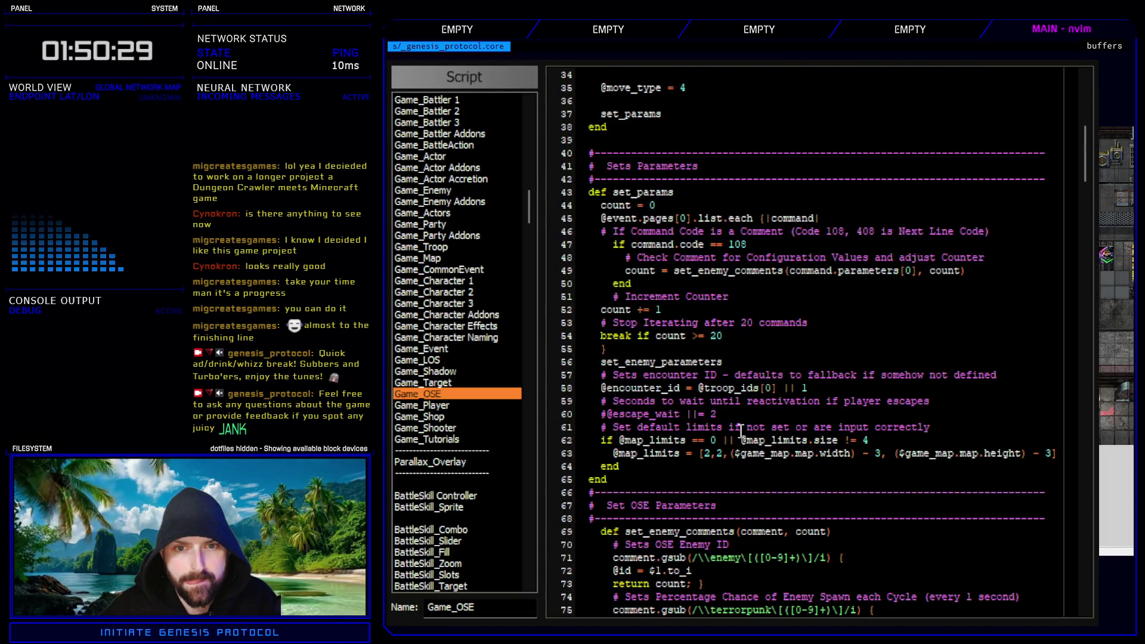
{"action": "scroll", "coordinate": [740, 433], "scroll_direction": "up", "scroll_amount": 3}
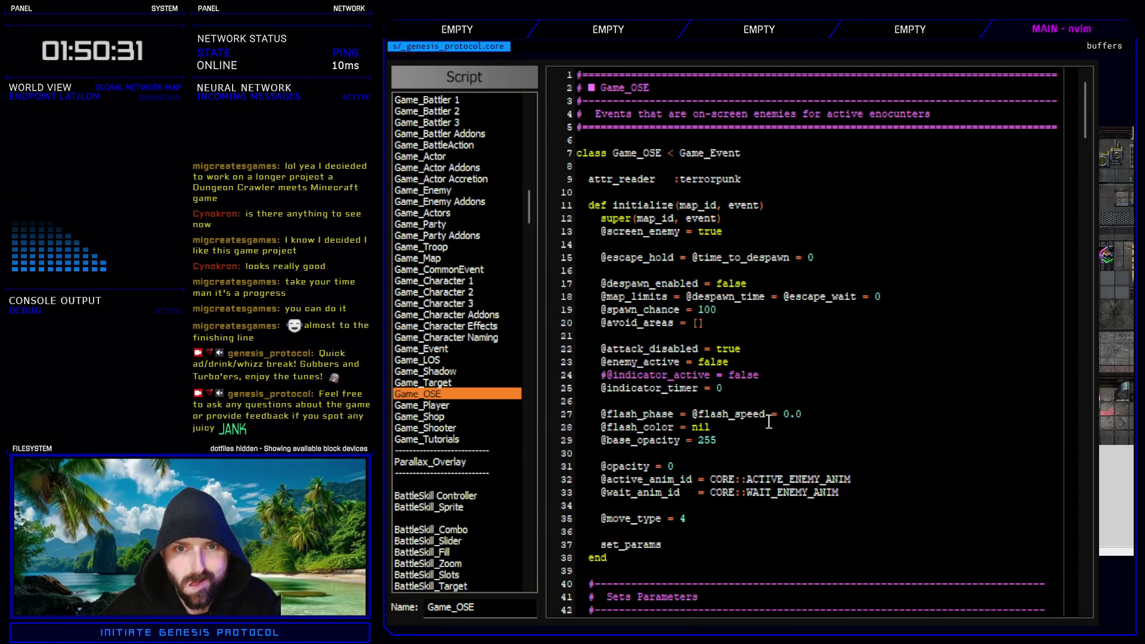
{"action": "scroll", "coordinate": [685, 393], "scroll_direction": "down", "scroll_amount": 20}
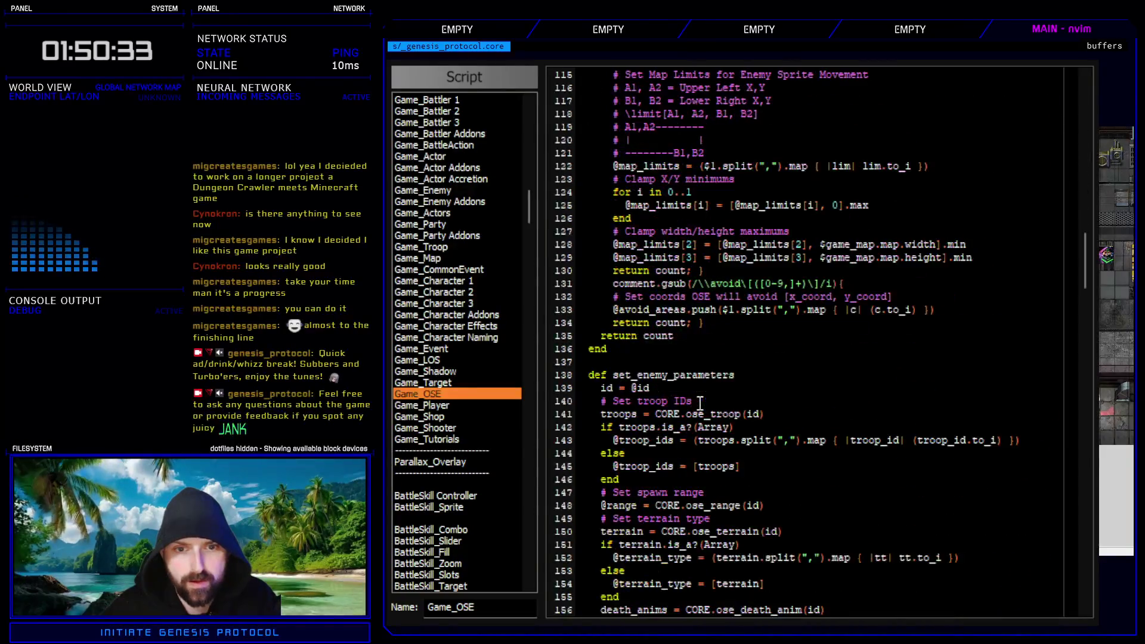
{"action": "scroll", "coordinate": [700, 404], "scroll_direction": "down", "scroll_amount": 18}
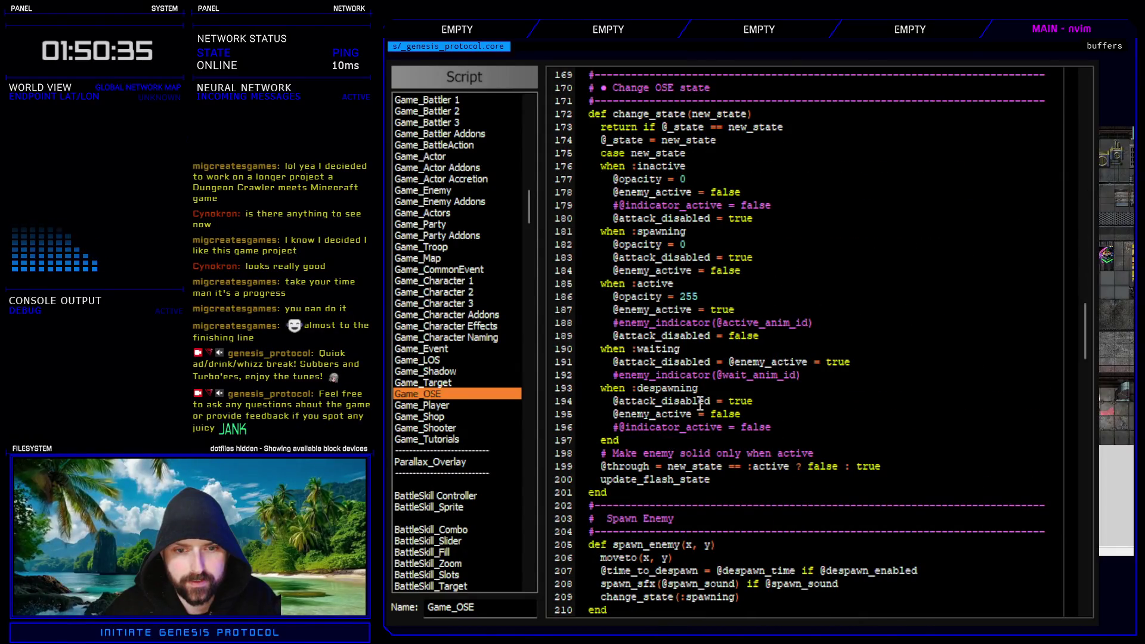
{"action": "scroll", "coordinate": [666, 543], "scroll_direction": "up", "scroll_amount": 20}
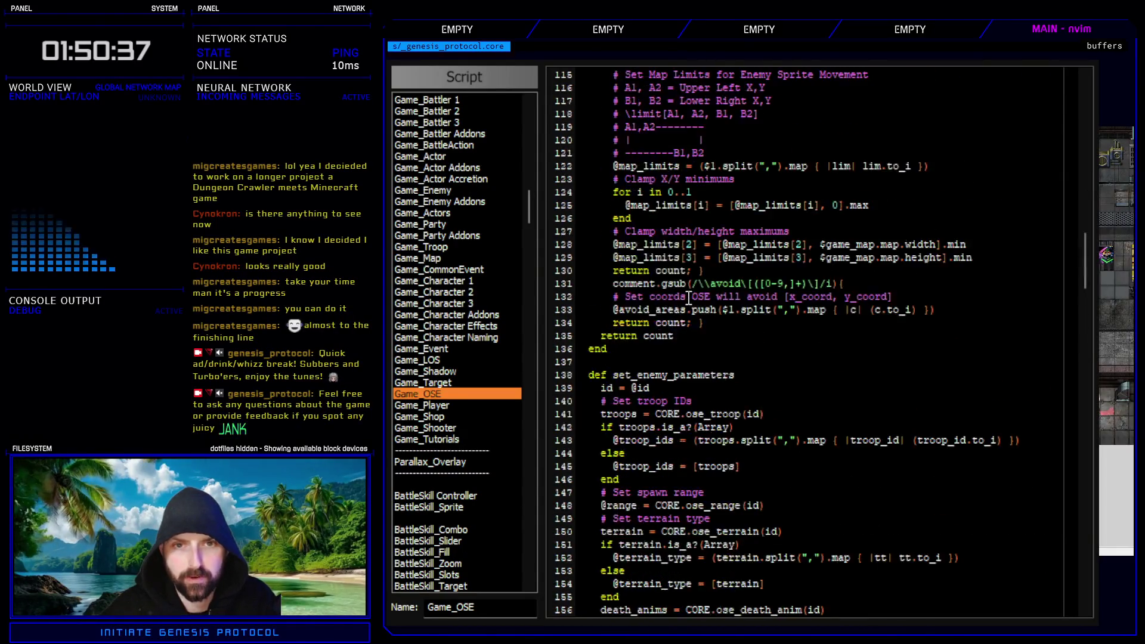
{"action": "scroll", "coordinate": [667, 119], "scroll_direction": "up", "scroll_amount": 8}
{"action": "double_click", "coordinate": [644, 154]}
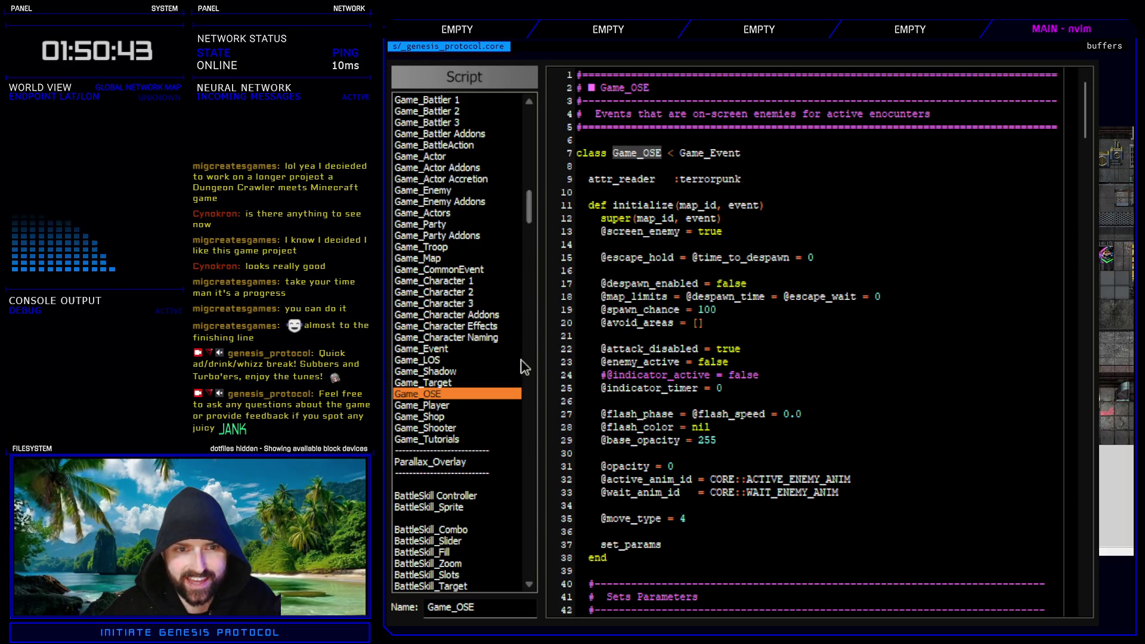
Search Game_Map for 'game_ose' and mark the Game_OSE creation call on line 227.
{"action": "left_click", "coordinate": [450, 261]}
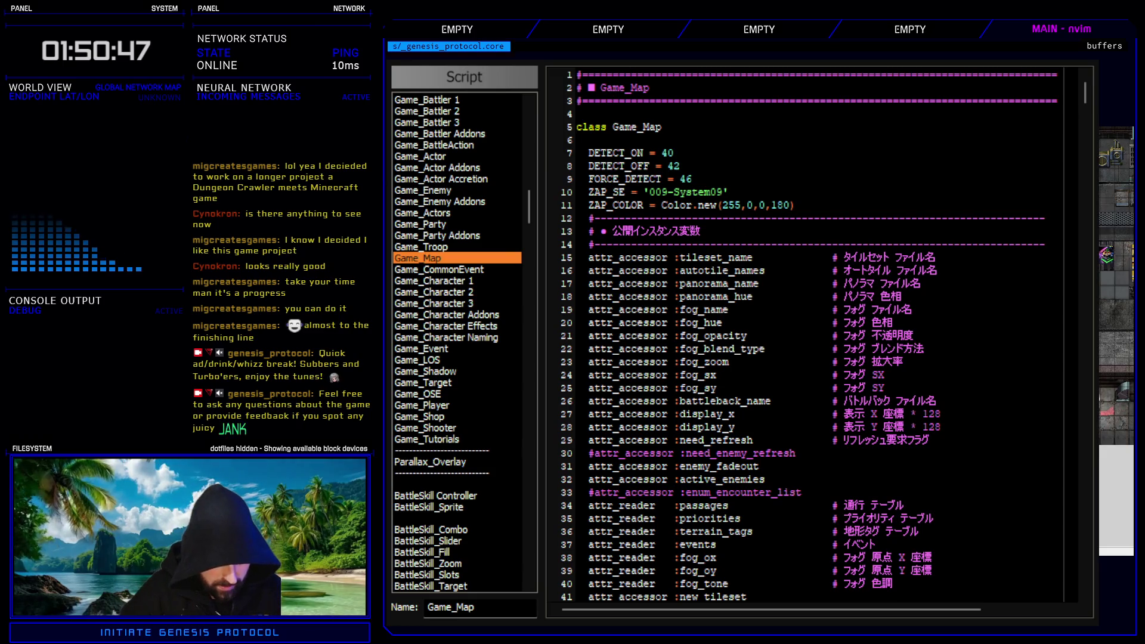
{"action": "key", "text": "ctrl+f"}
{"action": "type", "text": "game_ose"}
{"action": "key", "text": "Return"}
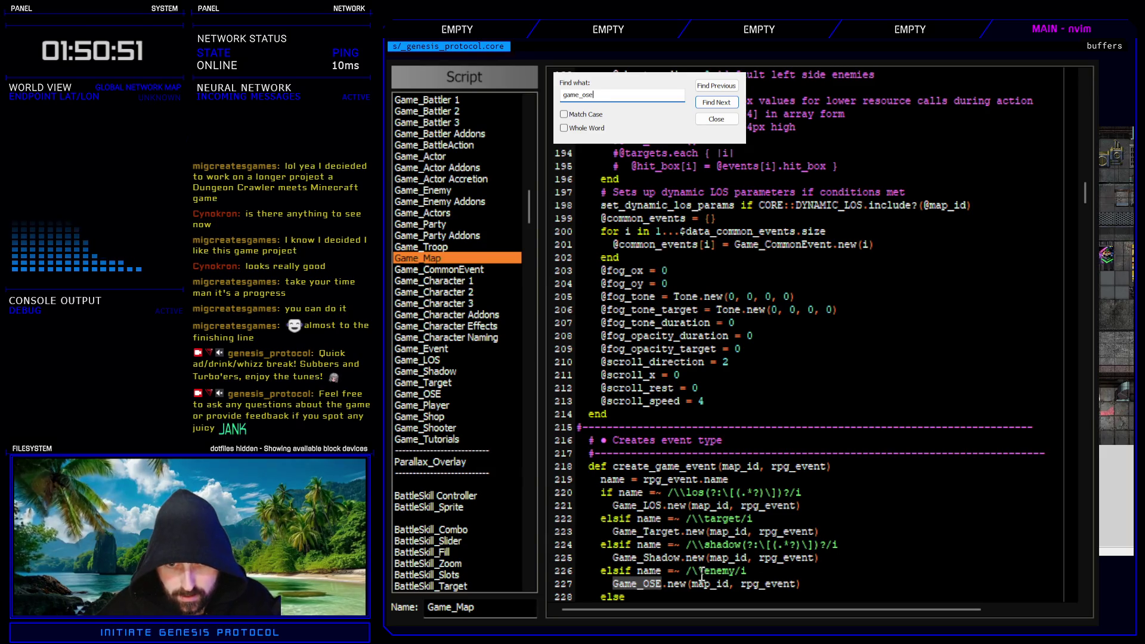
{"action": "left_click_drag", "start_coordinate": [685, 571], "coordinate": [747, 571]}
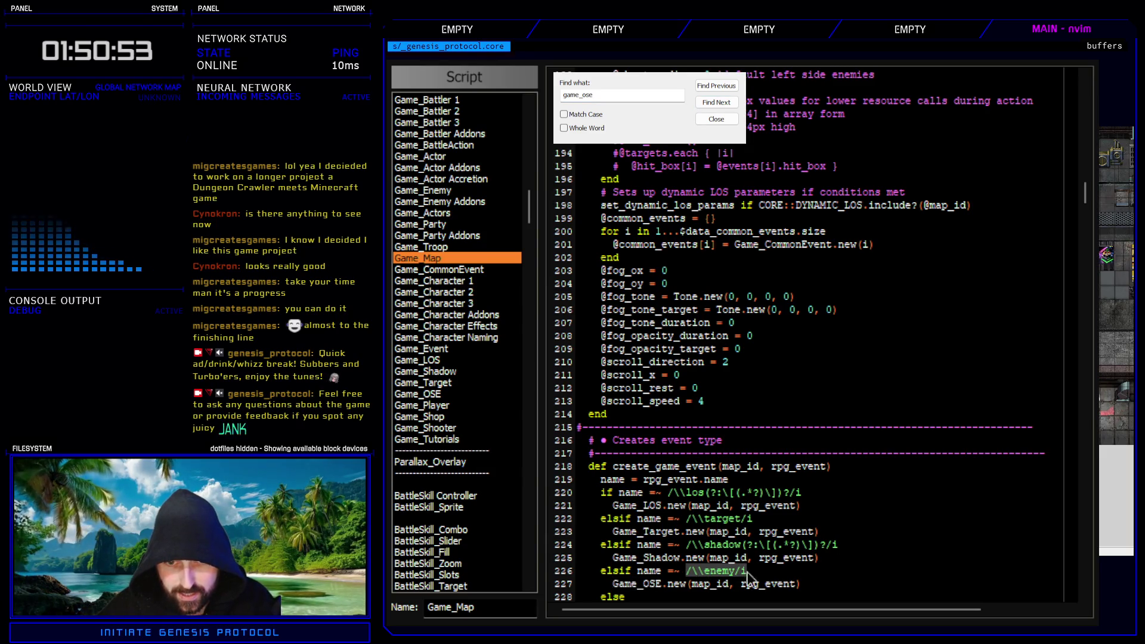
{"action": "scroll", "coordinate": [751, 571], "scroll_direction": "down", "scroll_amount": 4}
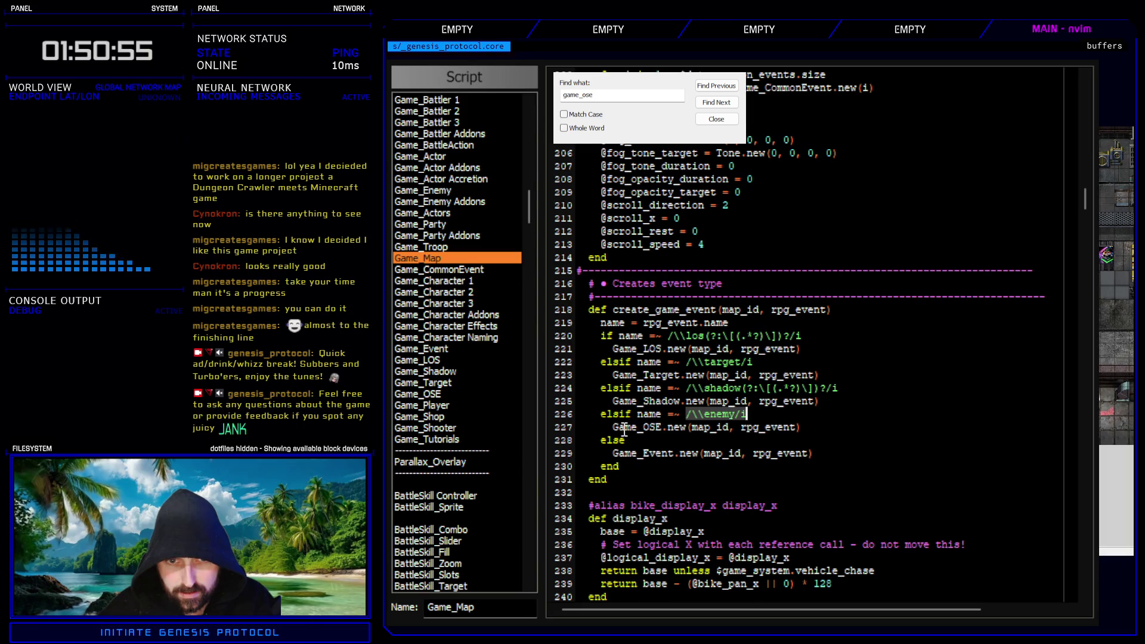
{"action": "left_click_drag", "start_coordinate": [624, 428], "coordinate": [676, 428]}
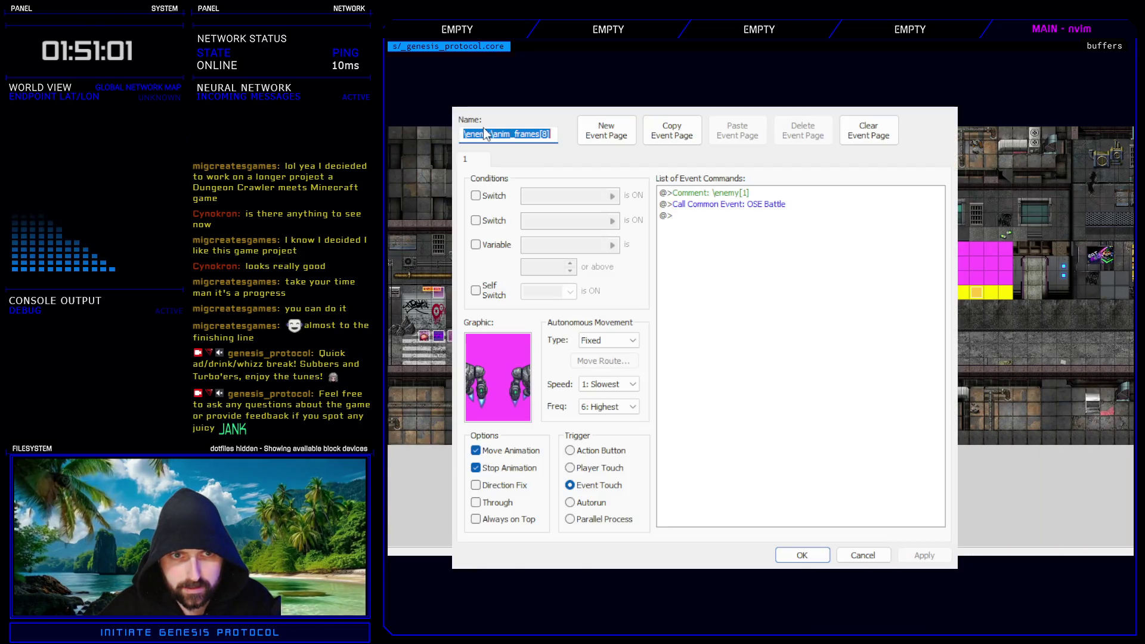
Inspect the event's \enemy name and \enemy[1] comment, then save the project and playtest.
{"action": "key", "text": "Return"}
{"action": "double_click", "coordinate": [491, 136]}
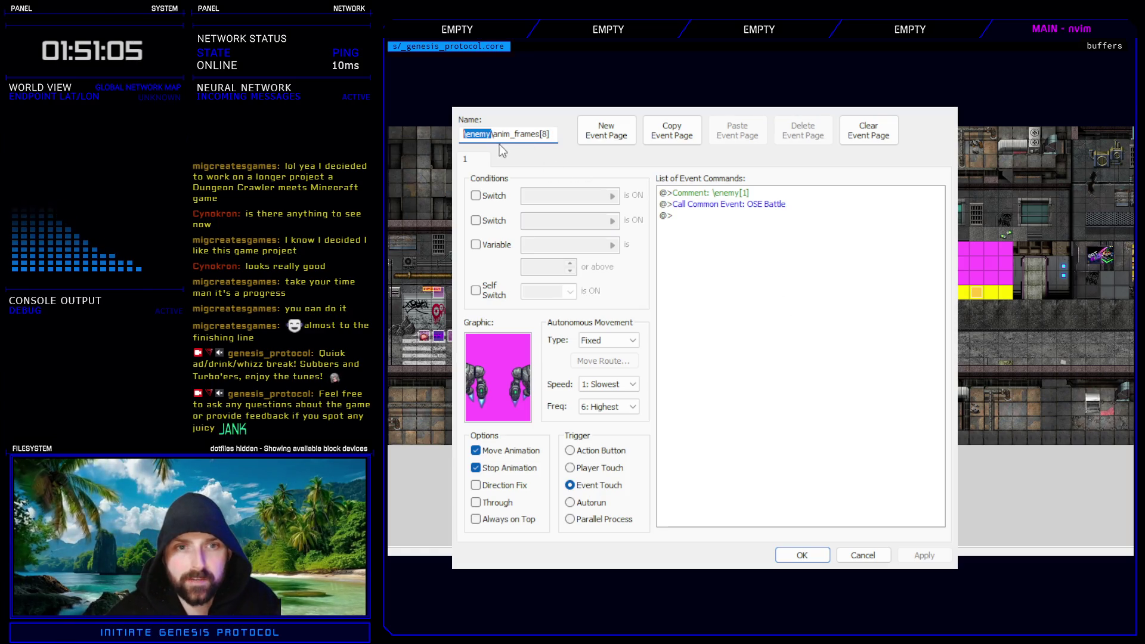
{"action": "left_click", "coordinate": [726, 194]}
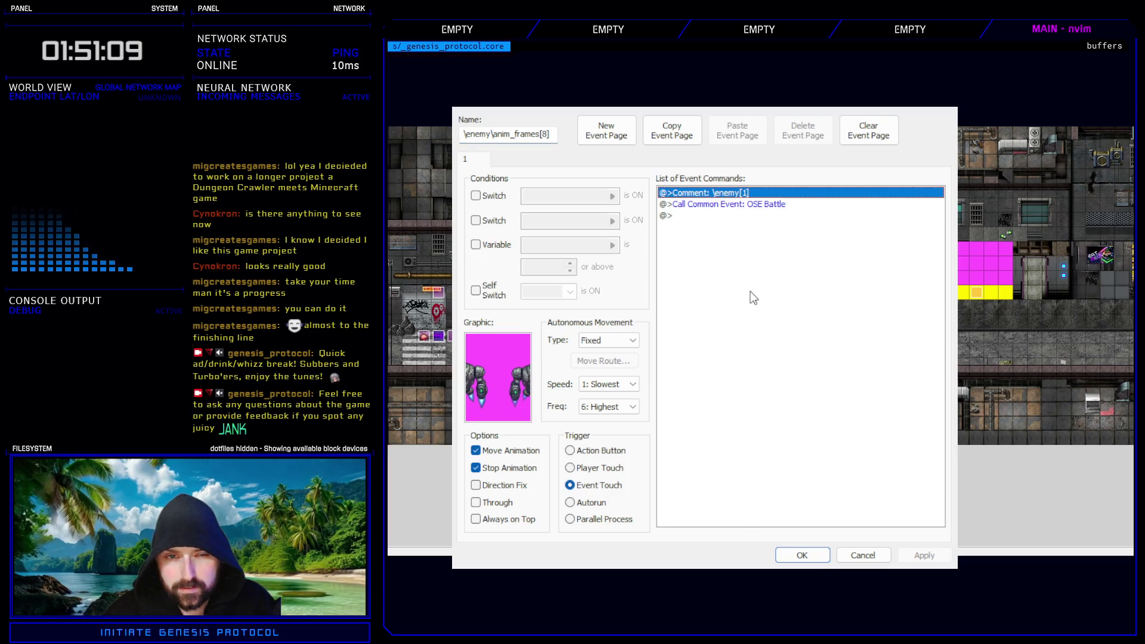
{"action": "left_click", "coordinate": [784, 557]}
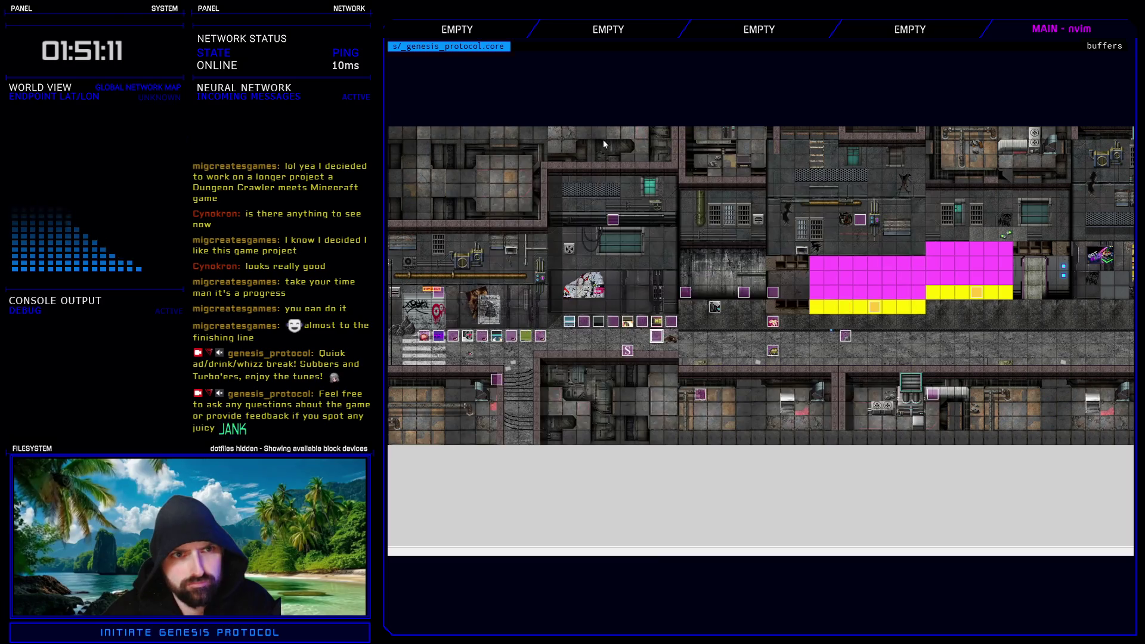
{"action": "key", "text": "ctrl+r"}
{"action": "left_click", "coordinate": [506, 181]}
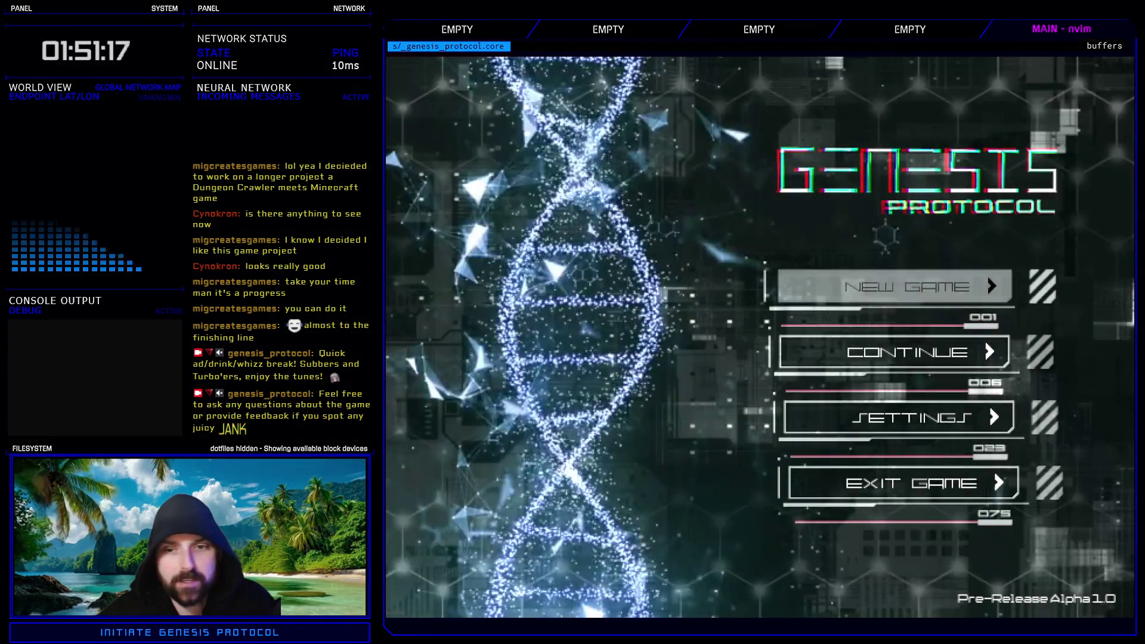
Start a New Game on Normal, dismiss the spawn_enemy backtrace, and confirm save slot 1.
{"action": "left_click", "coordinate": [912, 284]}
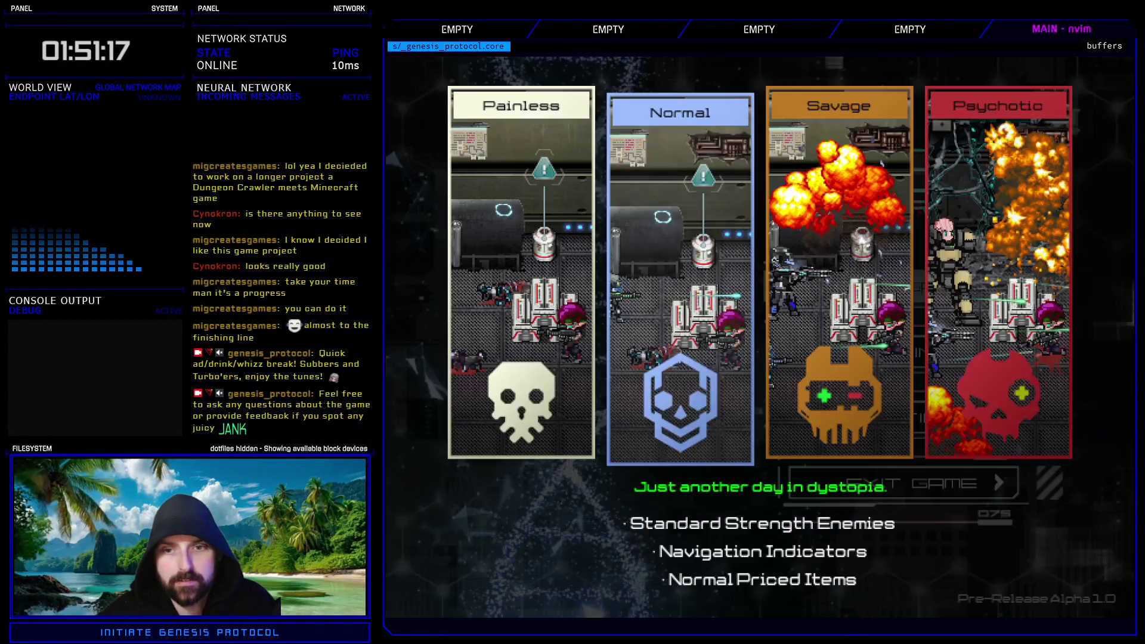
{"action": "key", "text": "Return"}
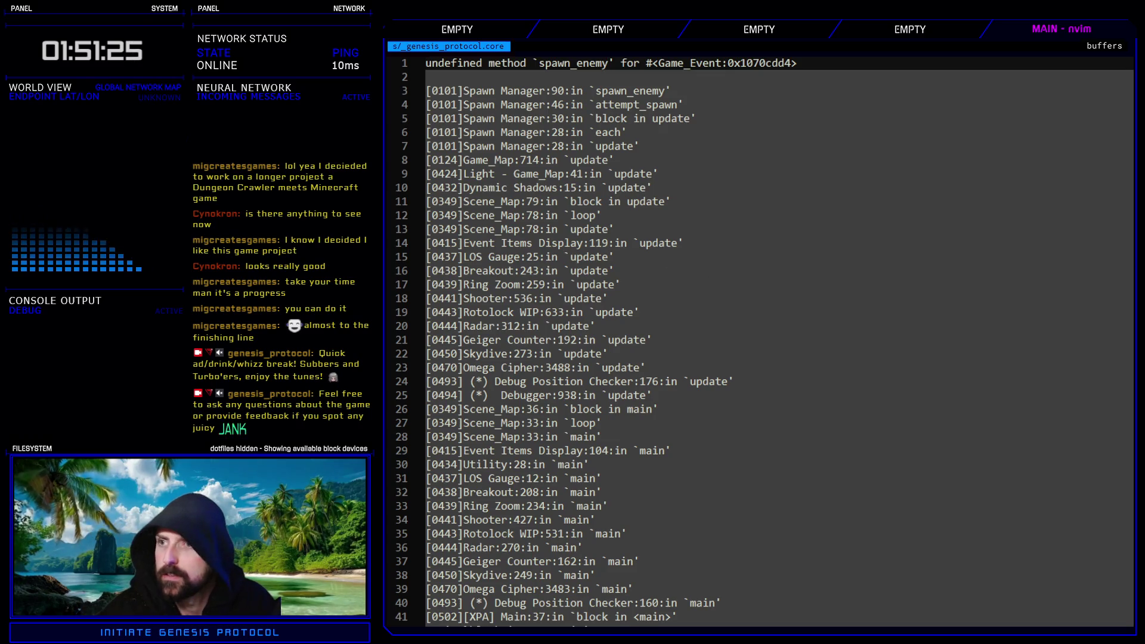
{"action": "key", "text": "Return"}
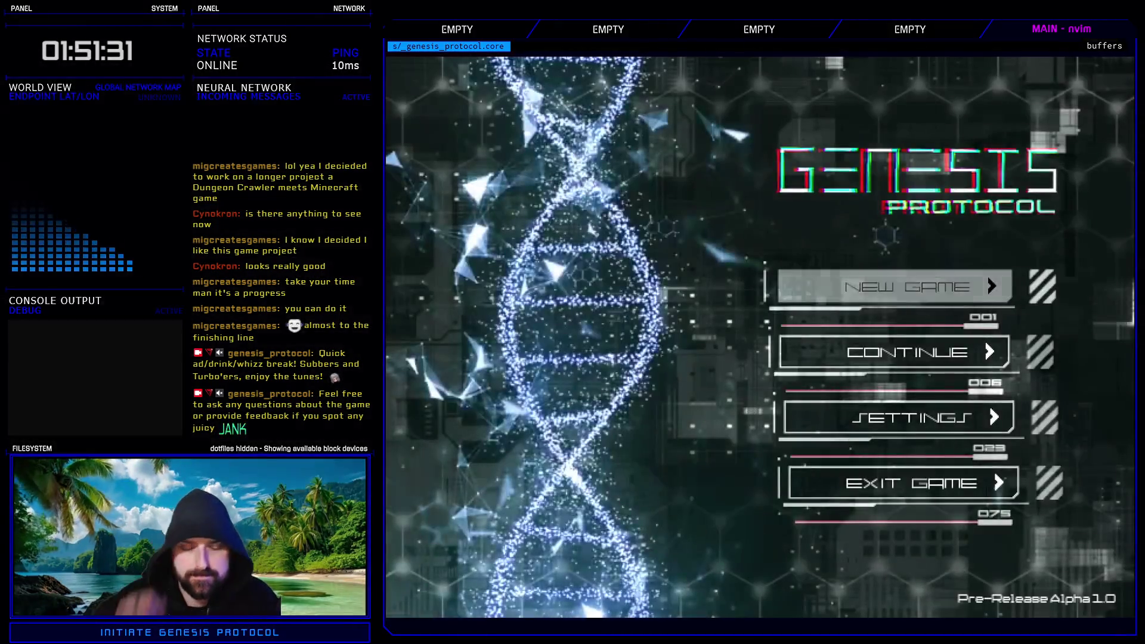
{"action": "key", "text": "Return"}
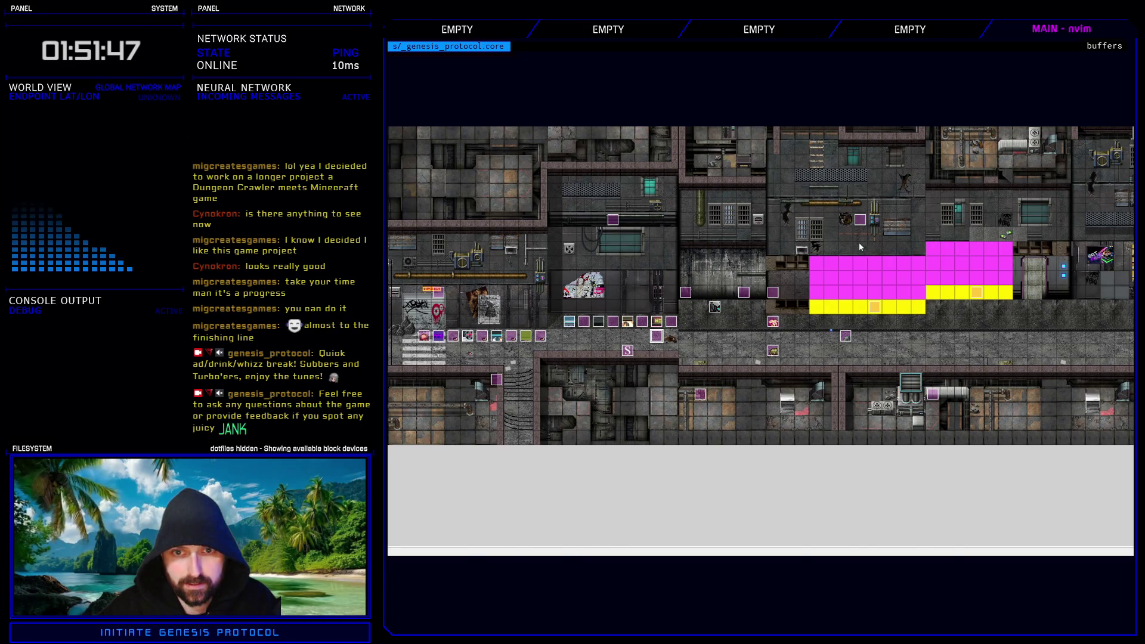
Select the \enemy check and Game_OSE.new call on Game_Map lines 226–227, then open Game_Event.
{"action": "double_click", "coordinate": [860, 219]}
{"action": "left_click", "coordinate": [862, 555]}
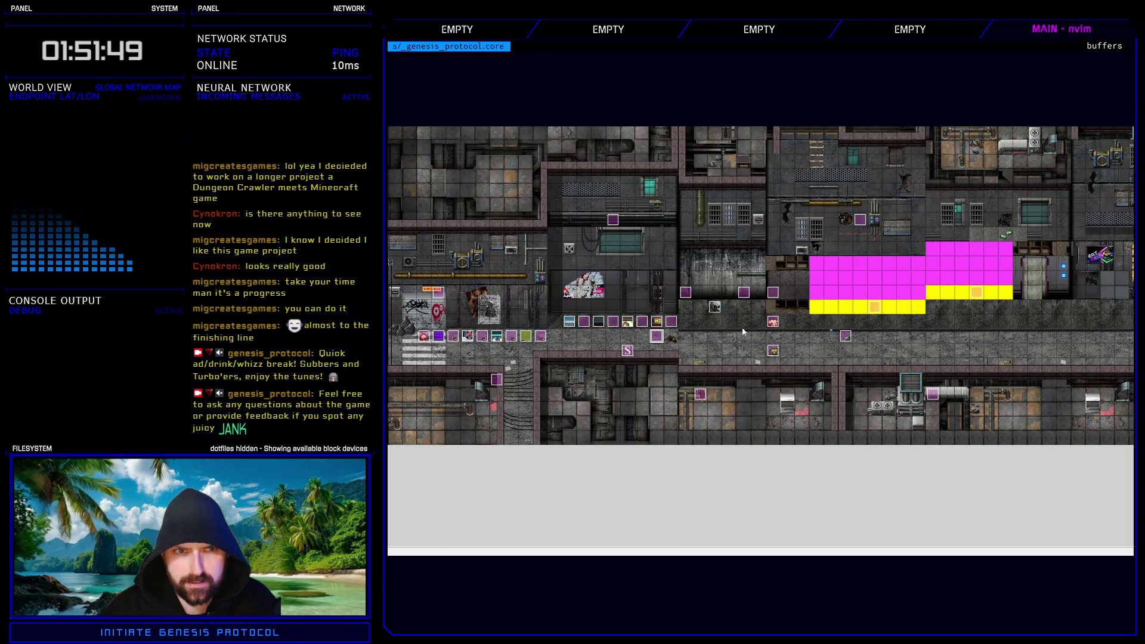
{"action": "key", "text": "F11"}
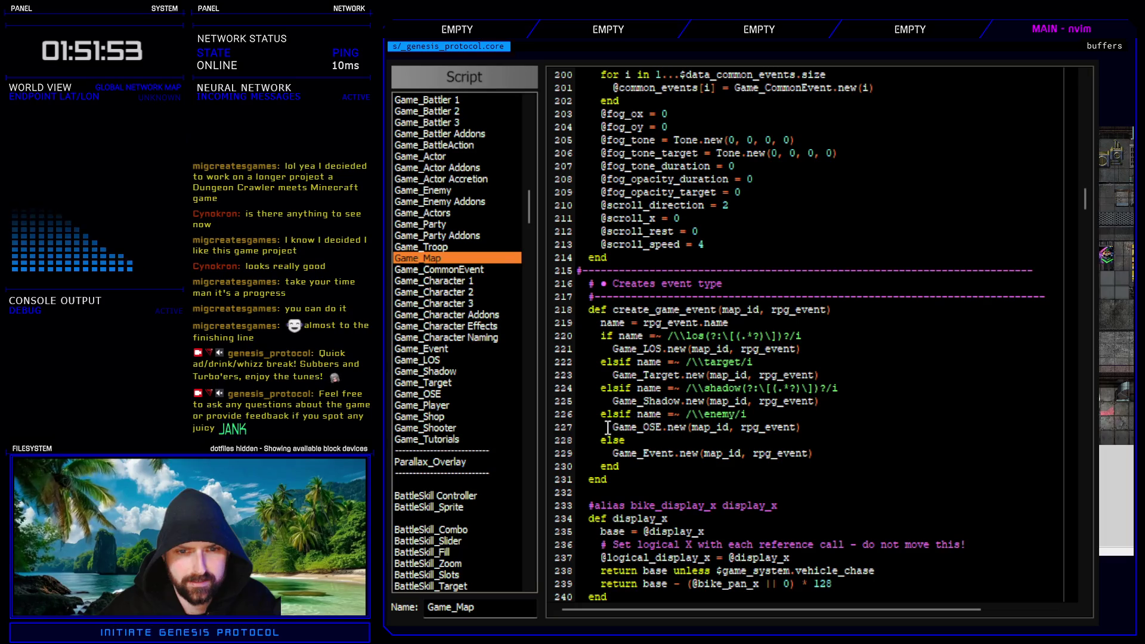
{"action": "left_click_drag", "start_coordinate": [613, 427], "coordinate": [800, 427]}
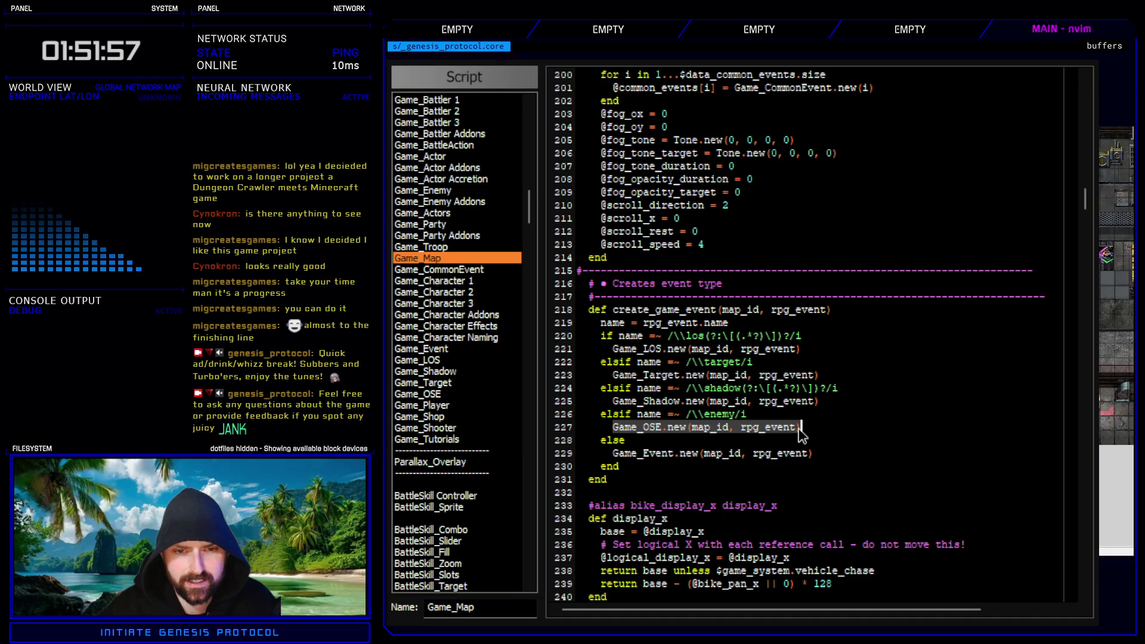
{"action": "left_click_drag", "start_coordinate": [687, 414], "coordinate": [746, 414]}
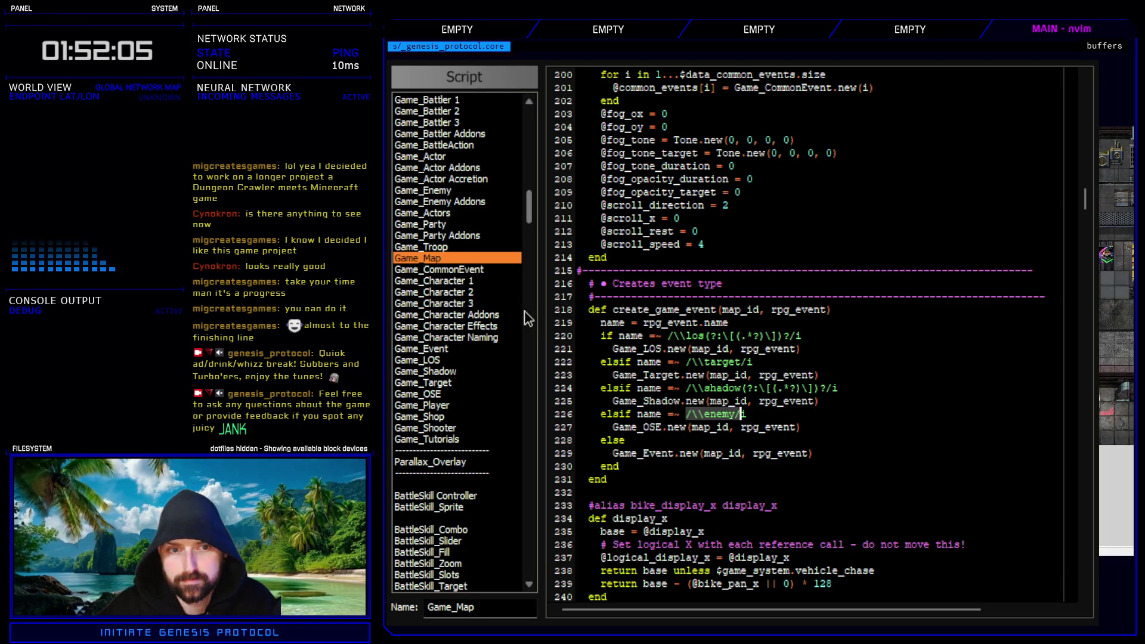
{"action": "left_click", "coordinate": [450, 349]}
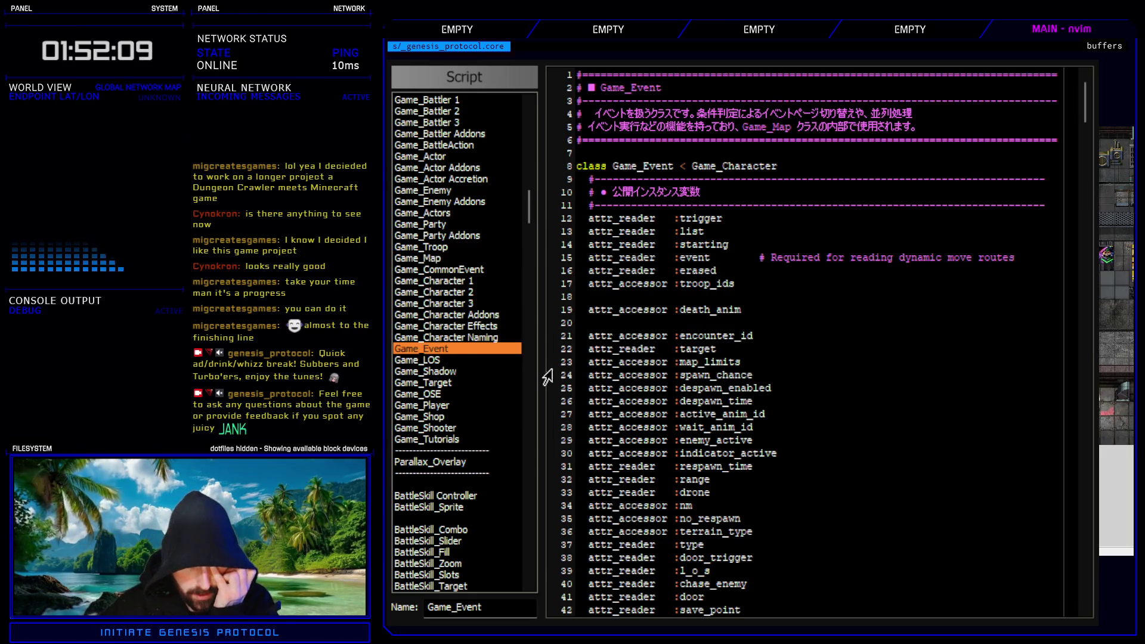
Replace 'enemy' with 'id' in Game_OSE's line 71 comment pattern and close the scripts.
{"action": "left_click", "coordinate": [456, 395]}
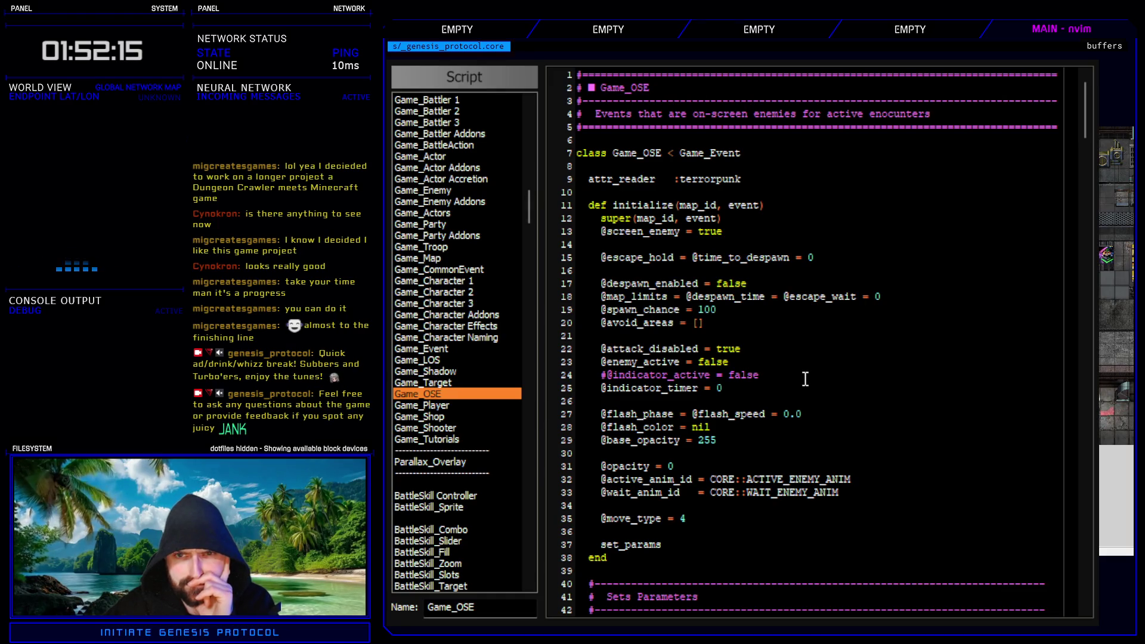
{"action": "scroll", "coordinate": [814, 448], "scroll_direction": "down", "scroll_amount": 10}
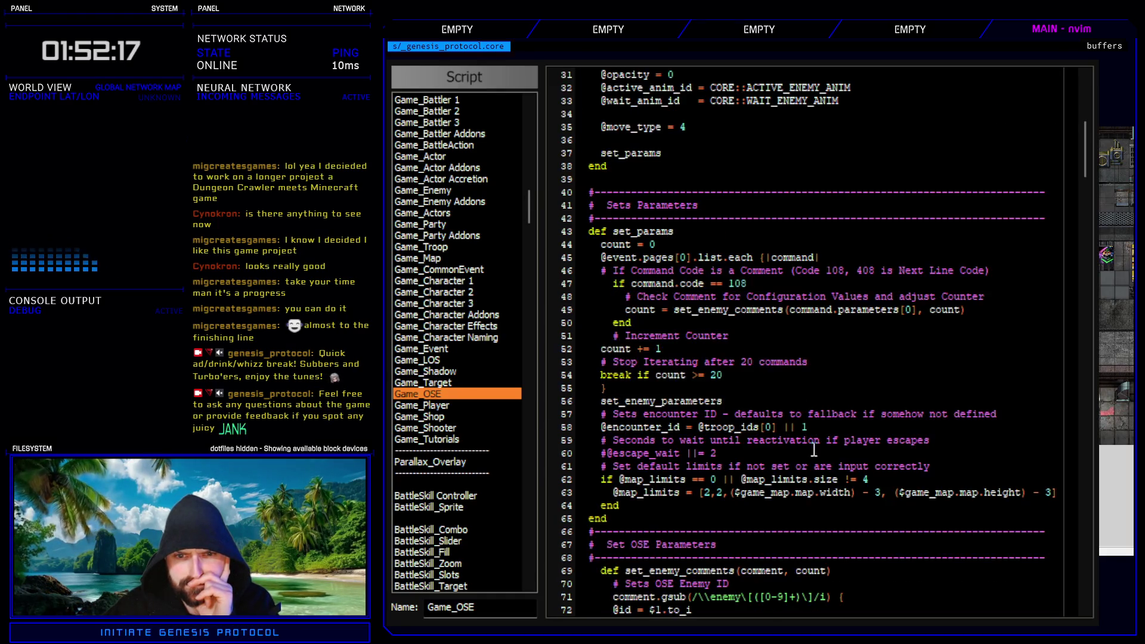
{"action": "scroll", "coordinate": [812, 448], "scroll_direction": "down", "scroll_amount": 8}
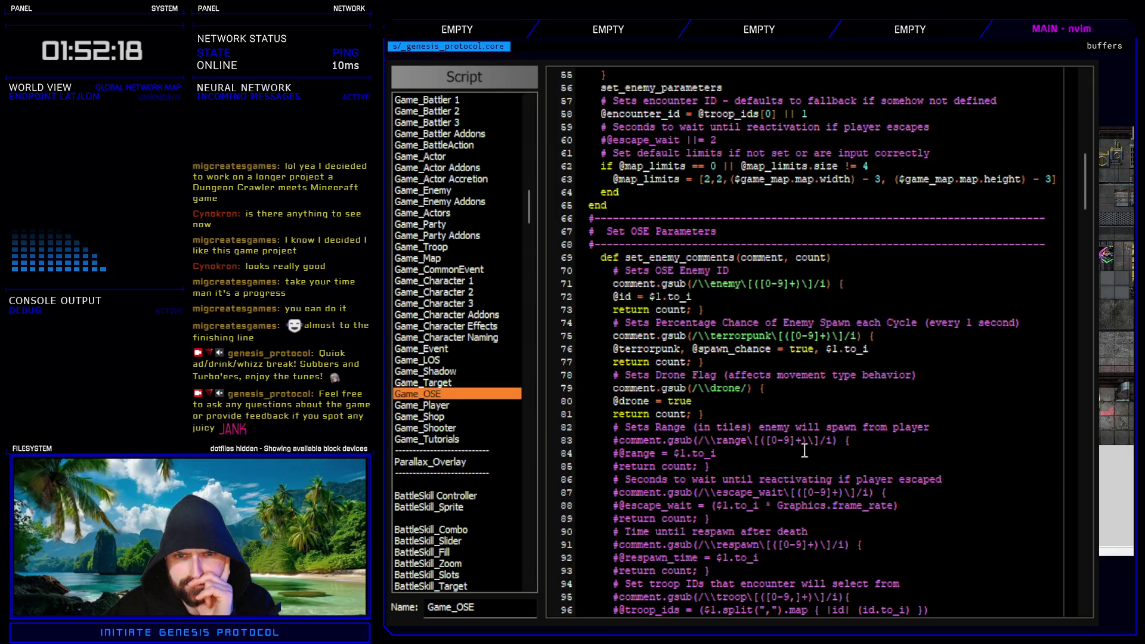
{"action": "double_click", "coordinate": [722, 284]}
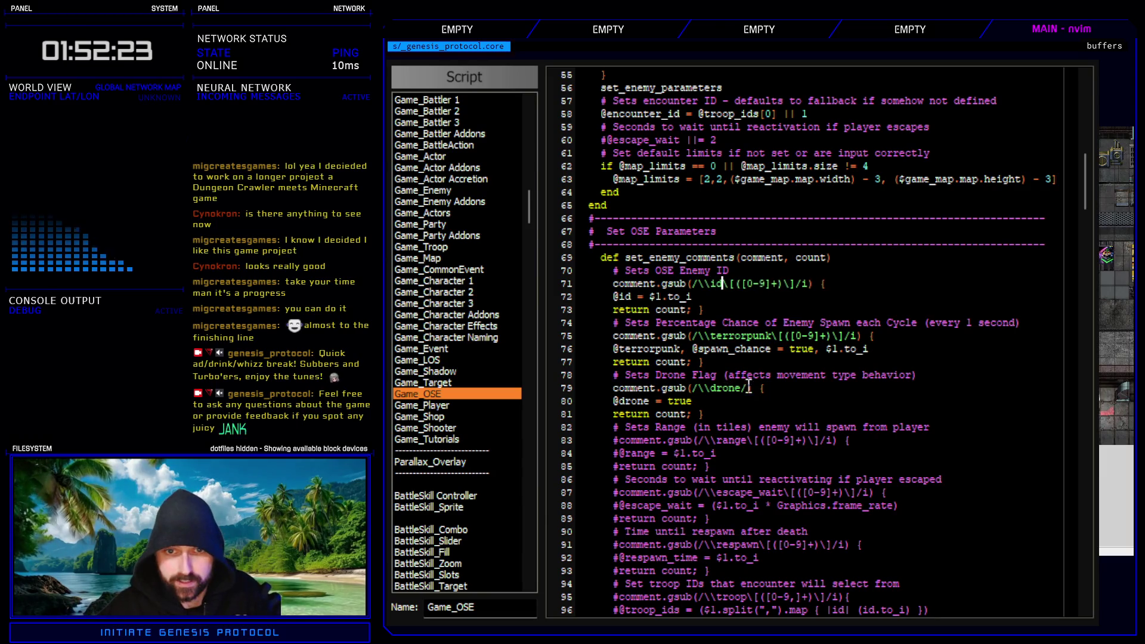
{"action": "key", "text": "Escape"}
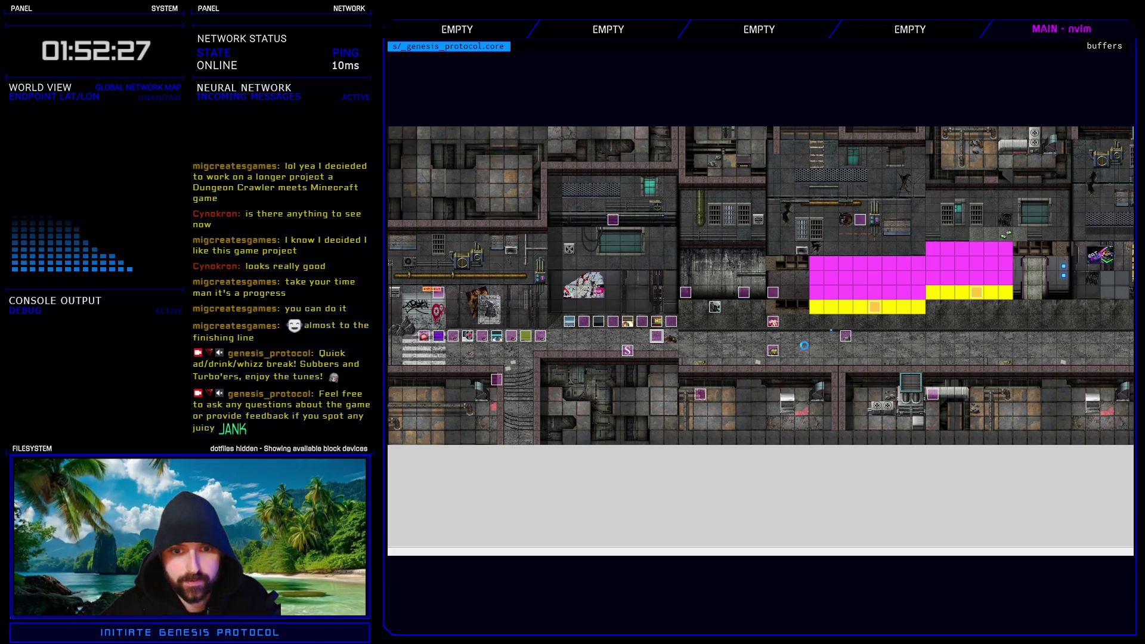
Playtest a New Game on Normal difficulty and walk the corridor without a spawn crash.
{"action": "double_click", "coordinate": [500, 207]}
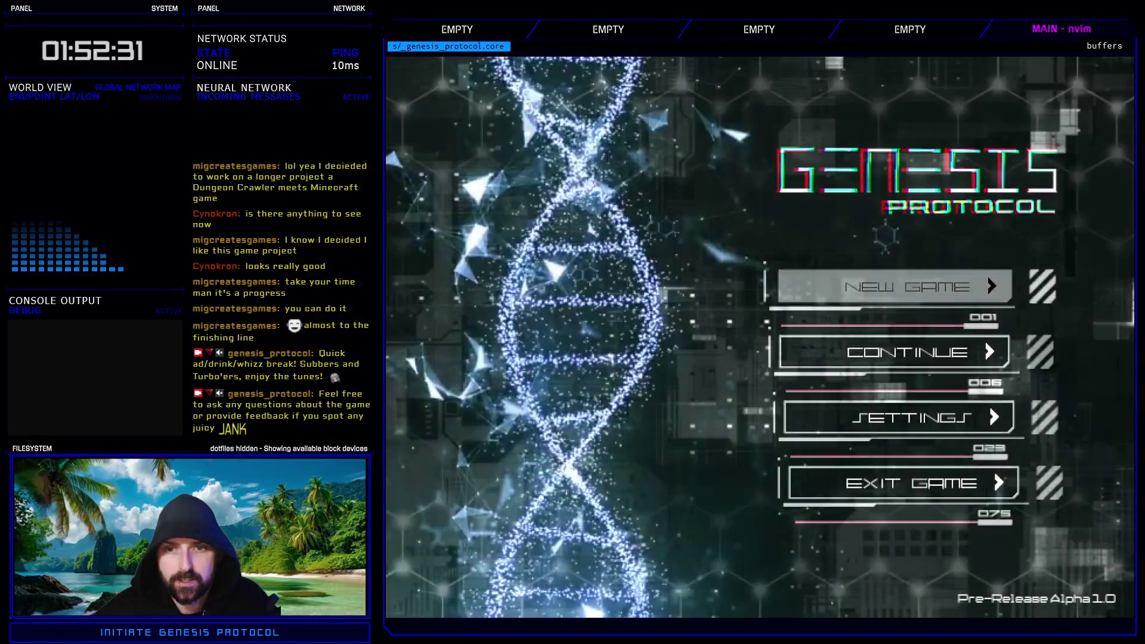
{"action": "left_click", "coordinate": [916, 349]}
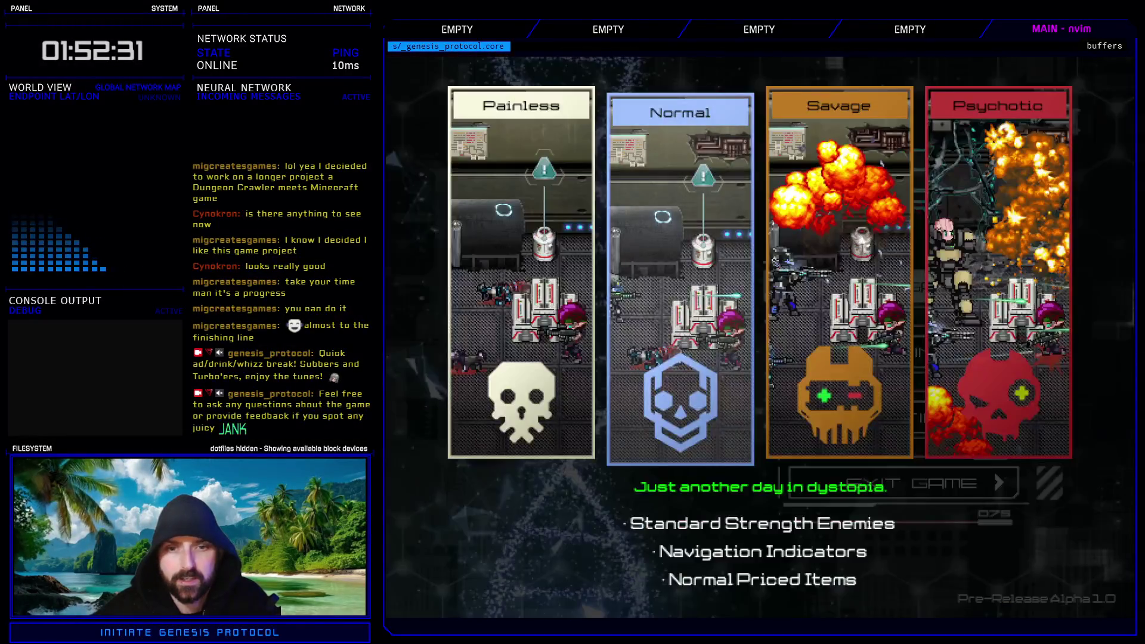
{"action": "key", "text": "Return"}
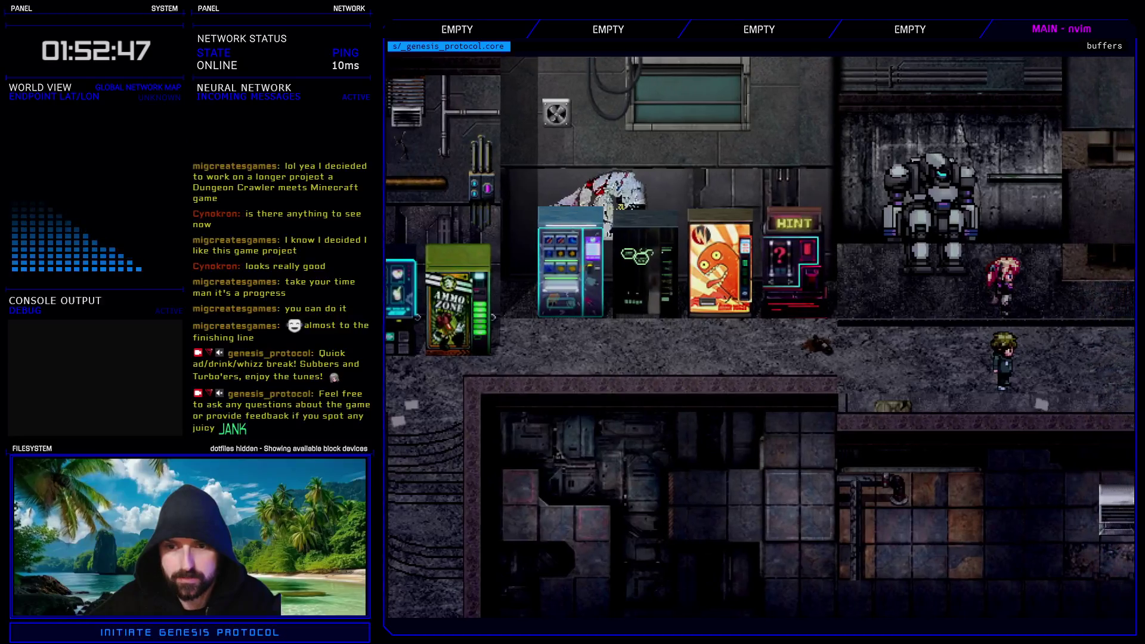
Exit the game from the pause menu and open the \enemy\anim_frames[8] event's settings.
{"action": "key", "text": "Escape"}
{"action": "key", "text": "Return"}
{"action": "key", "text": "Down"}
{"action": "key", "text": "Return"}
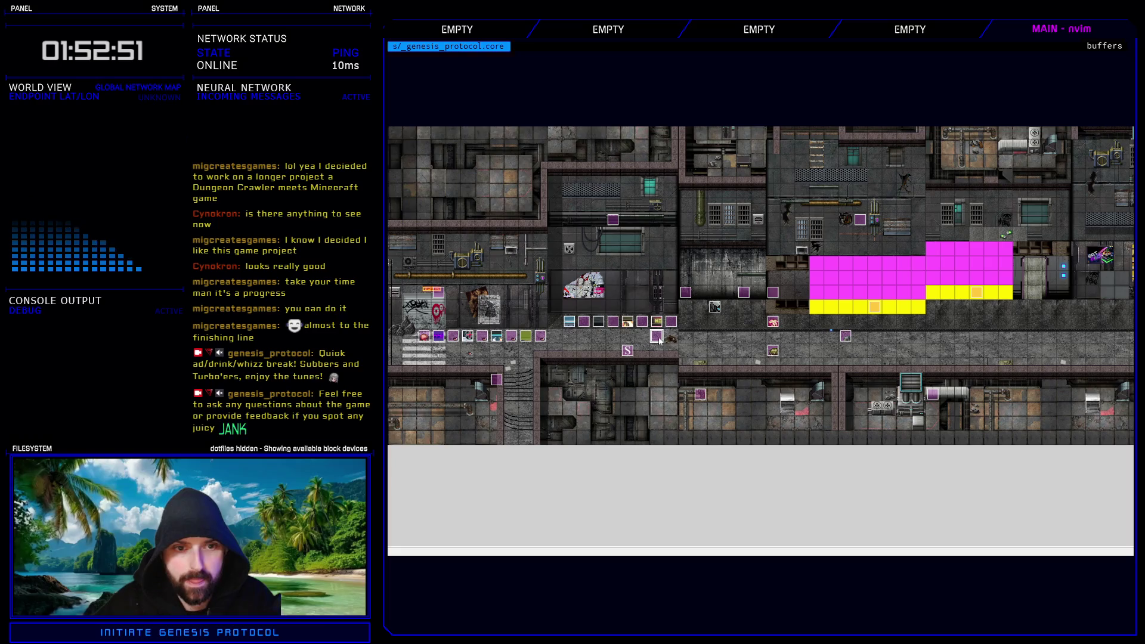
{"action": "key", "text": "Return"}
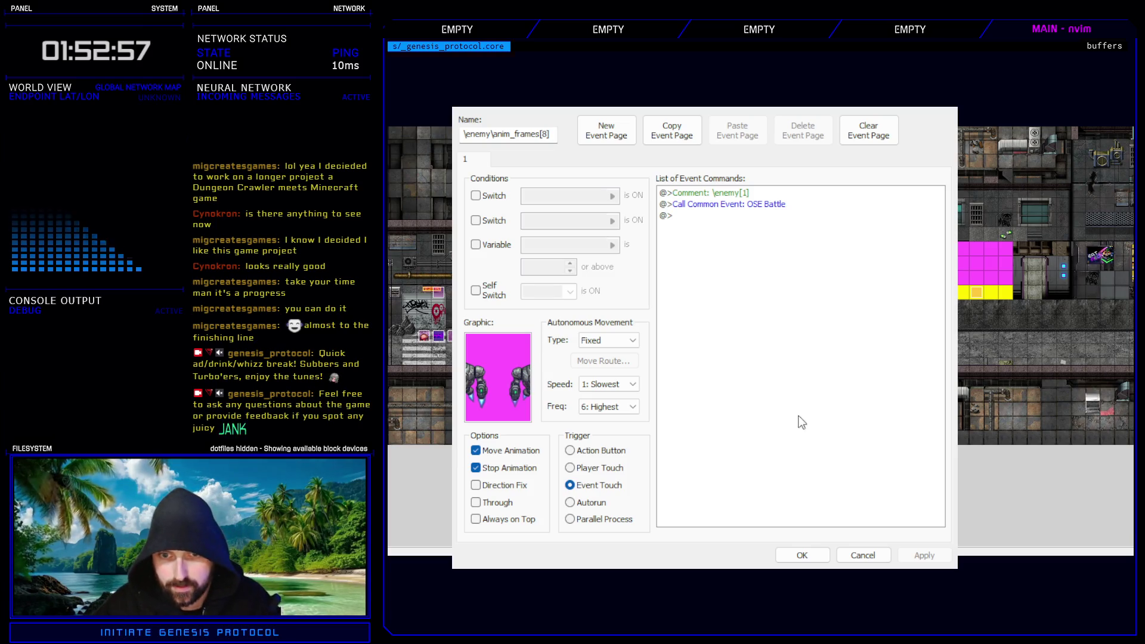
Save and playtest on Normal difficulty, then read the undefined spawn_enemy error message.
{"action": "left_click", "coordinate": [822, 555]}
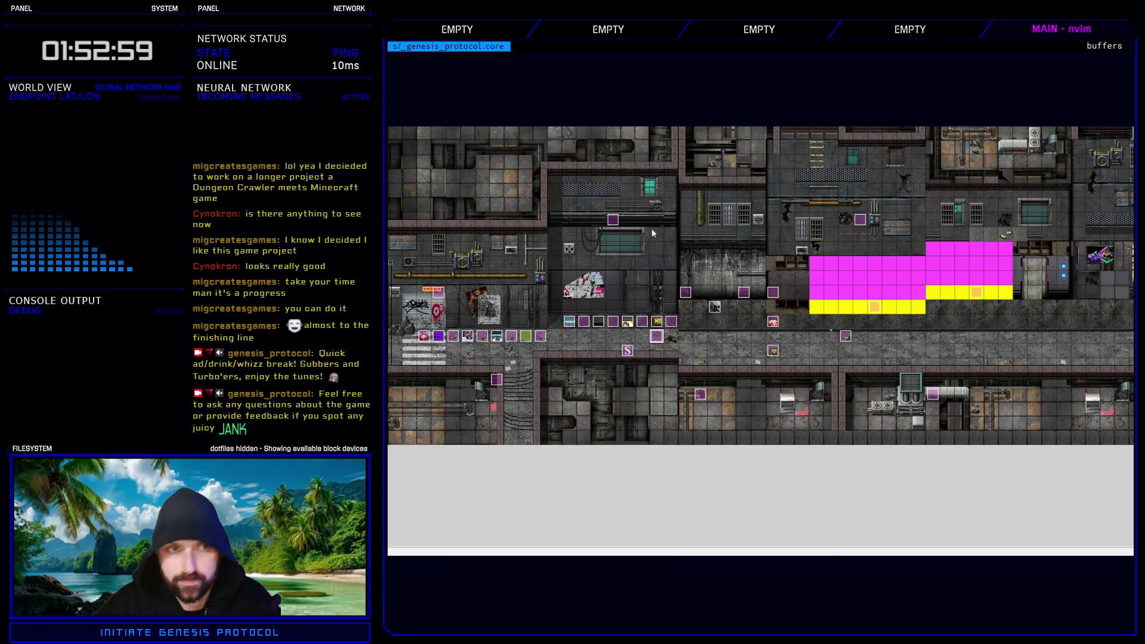
{"action": "key", "text": "F9"}
{"action": "left_click", "coordinate": [500, 179]}
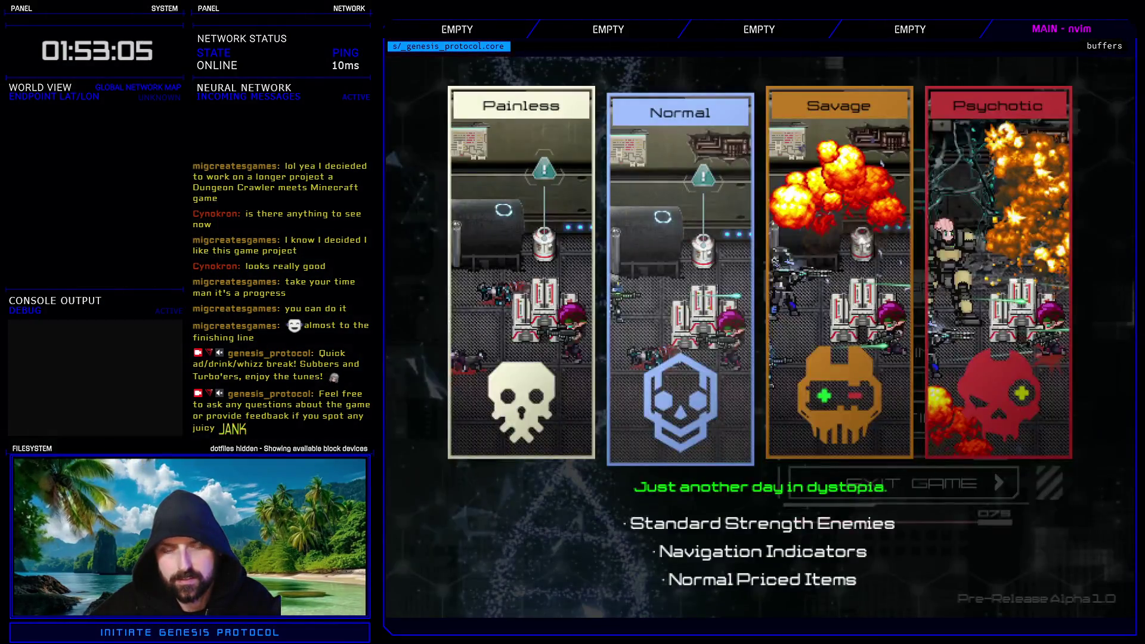
{"action": "left_click", "coordinate": [714, 334]}
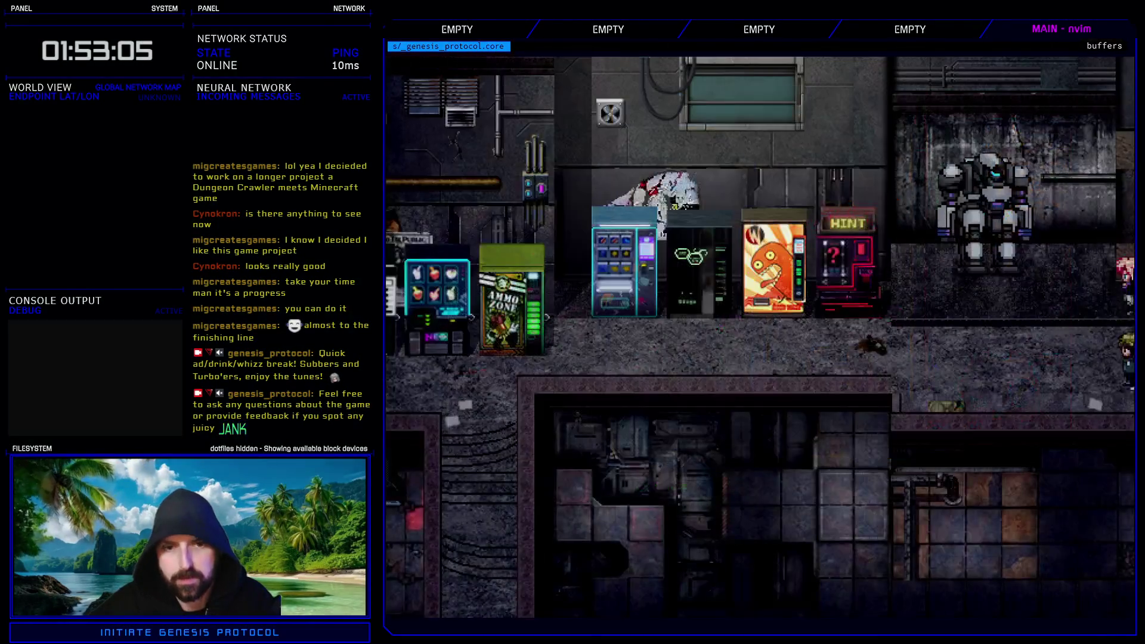
{"action": "key", "text": "alt+F4"}
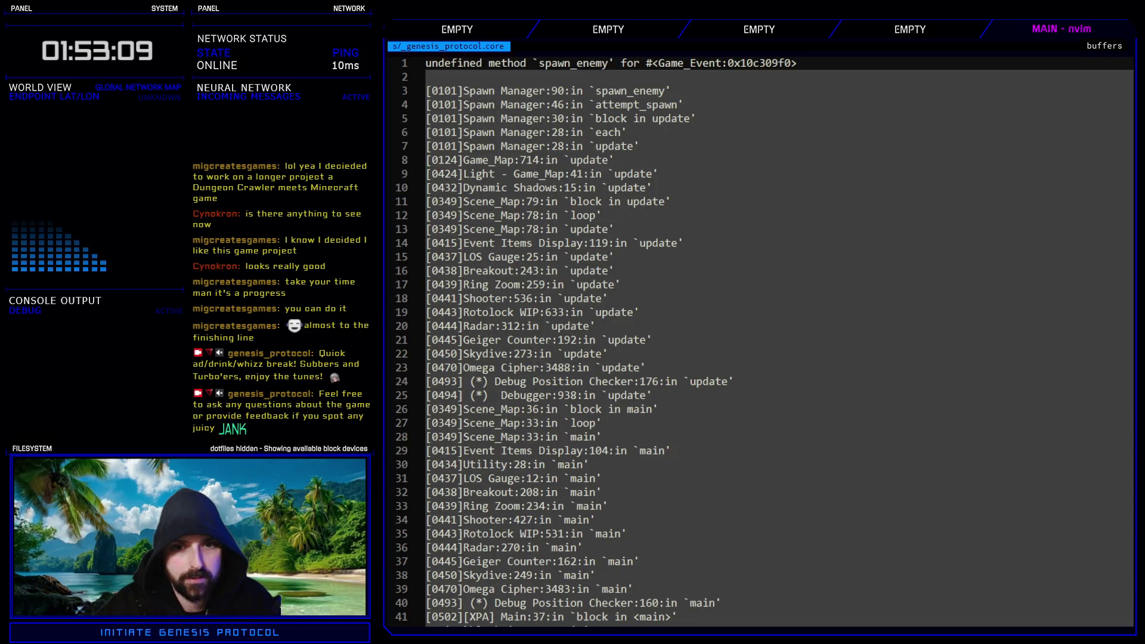
{"action": "left_click_drag", "start_coordinate": [587, 64], "coordinate": [771, 63]}
{"action": "key", "text": "alt+Tab"}
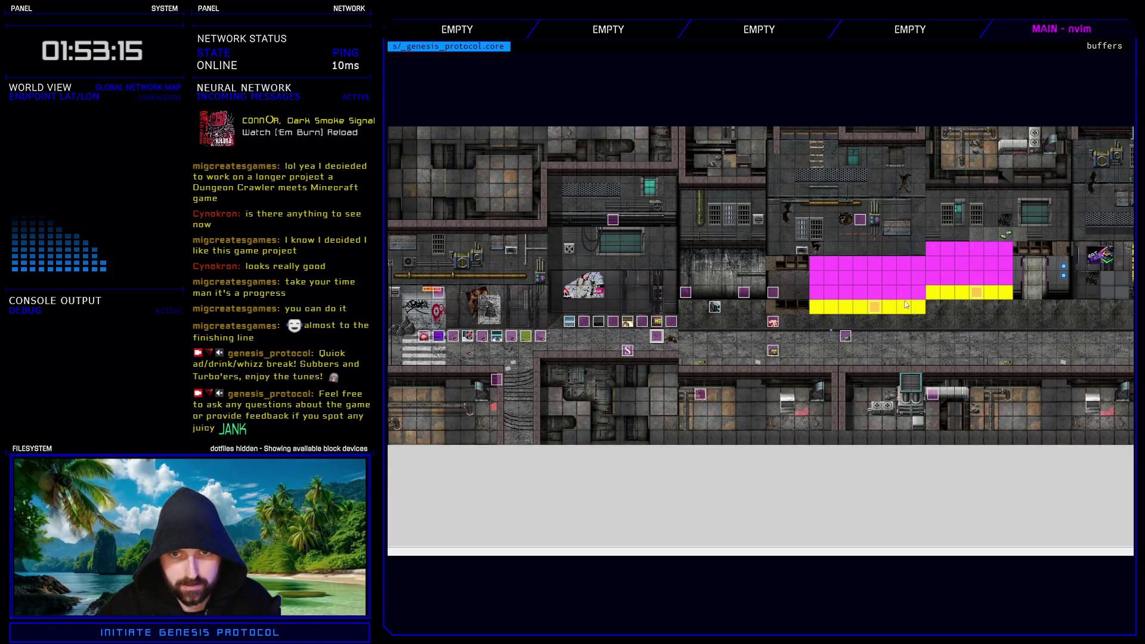
Inspect the enemy event's \enemy[1] comment and close the event editor.
{"action": "double_click", "coordinate": [714, 307]}
{"action": "left_click", "coordinate": [727, 198]}
{"action": "left_click", "coordinate": [774, 332]}
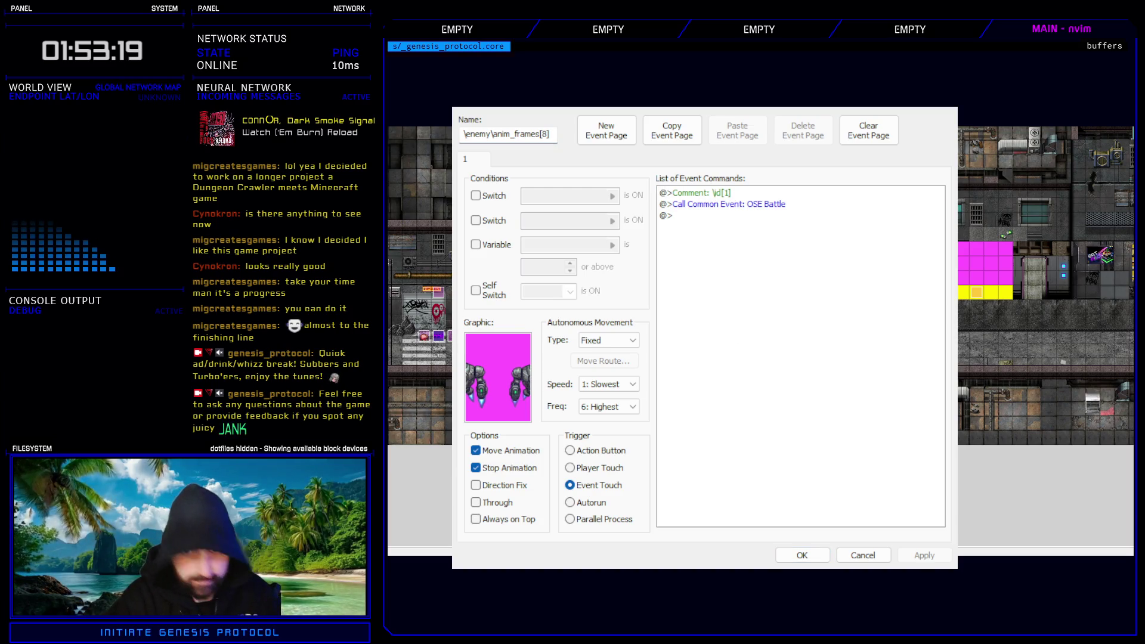
{"action": "left_click", "coordinate": [802, 554]}
{"action": "key", "text": "F11"}
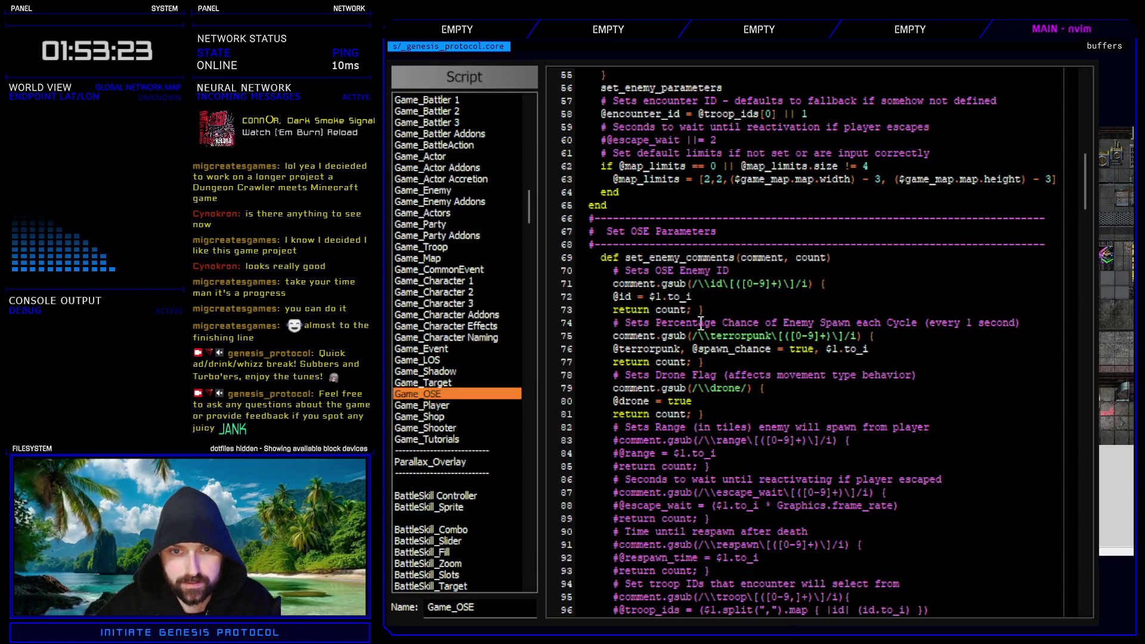
Change the Game_OSE comment regex tag from \id to \enemy, comparing against Game_Event.
{"action": "key", "text": "BackSpace"}
{"action": "key", "text": "BackSpace"}
{"action": "key", "text": "BackSpace"}
{"action": "type", "text": "enemy"}
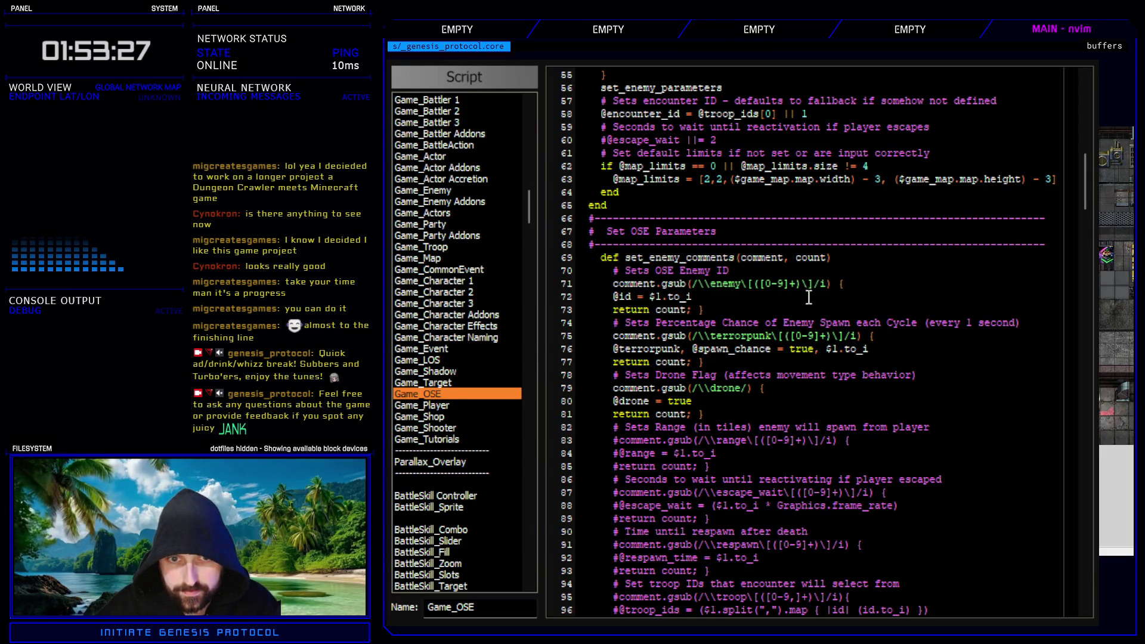
{"action": "scroll", "coordinate": [750, 426], "scroll_direction": "up", "scroll_amount": 14}
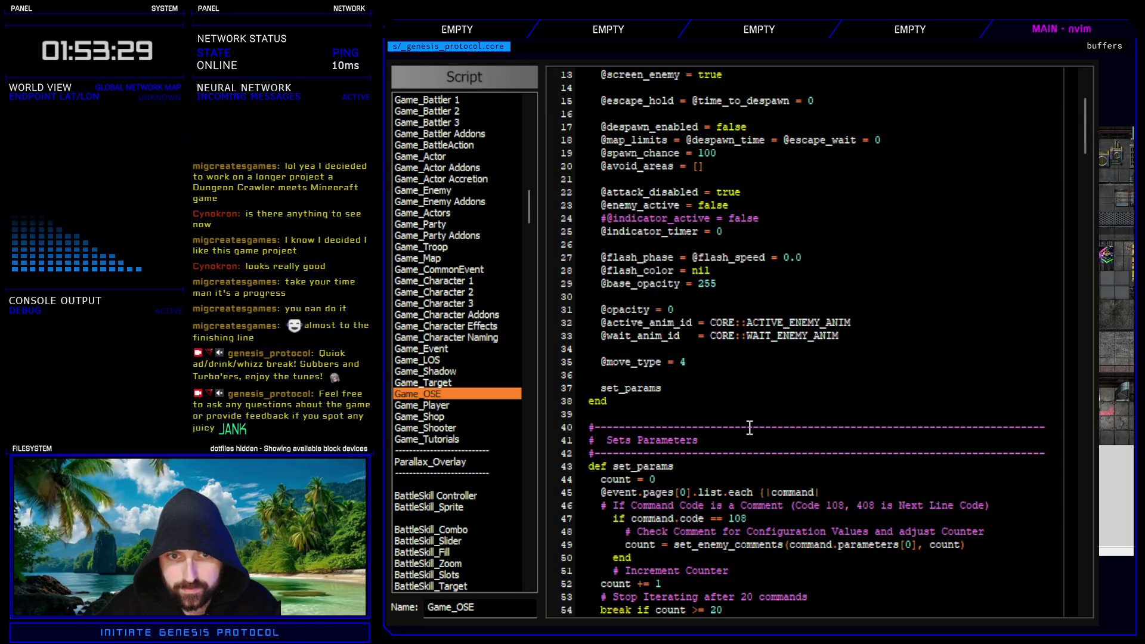
{"action": "scroll", "coordinate": [749, 427], "scroll_direction": "up", "scroll_amount": 4}
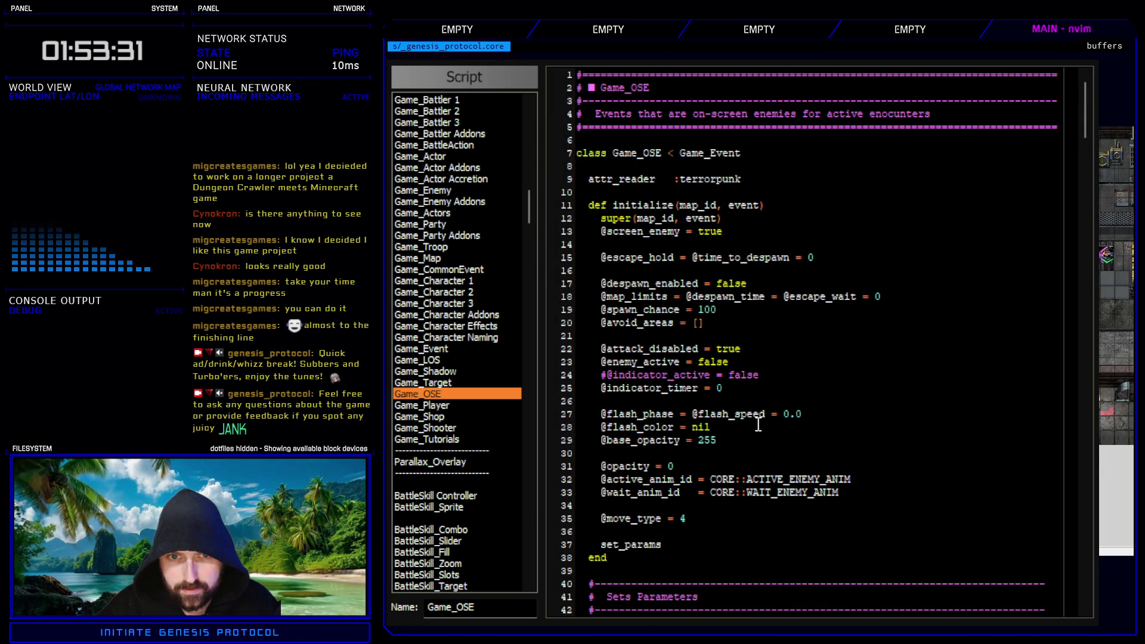
{"action": "scroll", "coordinate": [757, 424], "scroll_direction": "down", "scroll_amount": 10}
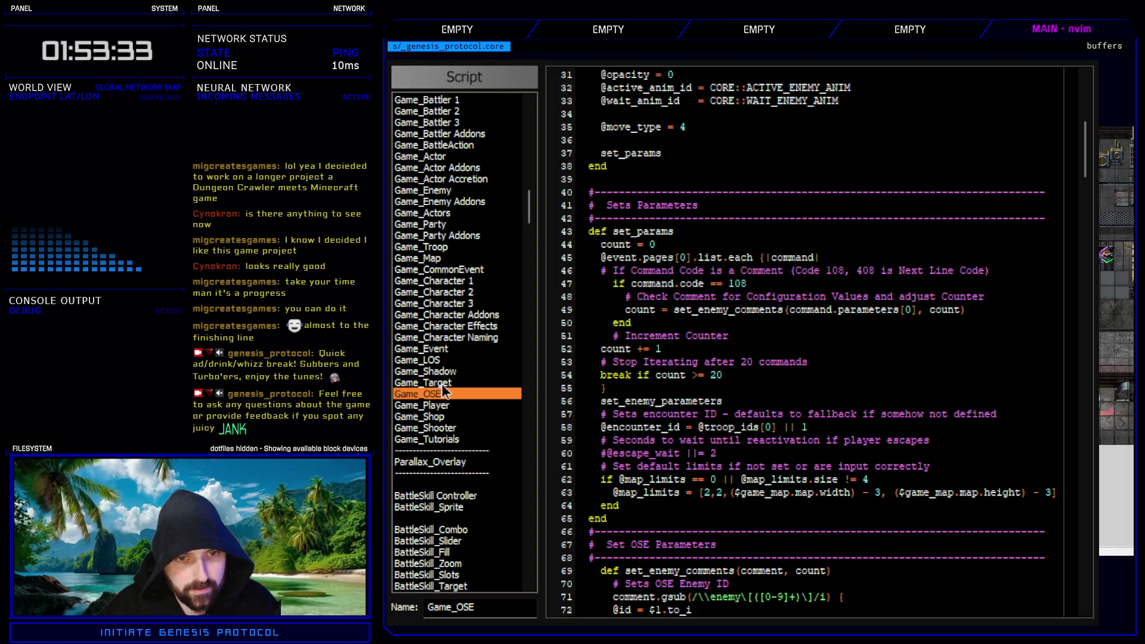
{"action": "left_click", "coordinate": [447, 350]}
{"action": "scroll", "coordinate": [732, 408], "scroll_direction": "down", "scroll_amount": 20}
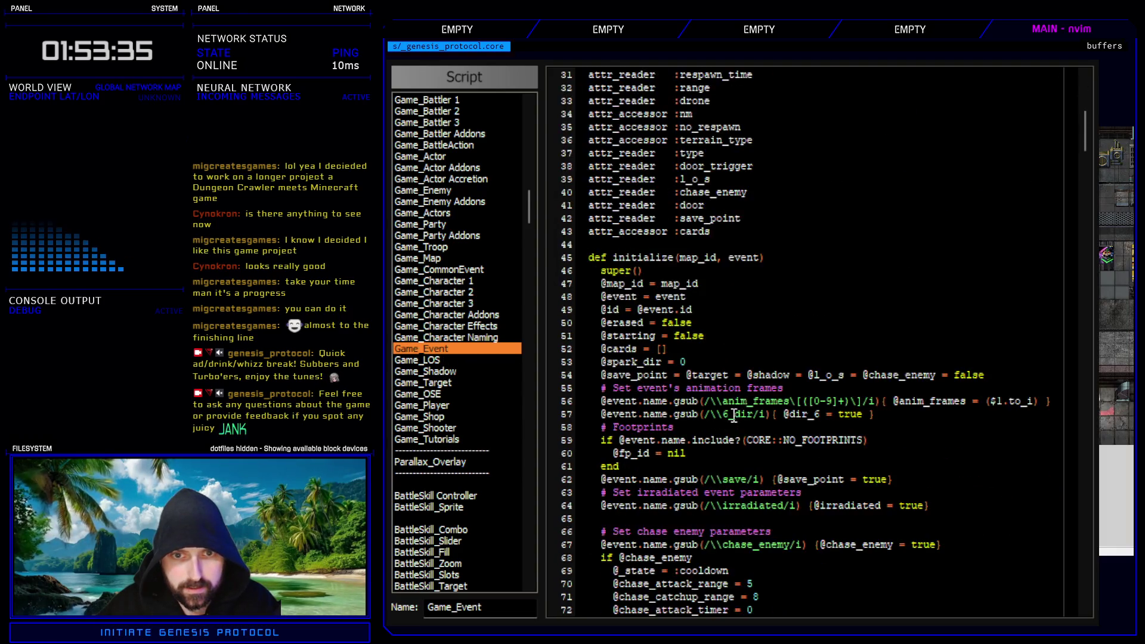
{"action": "scroll", "coordinate": [727, 420], "scroll_direction": "down", "scroll_amount": 2}
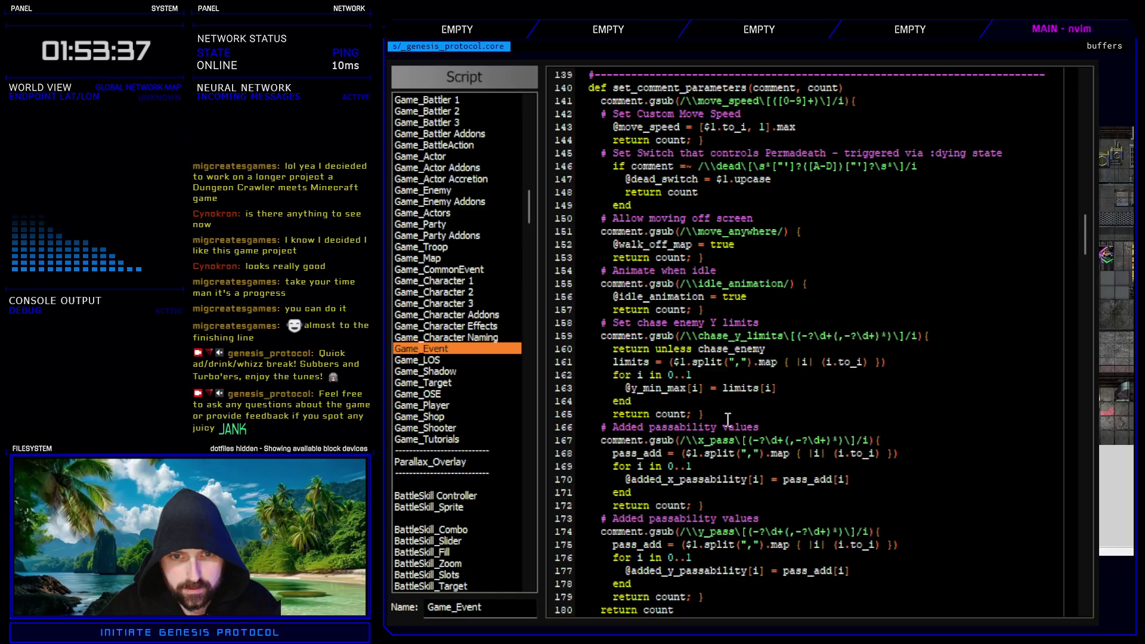
{"action": "scroll", "coordinate": [728, 420], "scroll_direction": "down", "scroll_amount": 16}
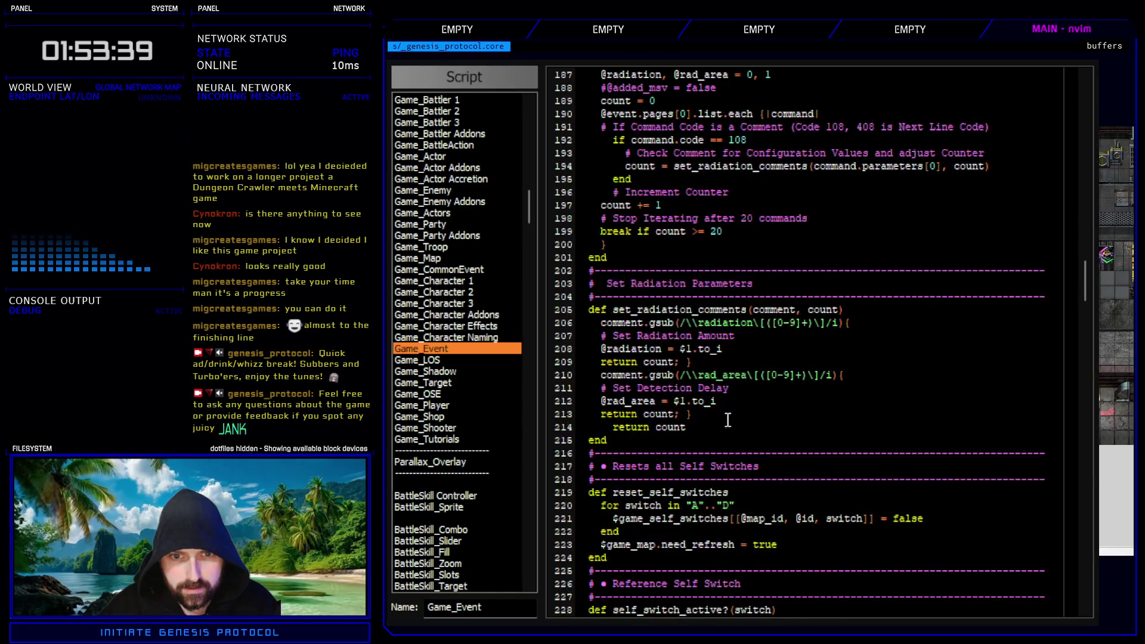
{"action": "left_click", "coordinate": [450, 394]}
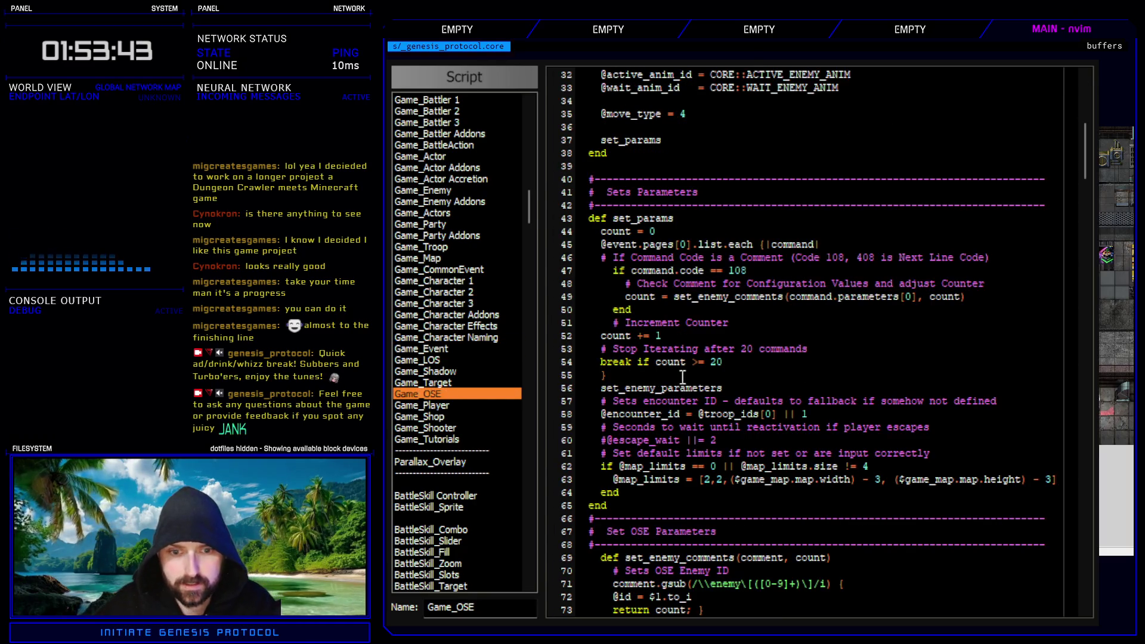
{"action": "scroll", "coordinate": [750, 394], "scroll_direction": "down", "scroll_amount": 6}
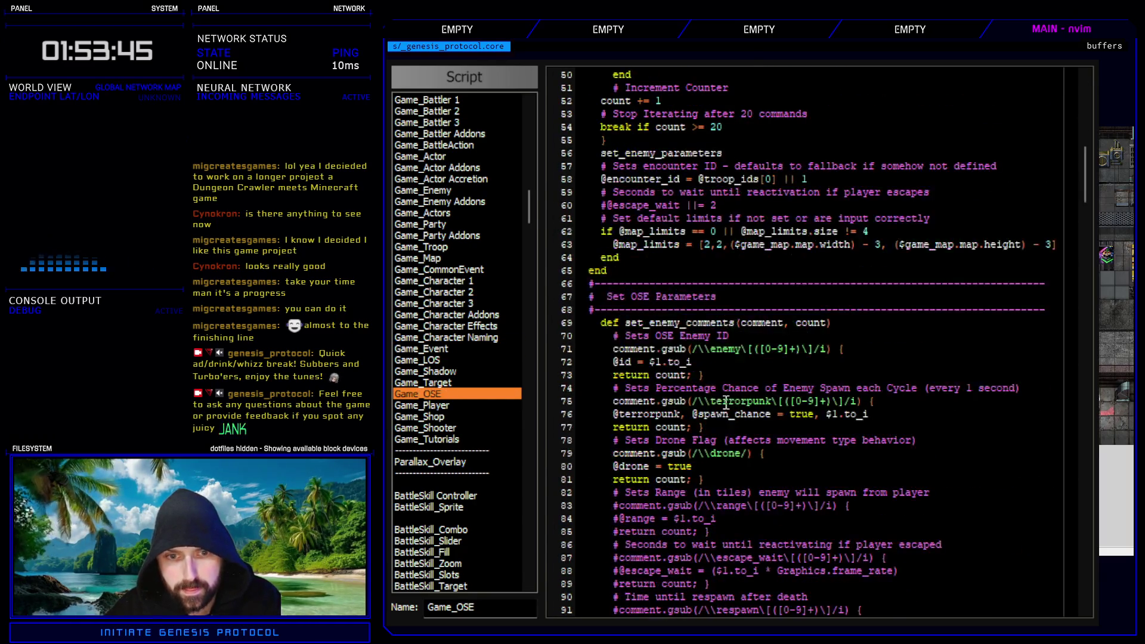
{"action": "type", "text": "iose_"}
{"action": "scroll", "coordinate": [696, 396], "scroll_direction": "down", "scroll_amount": 20}
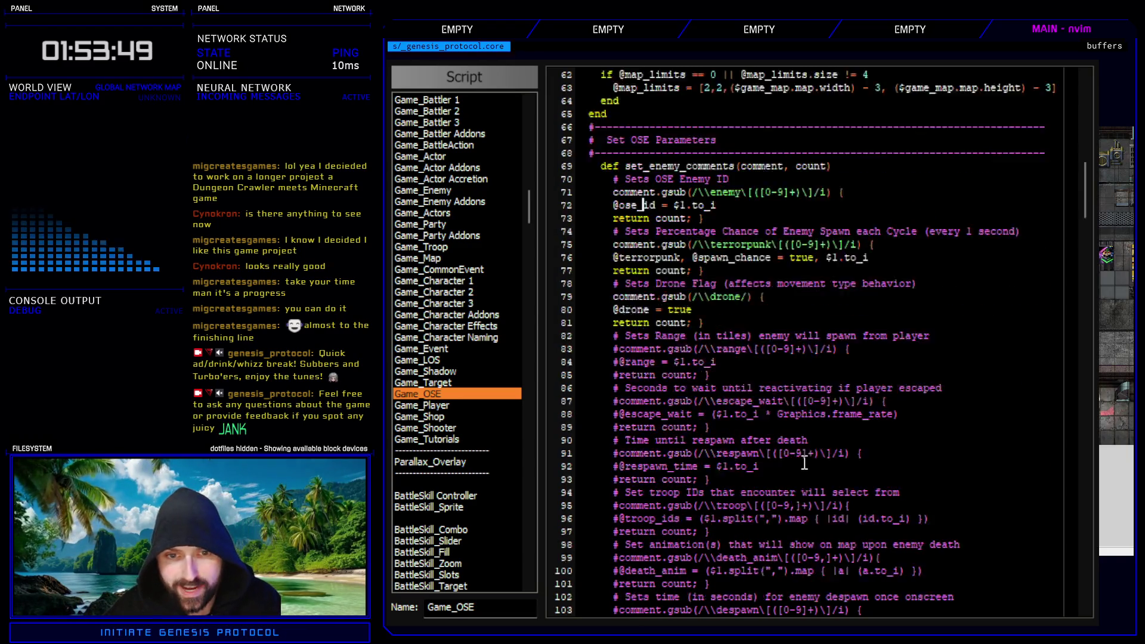
{"action": "left_click", "coordinate": [634, 452]}
{"action": "type", "text": "ose_id"}
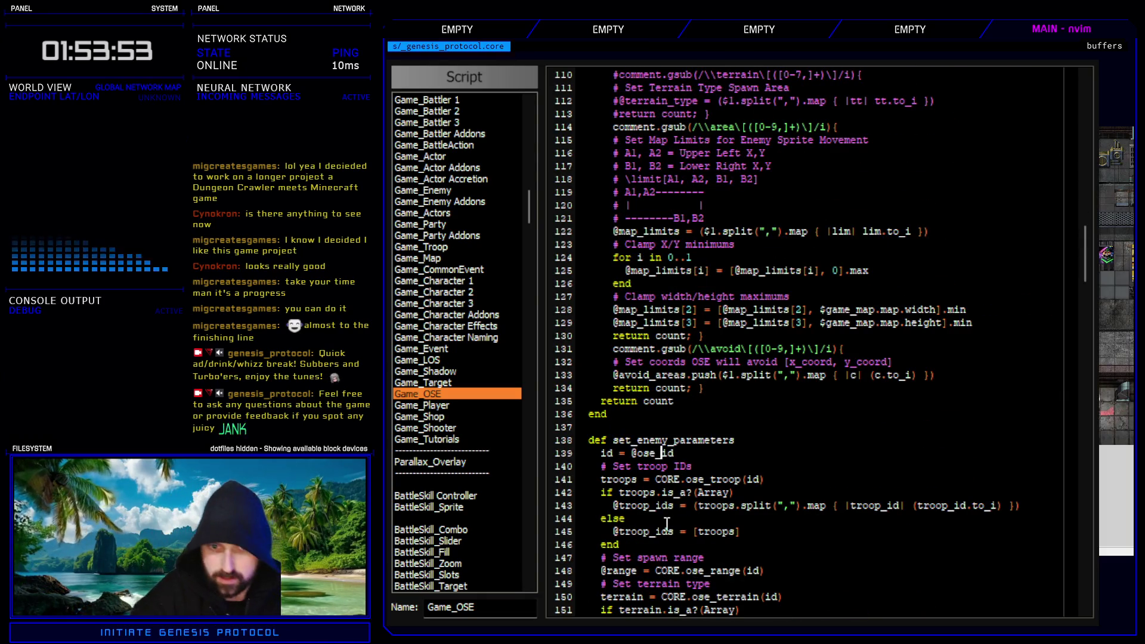
{"action": "key", "text": "Escape"}
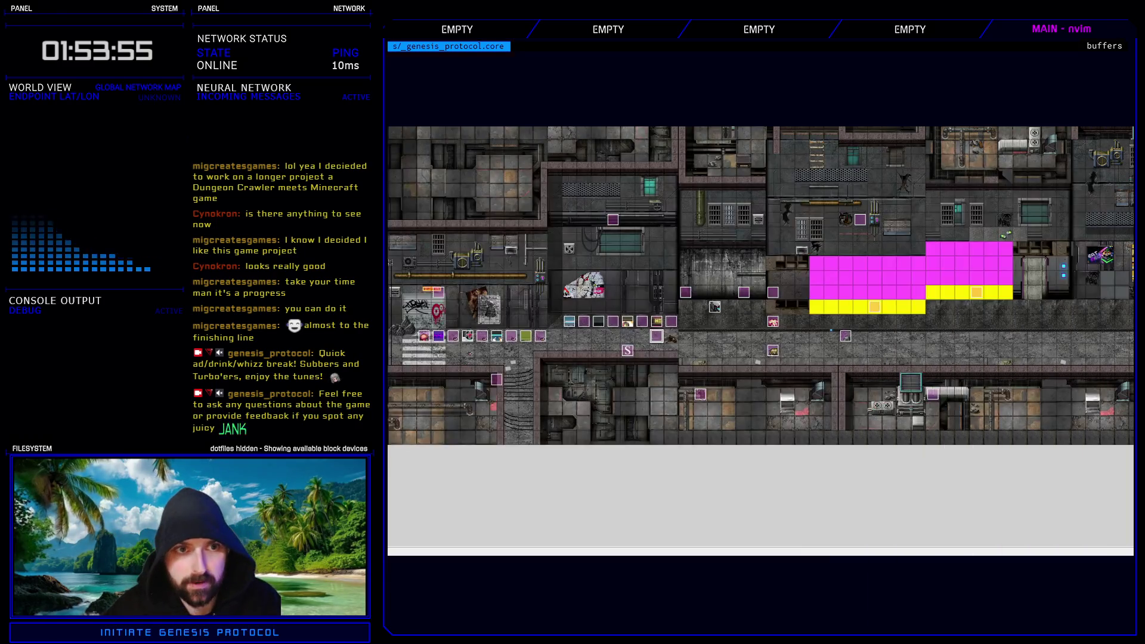
Save and playtest the vending-machine street level on Normal difficulty, then quit the playtest.
{"action": "key", "text": "Return"}
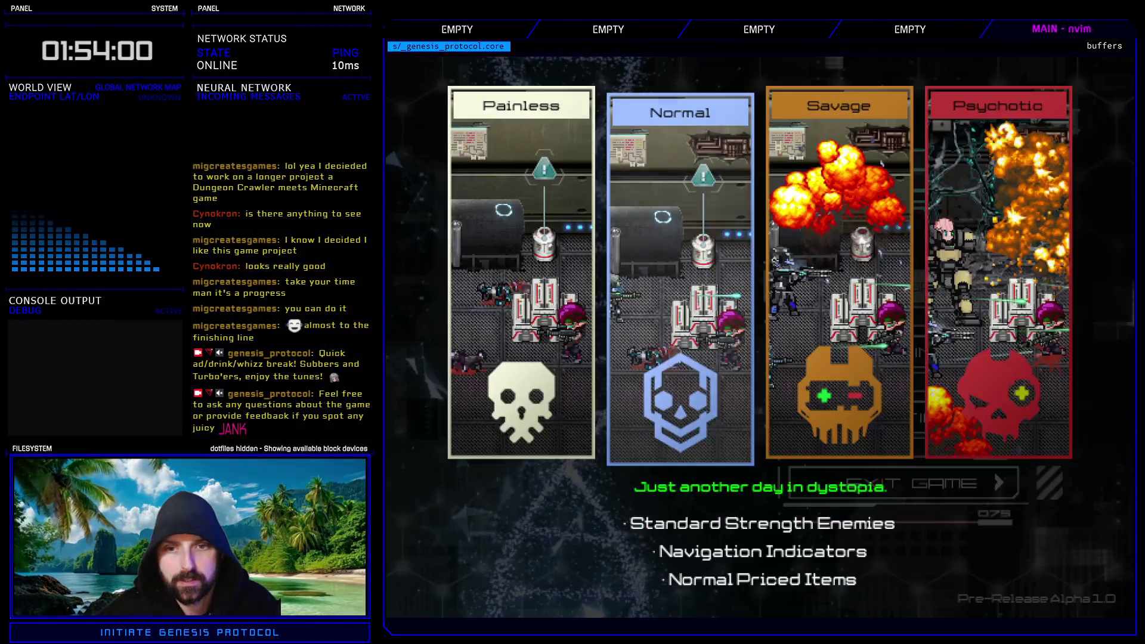
{"action": "left_click", "coordinate": [699, 337]}
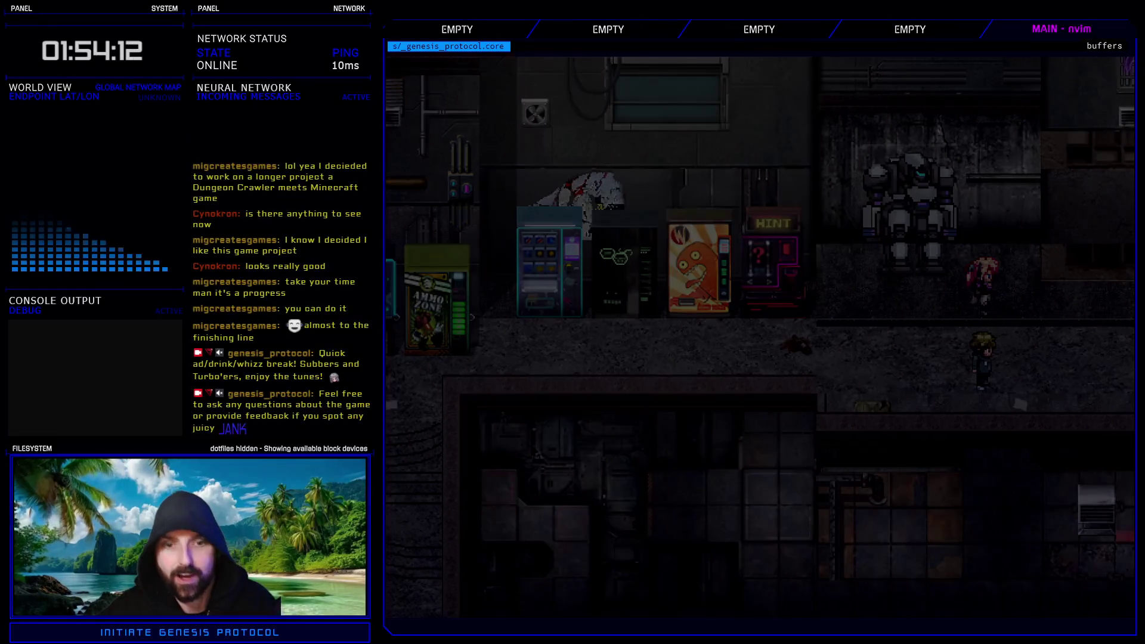
{"action": "key", "text": "Escape"}
{"action": "key", "text": "Return"}
{"action": "key", "text": "Return"}
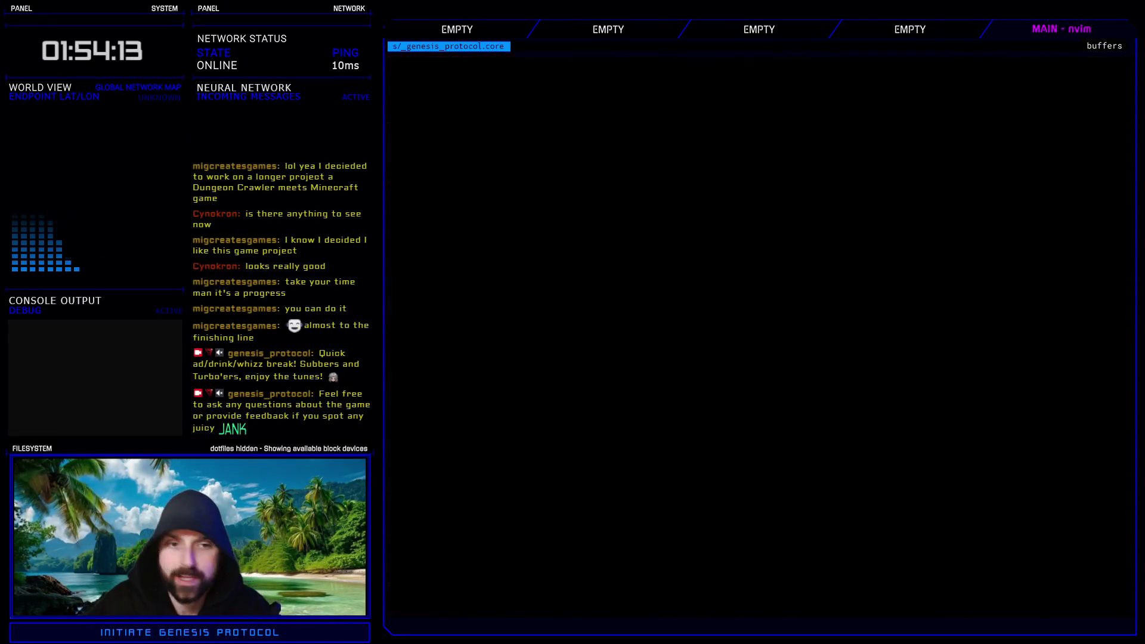
{"action": "key", "text": "F11"}
Set OSE_DATA entry 1's terrain value to 0 in OSE Controller, then save and playtest on Normal.
{"action": "scroll", "coordinate": [482, 317], "scroll_direction": "down", "scroll_amount": 5}
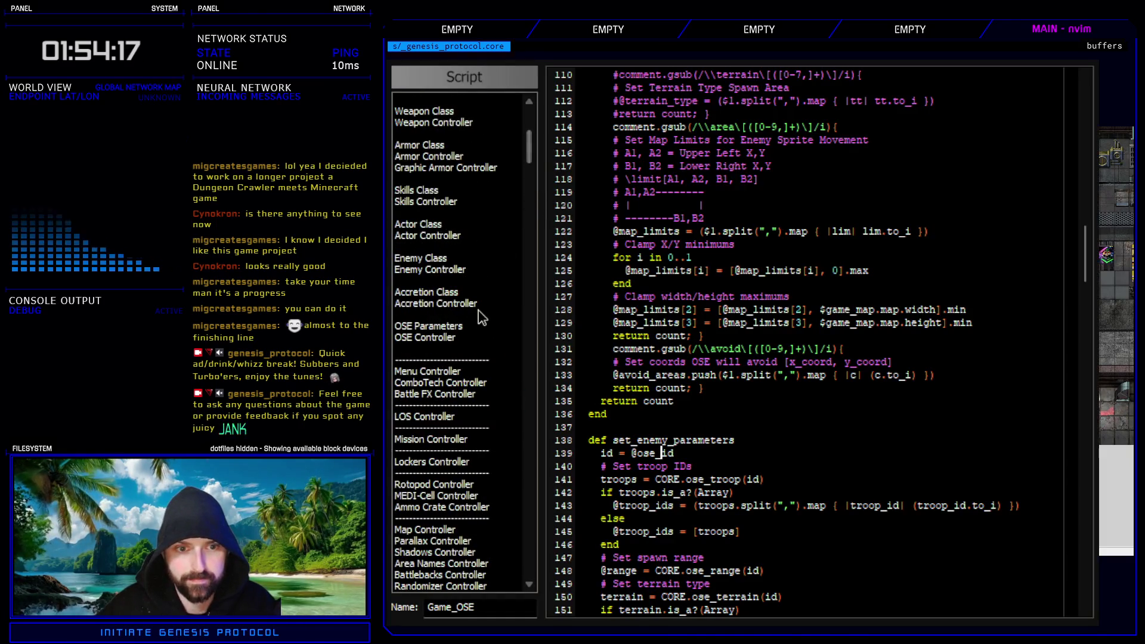
{"action": "left_click", "coordinate": [456, 326]}
{"action": "left_click", "coordinate": [456, 336]}
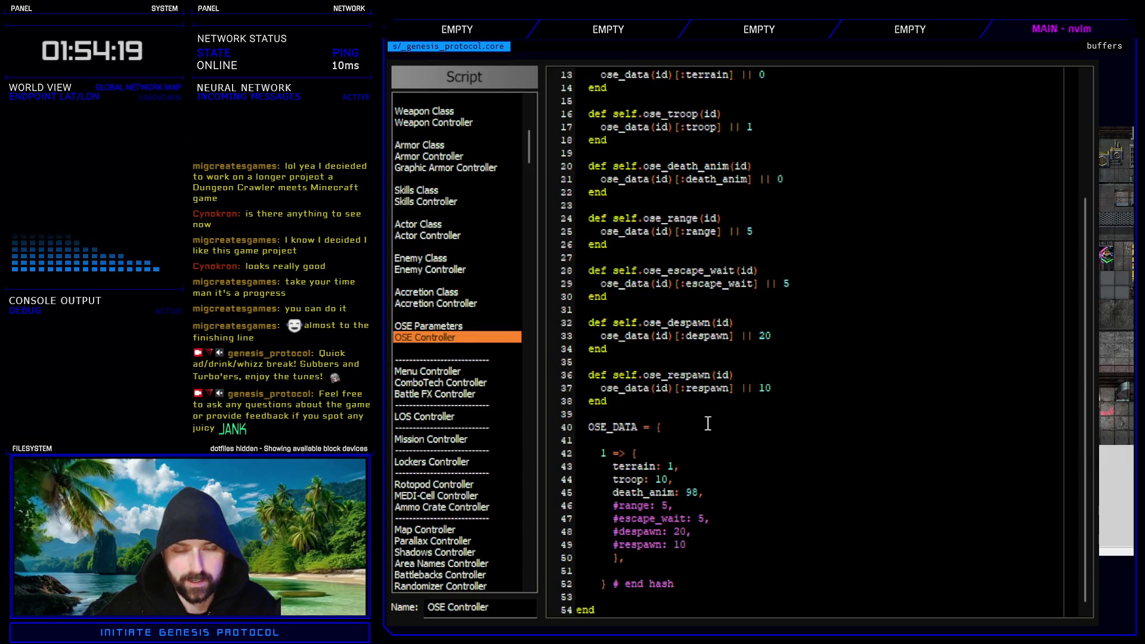
{"action": "type", "text": "1"}
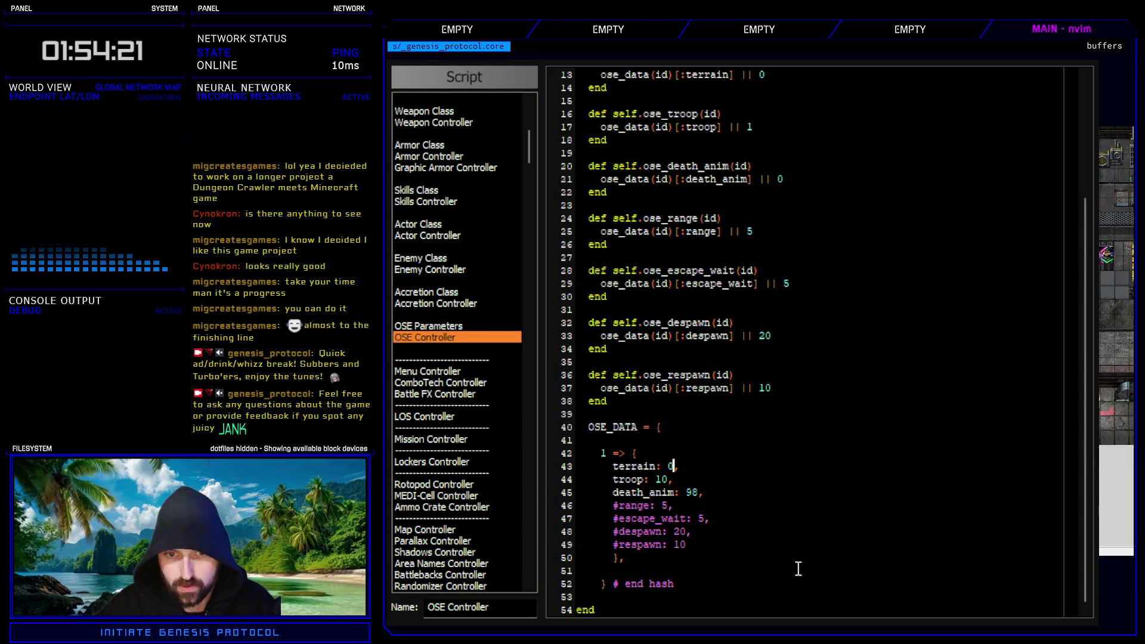
{"action": "key", "text": "Escape"}
{"action": "key", "text": "Return"}
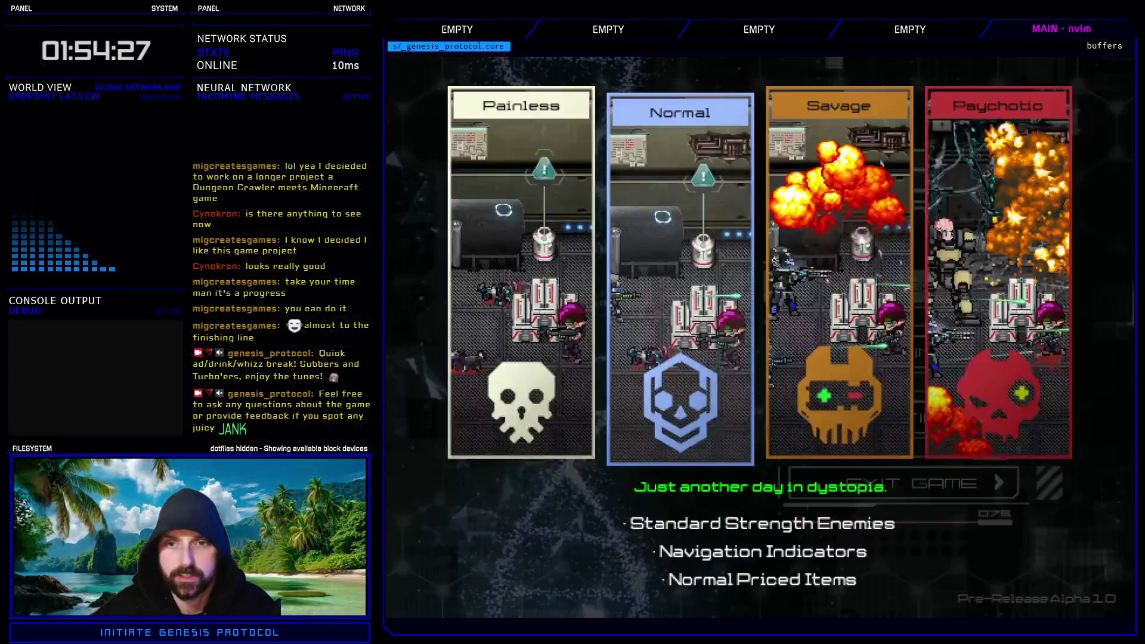
{"action": "left_click", "coordinate": [715, 338]}
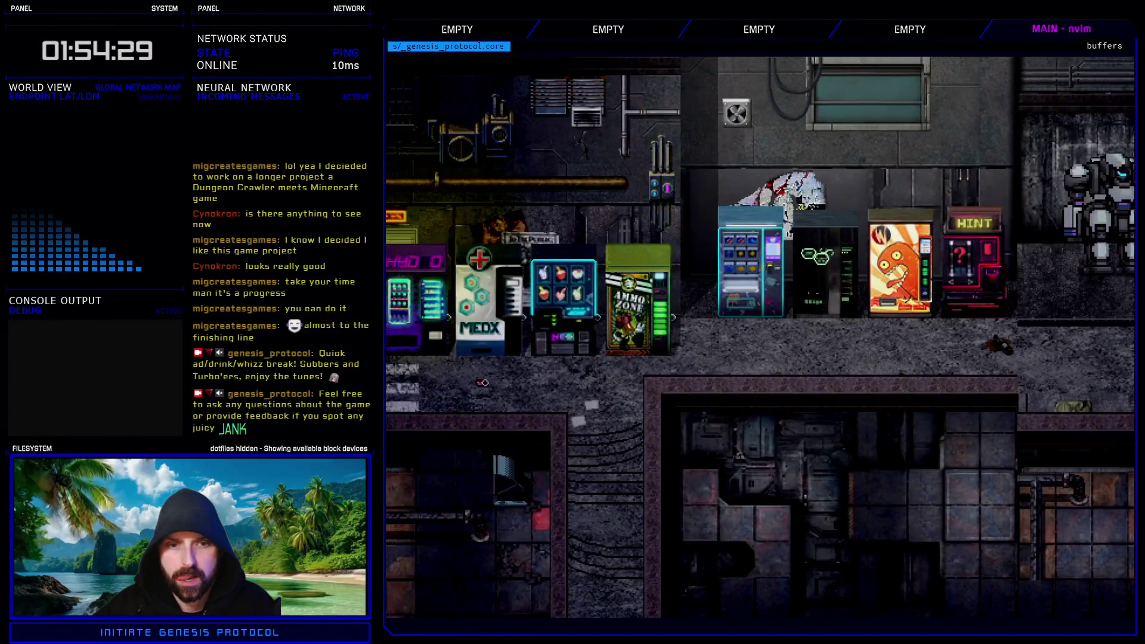
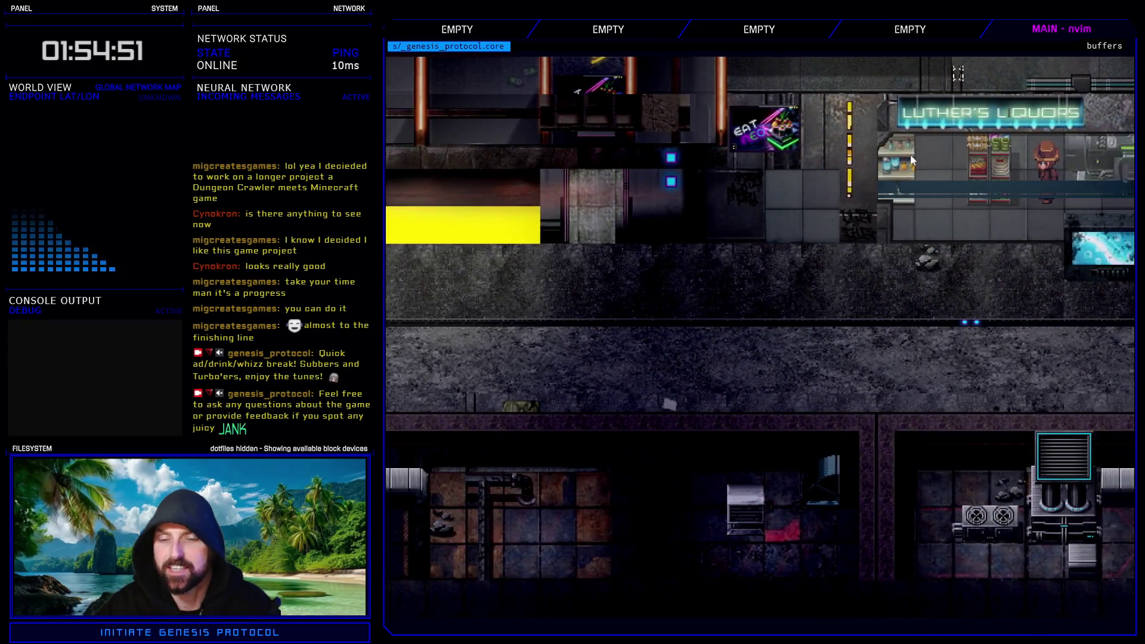
Quit the playtest through the pause menu's Quit and Exit Game options.
{"action": "key", "text": "Escape"}
{"action": "key", "text": "Return"}
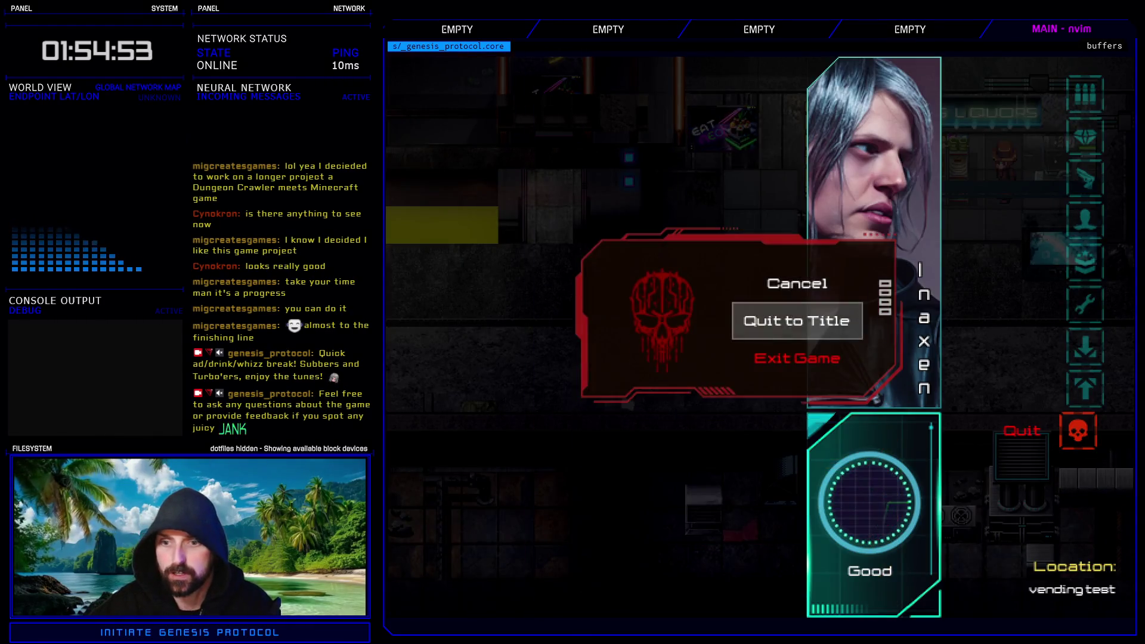
{"action": "key", "text": "Down"}
{"action": "key", "text": "Return"}
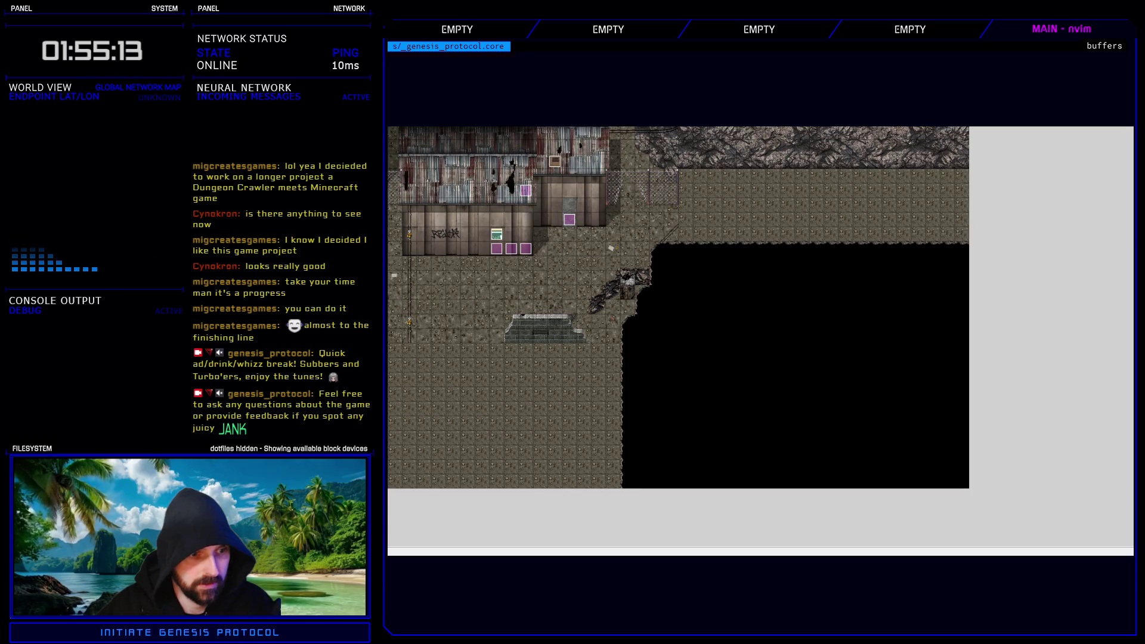
Set the pawn shop testing map's width to 30 tiles in Map Properties.
{"action": "key", "text": "space"}
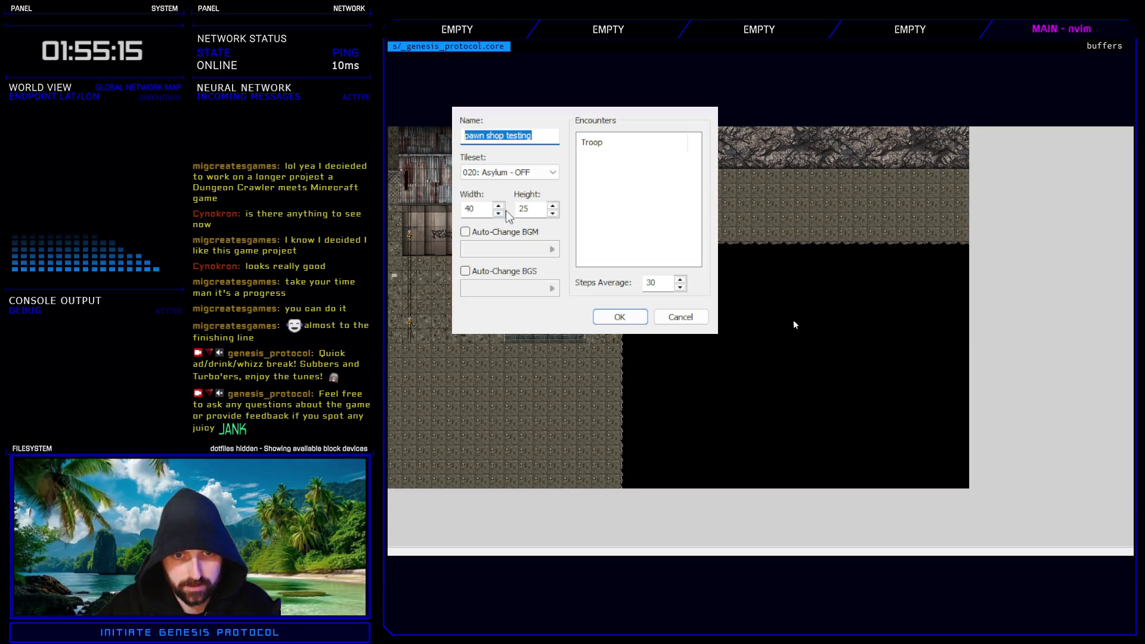
{"action": "key", "text": "Tab"}
{"action": "type", "text": "30"}
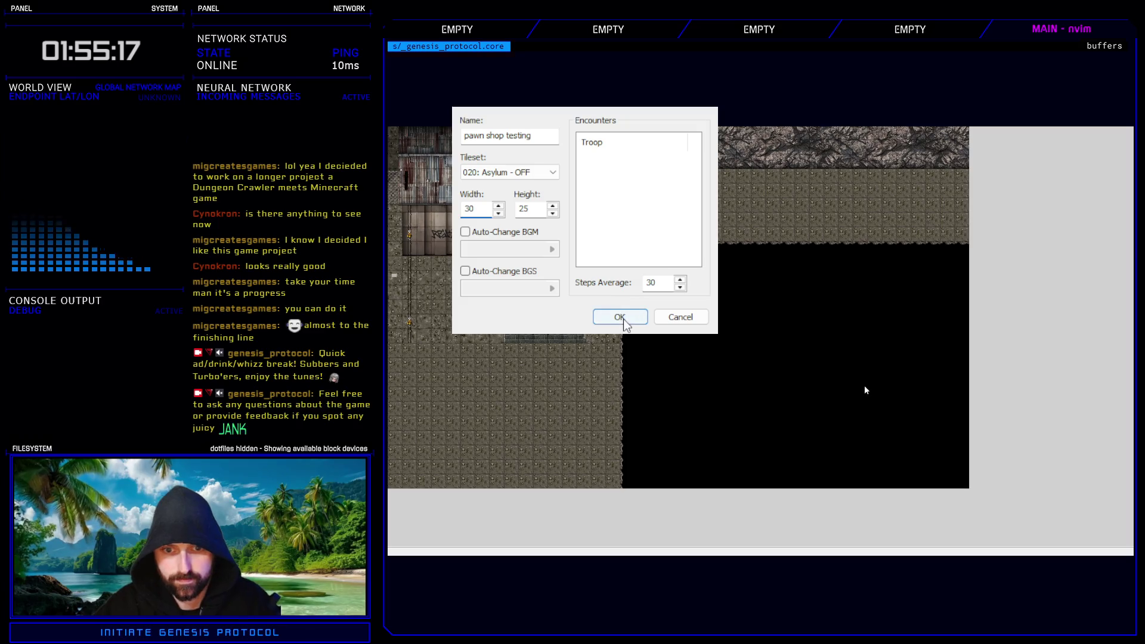
{"action": "key", "text": "Return"}
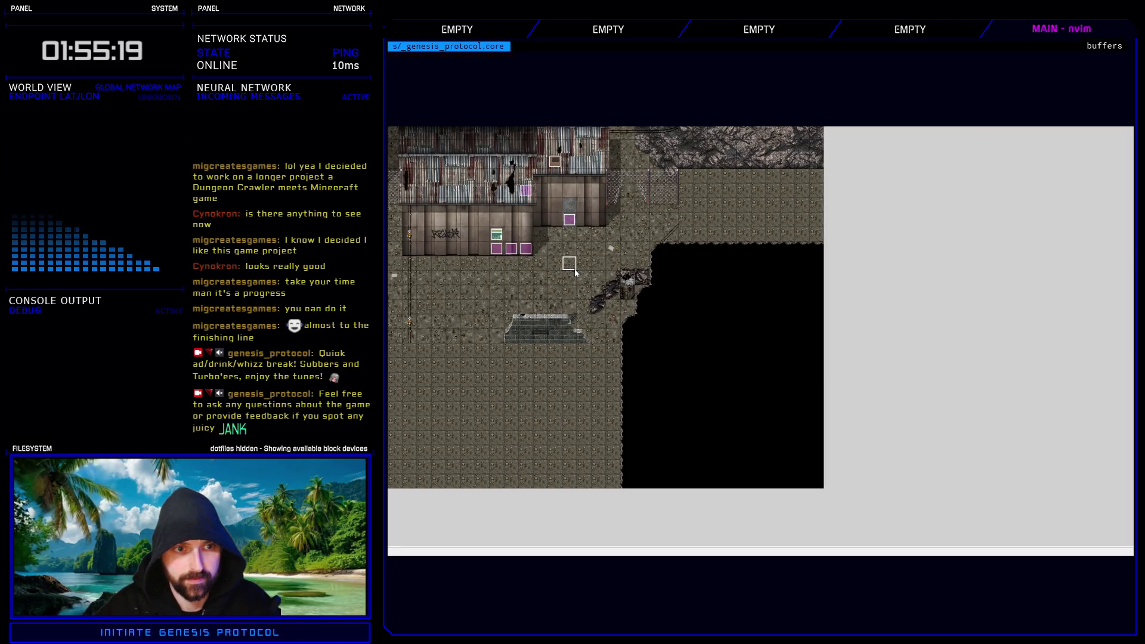
Place two new events on the floor below the pawn shop.
{"action": "left_click", "coordinate": [569, 265]}
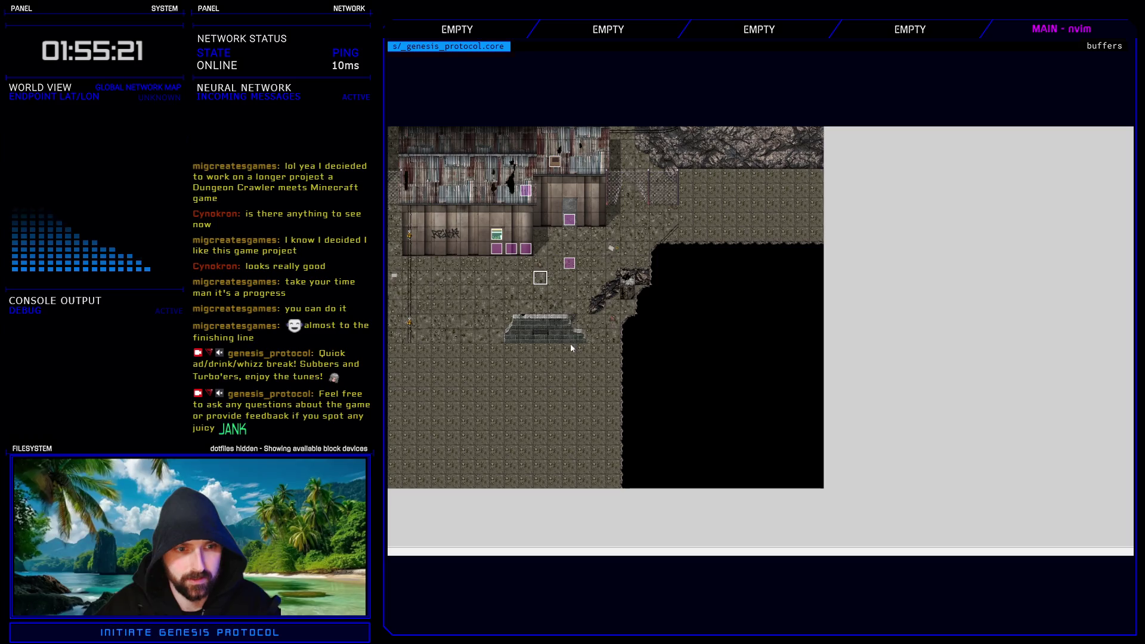
{"action": "left_click", "coordinate": [543, 284]}
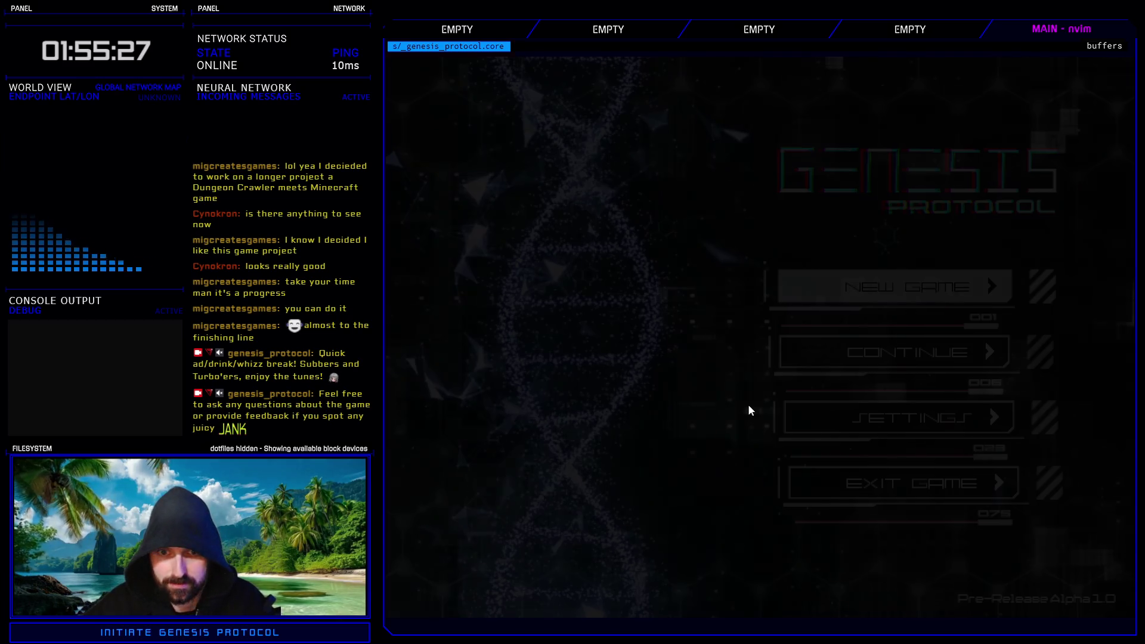
{"action": "left_click", "coordinate": [748, 406]}
Start the game on Normal difficulty and try the Fight command's targeting against SADD-BOT.
{"action": "key", "text": "Return"}
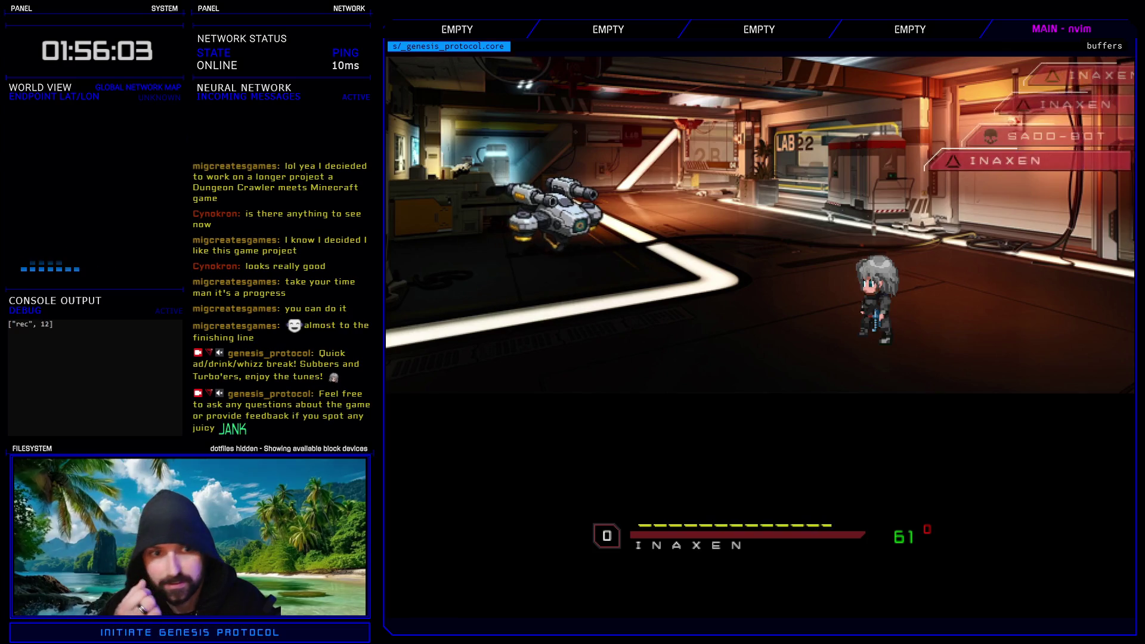
{"action": "key", "text": "Down"}
{"action": "key", "text": "Down"}
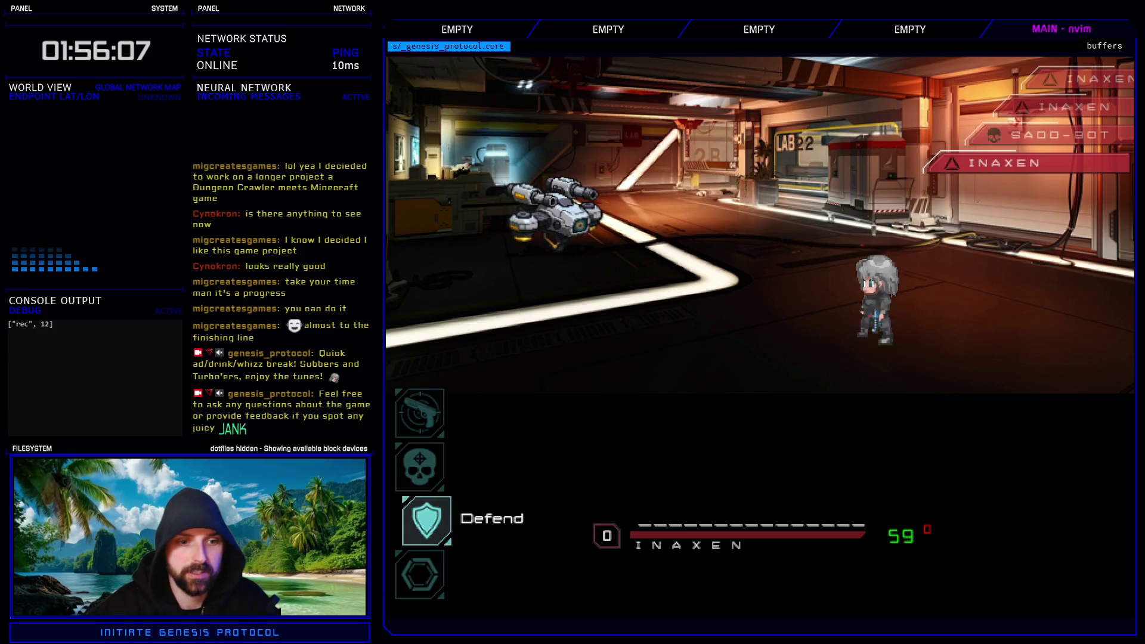
{"action": "key", "text": "Up"}
{"action": "key", "text": "Up"}
{"action": "key", "text": "Down"}
{"action": "key", "text": "Up"}
{"action": "key", "text": "Return"}
{"action": "key", "text": "Escape"}
Attack the enemy with the Fisticuffs skill.
{"action": "key", "text": "Down"}
{"action": "key", "text": "Up"}
{"action": "key", "text": "Return"}
{"action": "key", "text": "Escape"}
{"action": "key", "text": "Return"}
{"action": "key", "text": "Return"}
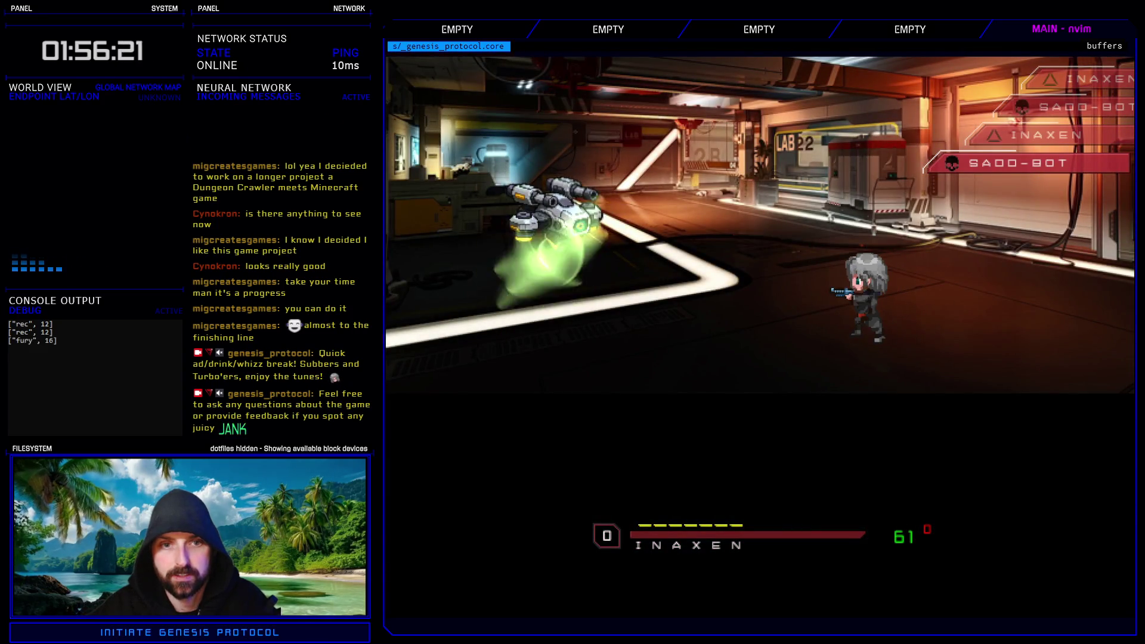
Shoot the enemy with Fight, then run away from the battle.
{"action": "key", "text": "Down"}
{"action": "key", "text": "Down"}
{"action": "key", "text": "Up"}
{"action": "key", "text": "Up"}
{"action": "key", "text": "Return"}
{"action": "key", "text": "Return"}
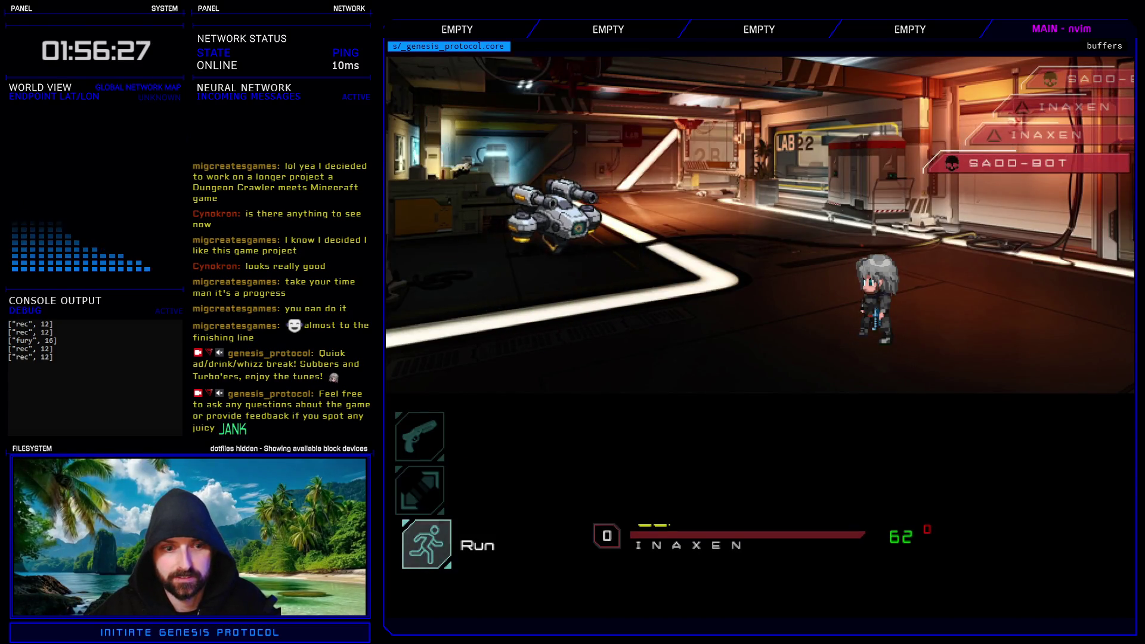
{"action": "key", "text": "Return"}
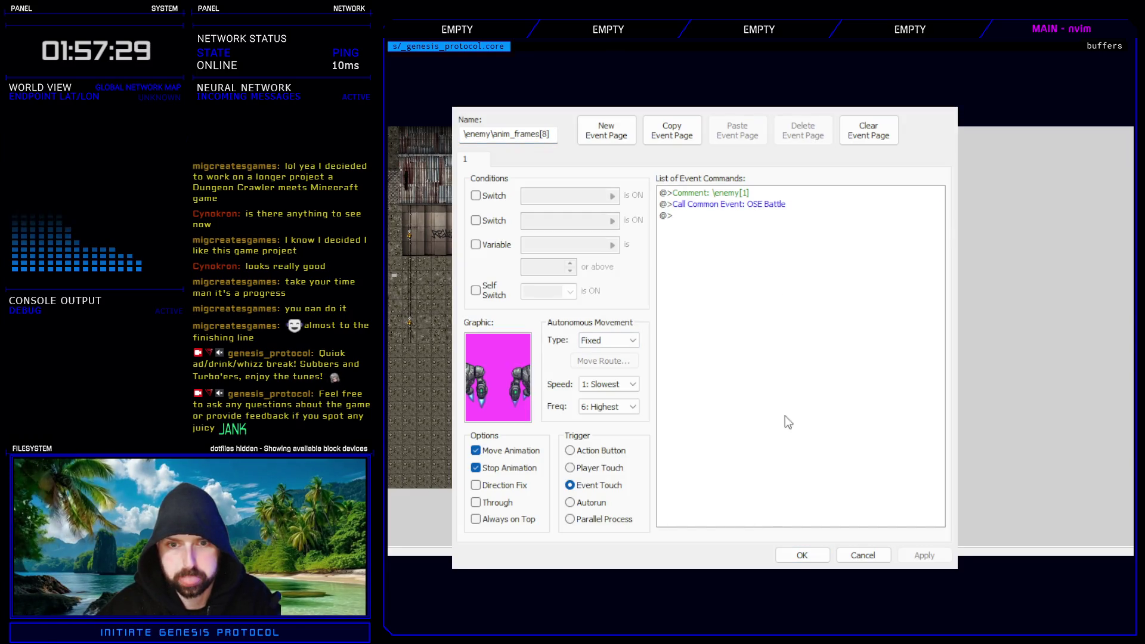
Close the enemy event's OSE Battle settings and switch to the OSE Controller script.
{"action": "left_click", "coordinate": [801, 555]}
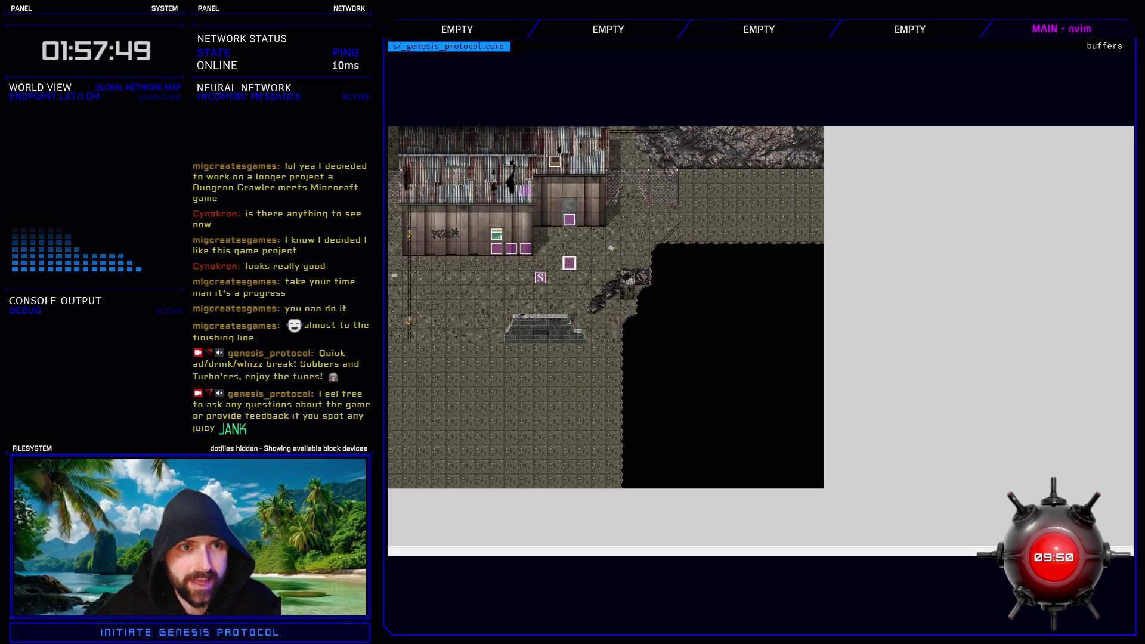
{"action": "key", "text": "alt+Tab"}
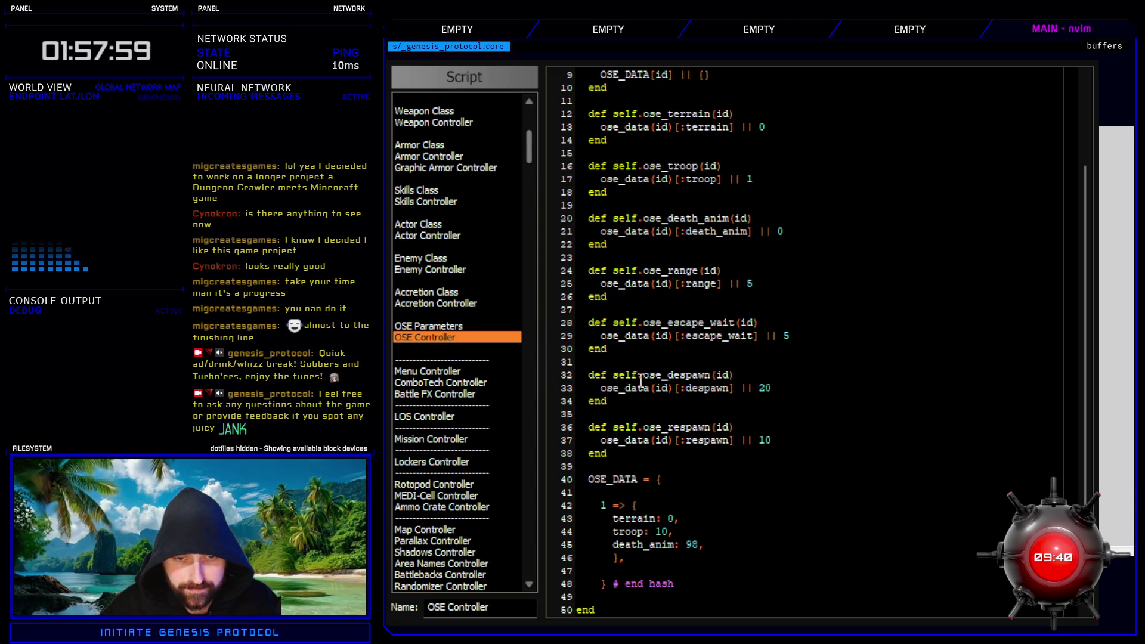
Duplicate ose_respawn as an ose_terrorpunk lookup reading :terrorpunk, then view Accretion Controller.
{"action": "key", "text": "Return"}
{"action": "key", "text": "Return"}
{"action": "left_click_drag", "start_coordinate": [583, 434], "coordinate": [565, 451]}
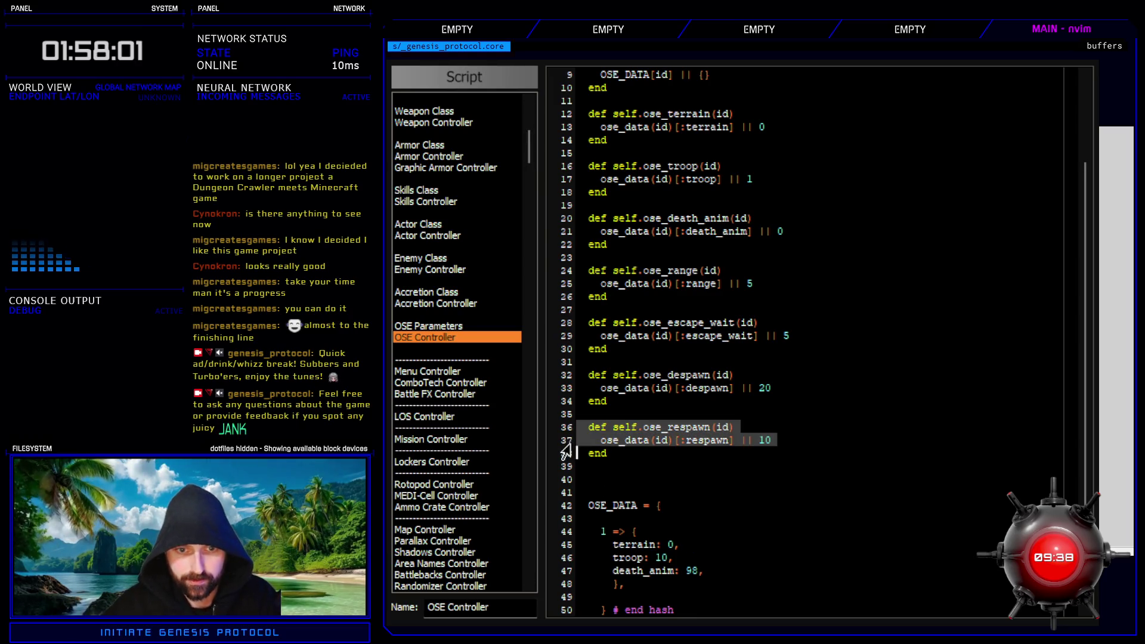
{"action": "key", "text": "ctrl+c"}
{"action": "key", "text": "ctrl+v"}
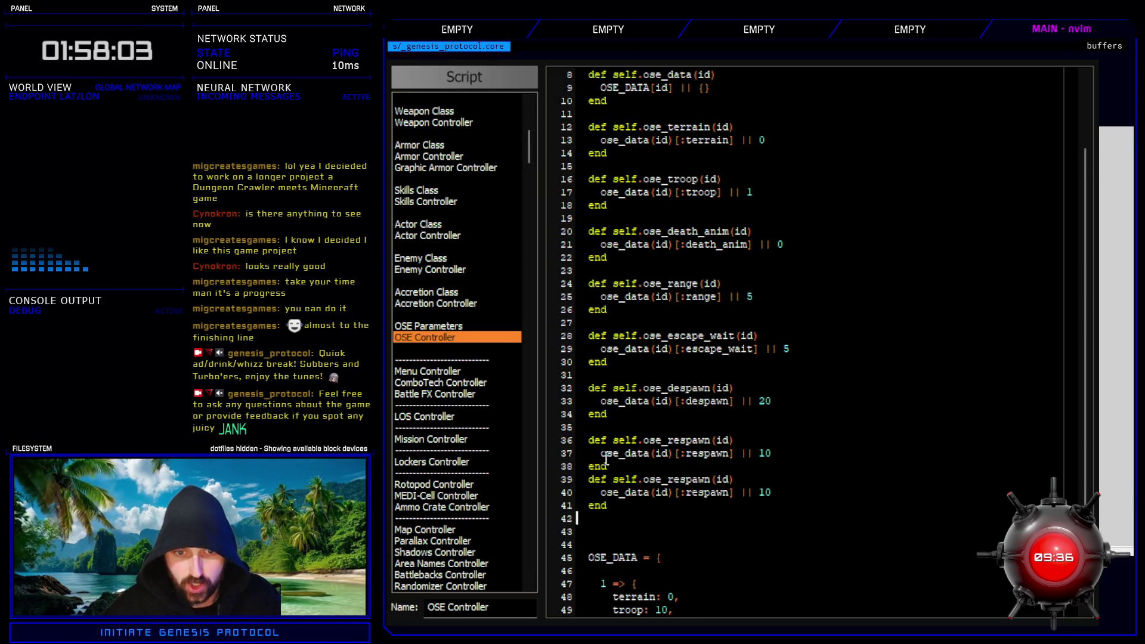
{"action": "key", "text": "Return"}
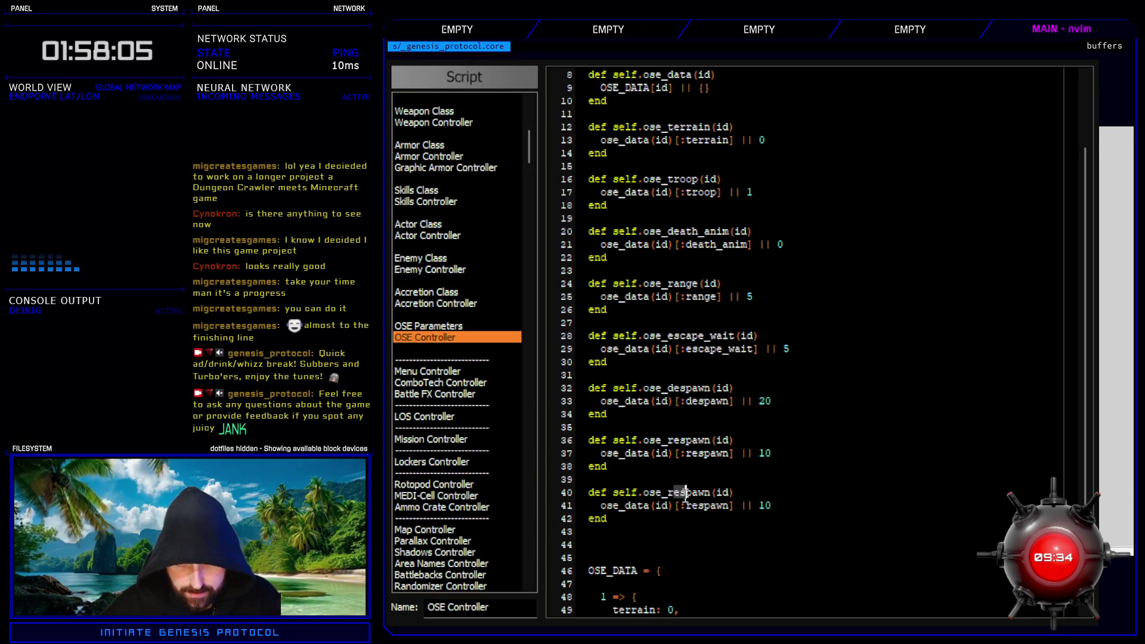
{"action": "key", "text": "BackSpace"}
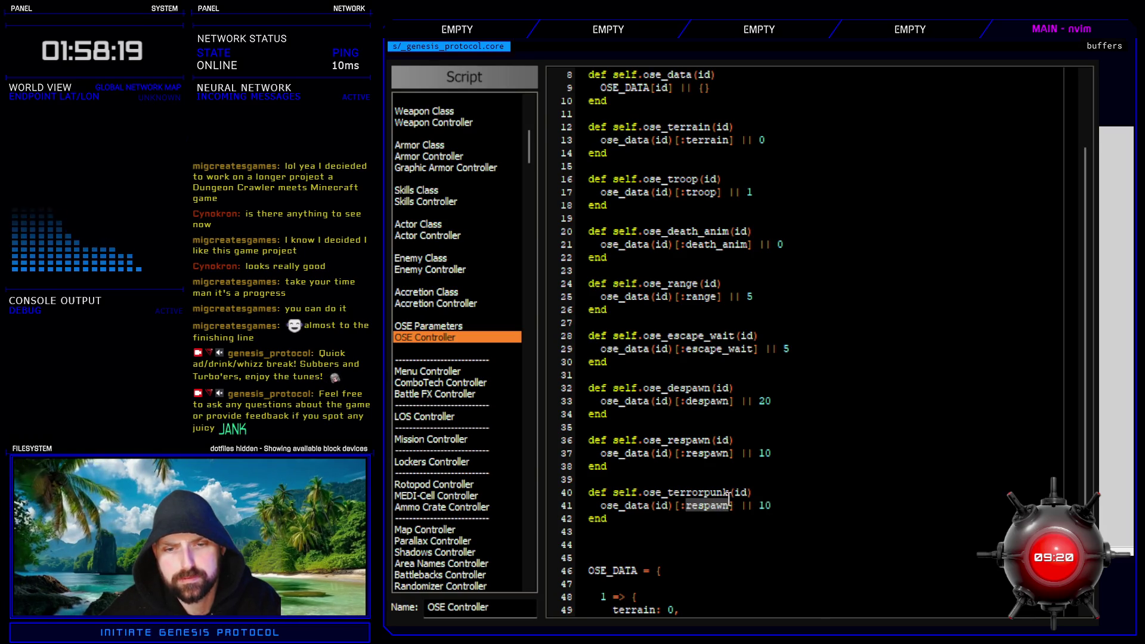
{"action": "type", "text": "cte"}
{"action": "type", "text": "unk"}
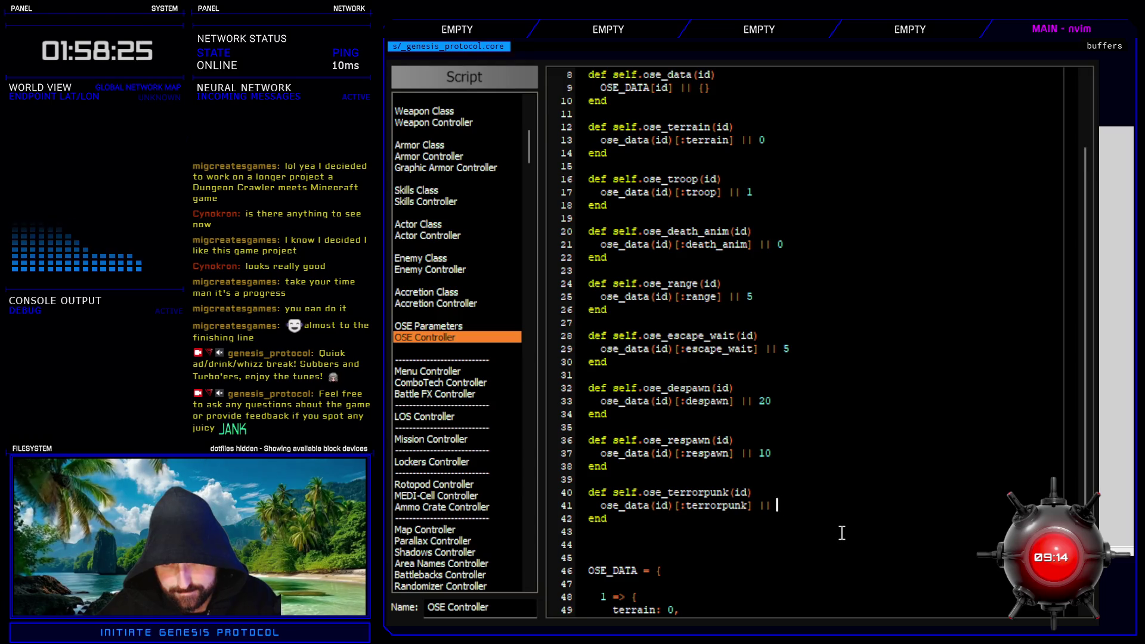
{"action": "left_click", "coordinate": [456, 302]}
{"action": "scroll", "coordinate": [870, 500], "scroll_direction": "down", "scroll_amount": 12}
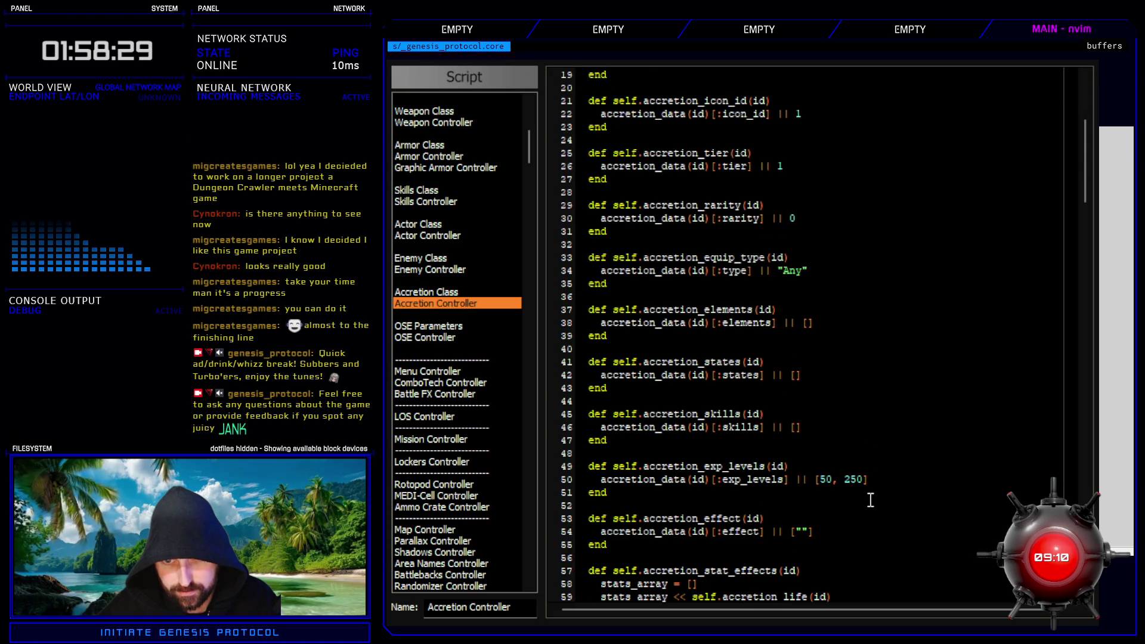
Check Enemy Controller's enemy_is_mech? default, then give ose_terrorpunk a false default.
{"action": "left_click", "coordinate": [460, 280]}
{"action": "scroll", "coordinate": [851, 430], "scroll_direction": "down", "scroll_amount": 10}
{"action": "scroll", "coordinate": [844, 441], "scroll_direction": "up", "scroll_amount": 20}
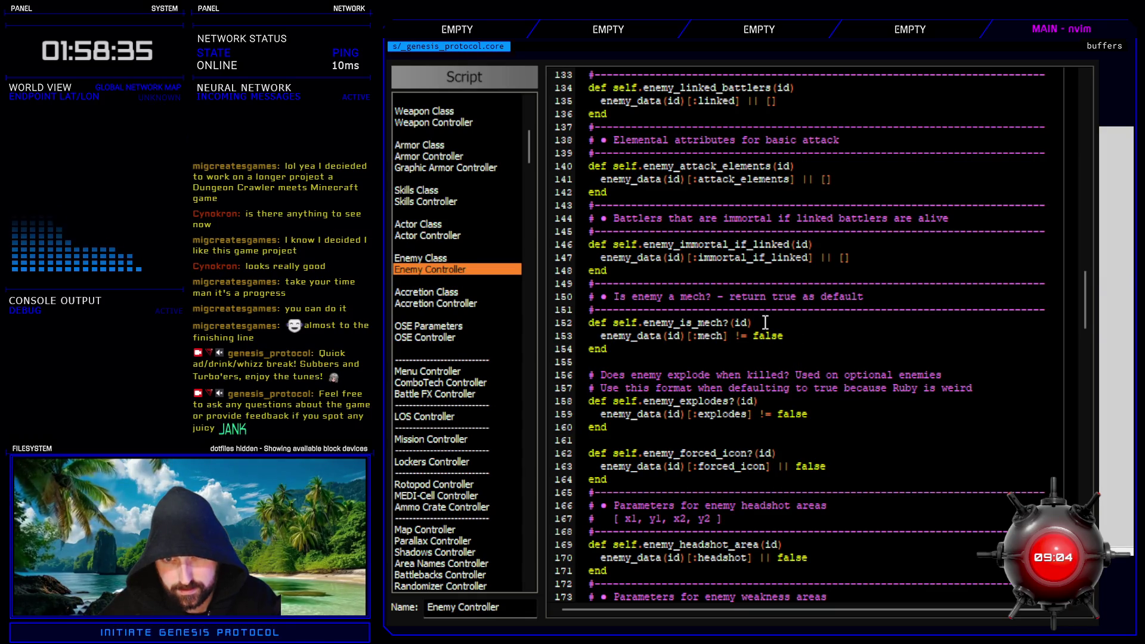
{"action": "left_click", "coordinate": [452, 338]}
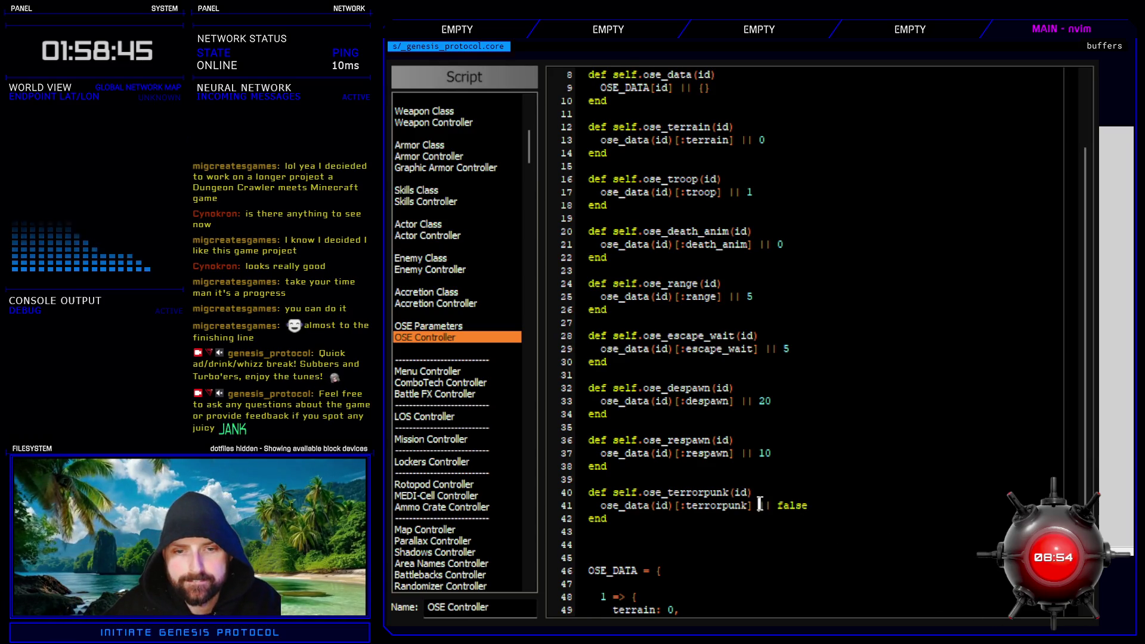
{"action": "scroll", "coordinate": [760, 499], "scroll_direction": "down", "scroll_amount": 3}
{"action": "left_click_drag", "start_coordinate": [531, 154], "coordinate": [539, 207]}
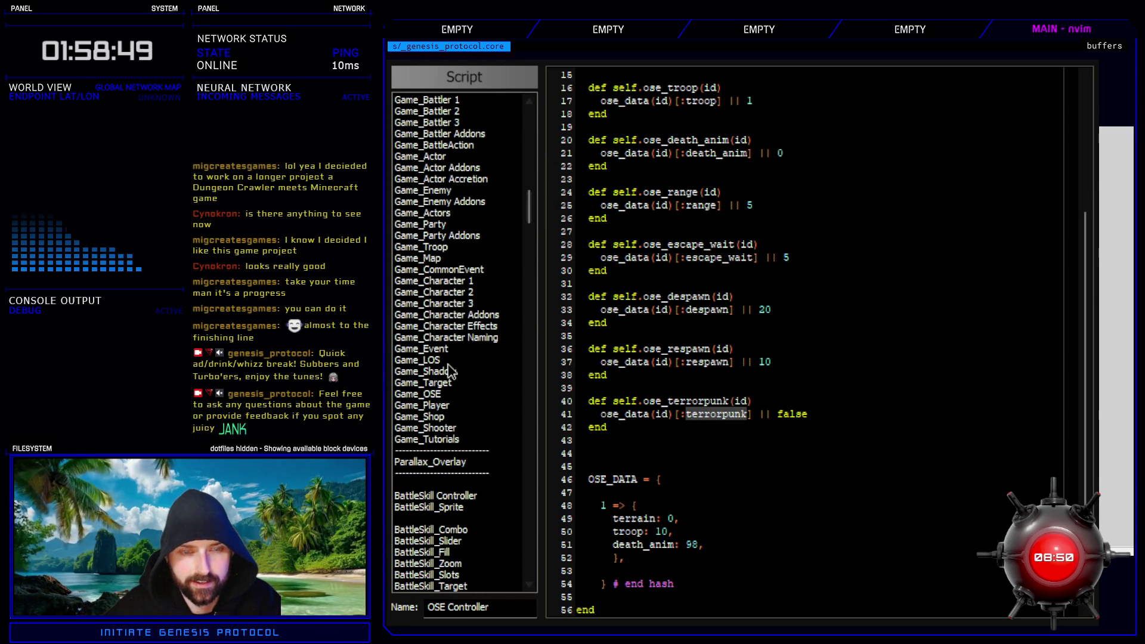
Review Game_OSE's terrorpunk line in set_enemy_comments and the set_enemy_parameters method.
{"action": "left_click", "coordinate": [442, 393]}
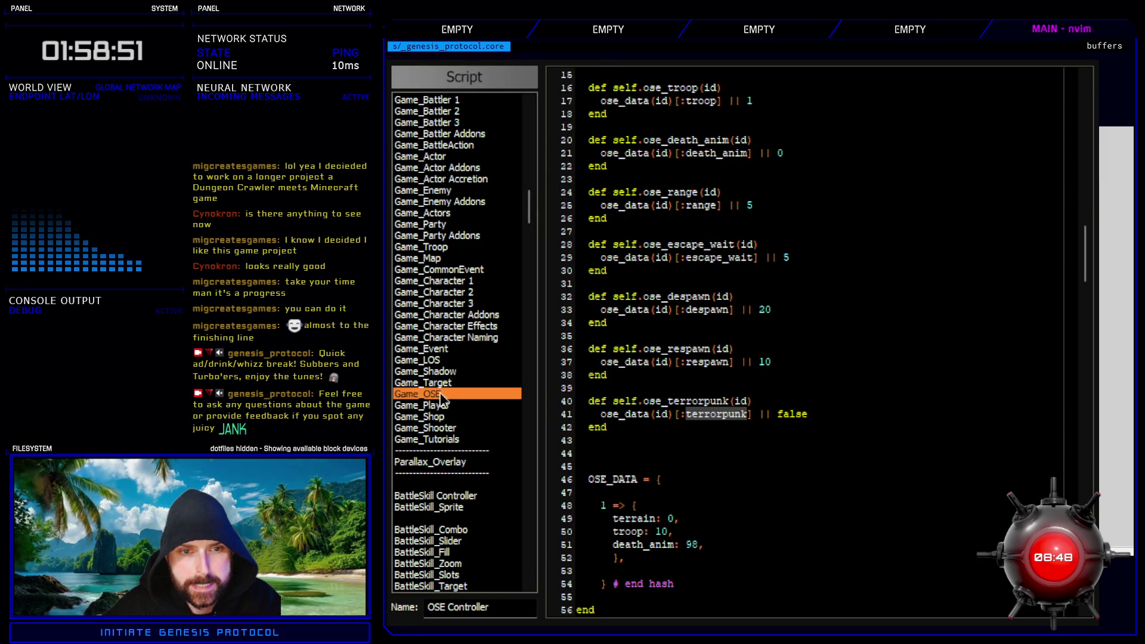
{"action": "scroll", "coordinate": [716, 440], "scroll_direction": "up", "scroll_amount": 8}
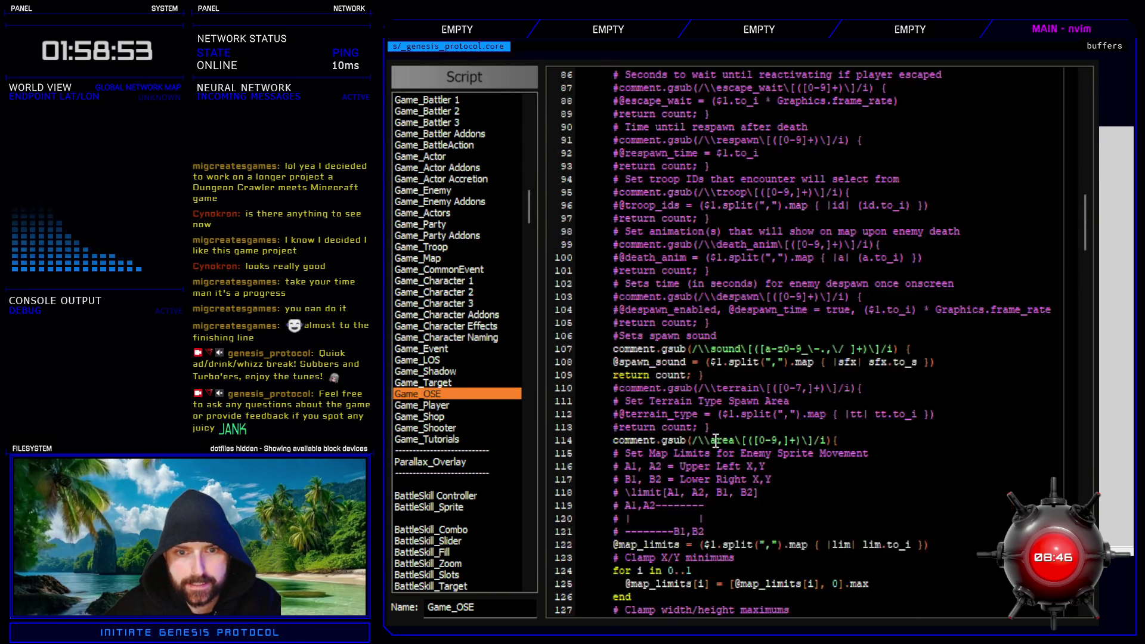
{"action": "scroll", "coordinate": [682, 406], "scroll_direction": "up", "scroll_amount": 8}
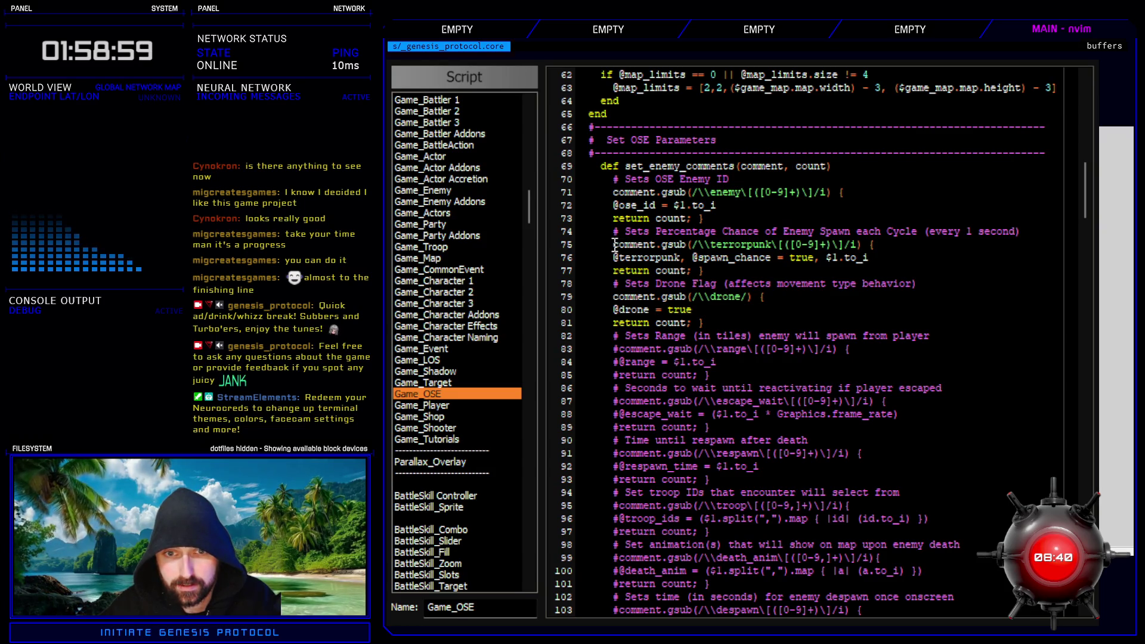
{"action": "left_click_drag", "start_coordinate": [613, 257], "coordinate": [873, 257]}
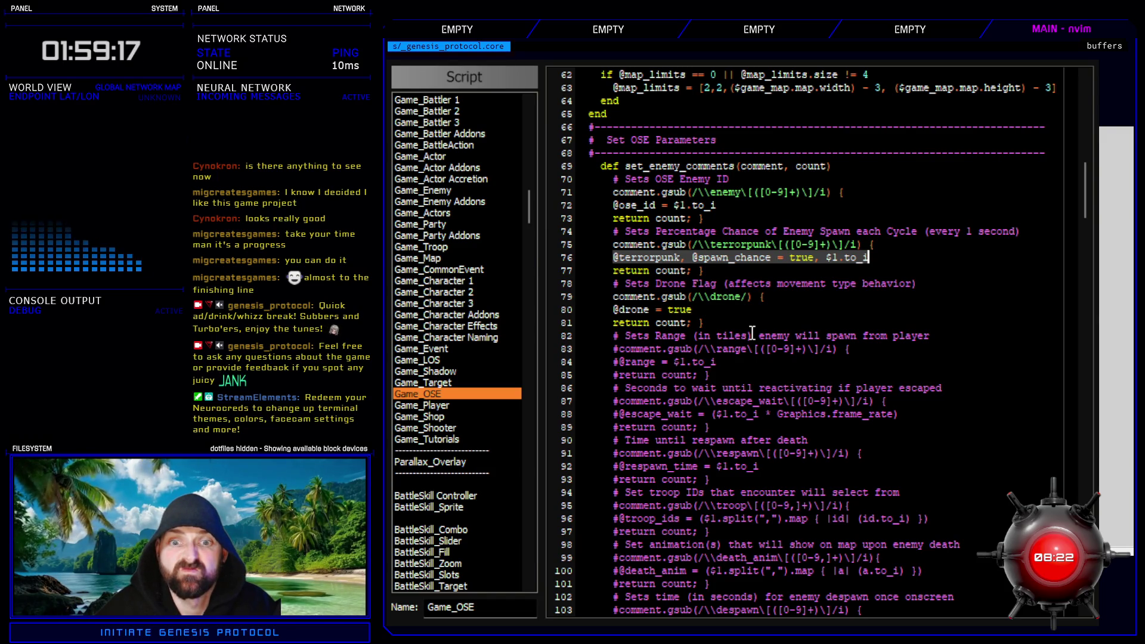
{"action": "scroll", "coordinate": [751, 332], "scroll_direction": "down", "scroll_amount": 20}
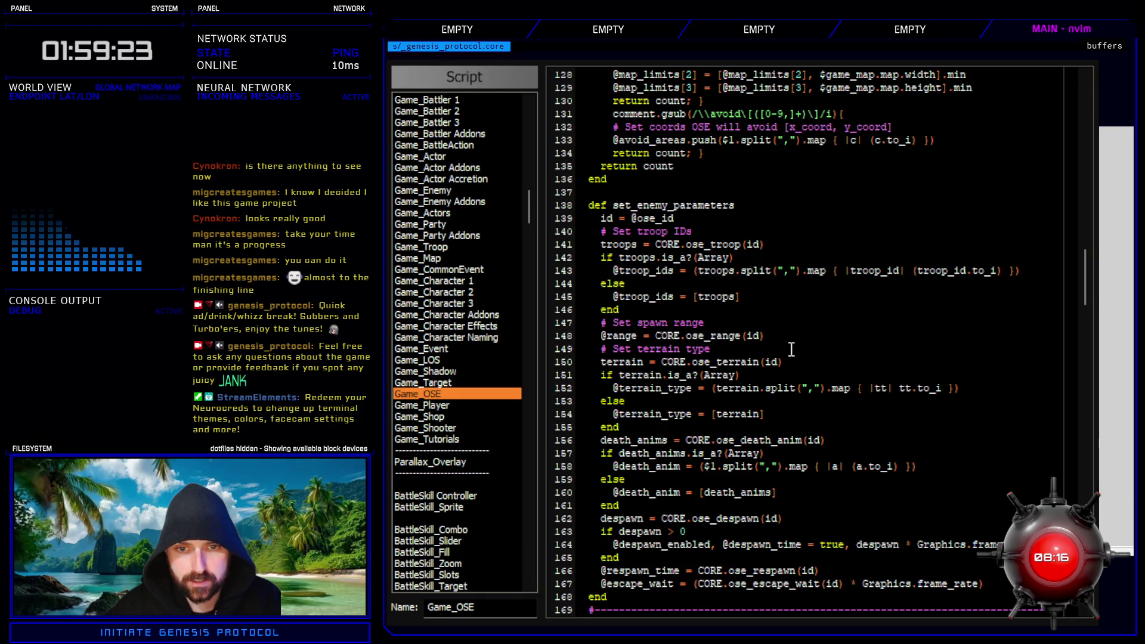
{"action": "left_click", "coordinate": [765, 335]}
{"action": "key", "text": "Return"}
{"action": "key", "text": "Return"}
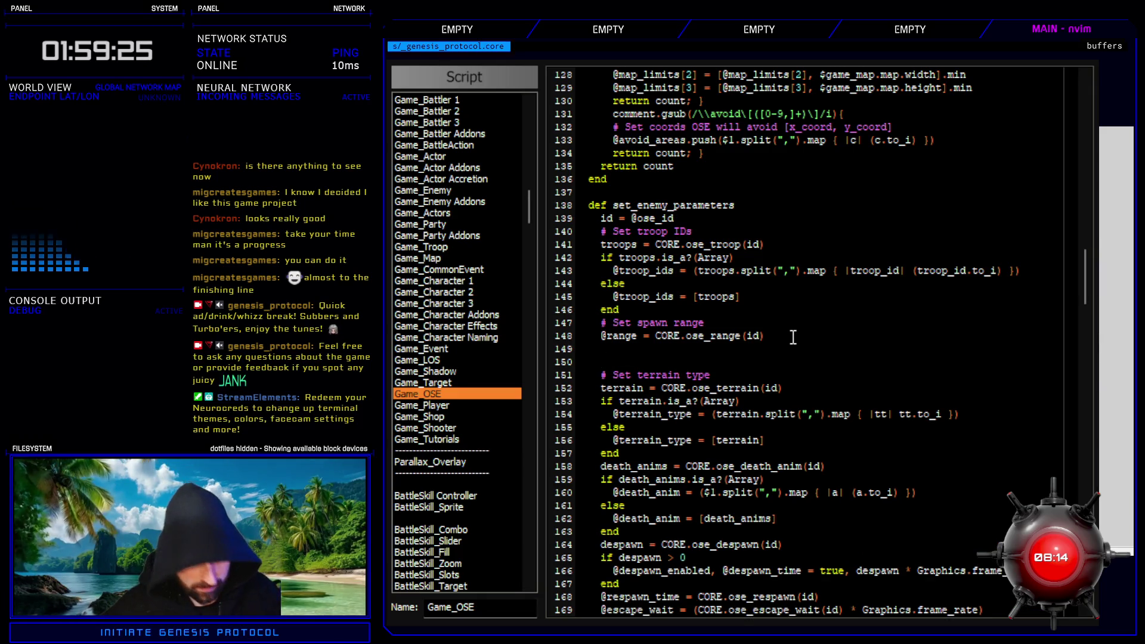
{"action": "type", "text": "@terrorpunk, @spawn_chance = true, $1.to_i"}
{"action": "left_click", "coordinate": [769, 345]}
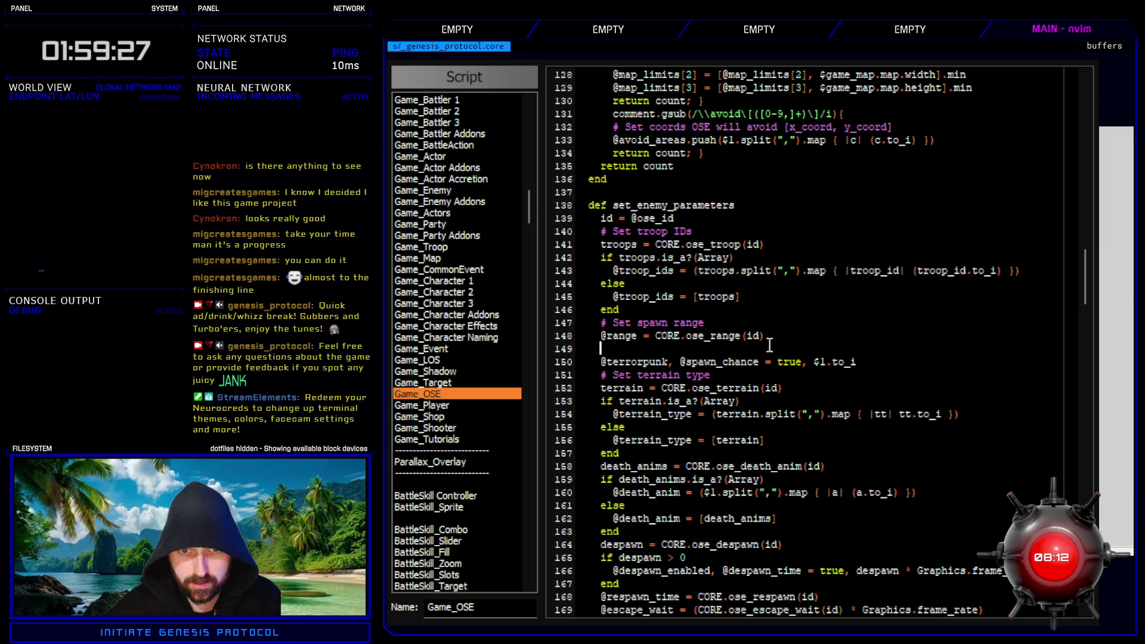
{"action": "type", "text": "# Set terrorpunk params"}
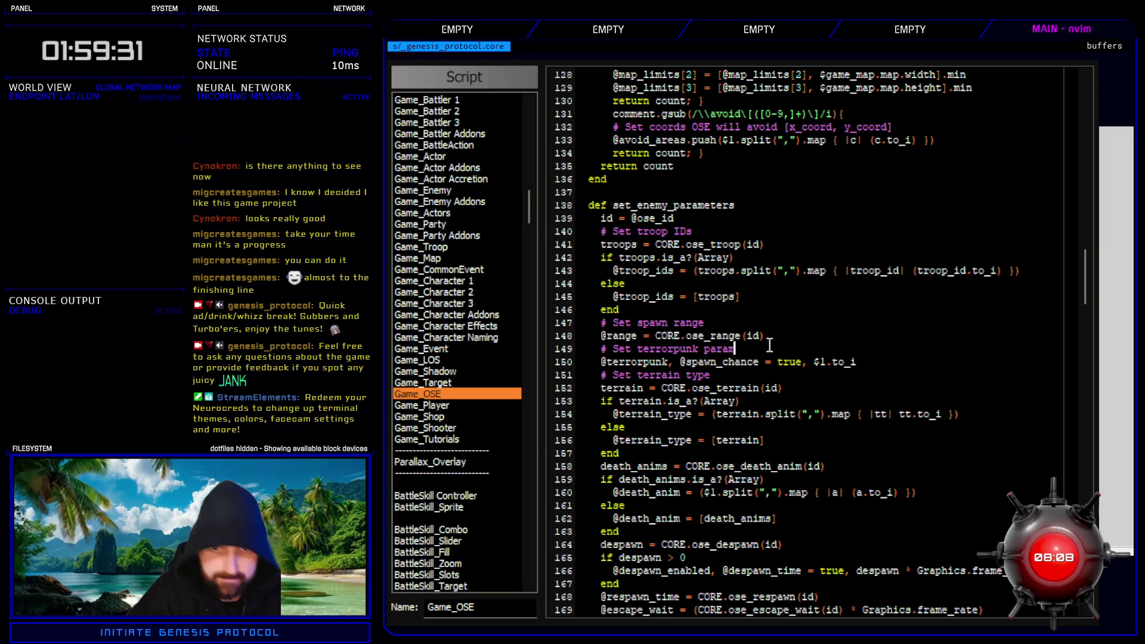
{"action": "left_click", "coordinate": [682, 361]}
{"action": "key", "text": "BackSpace"}
{"action": "key", "text": "BackSpace"}
{"action": "key", "text": "Return"}
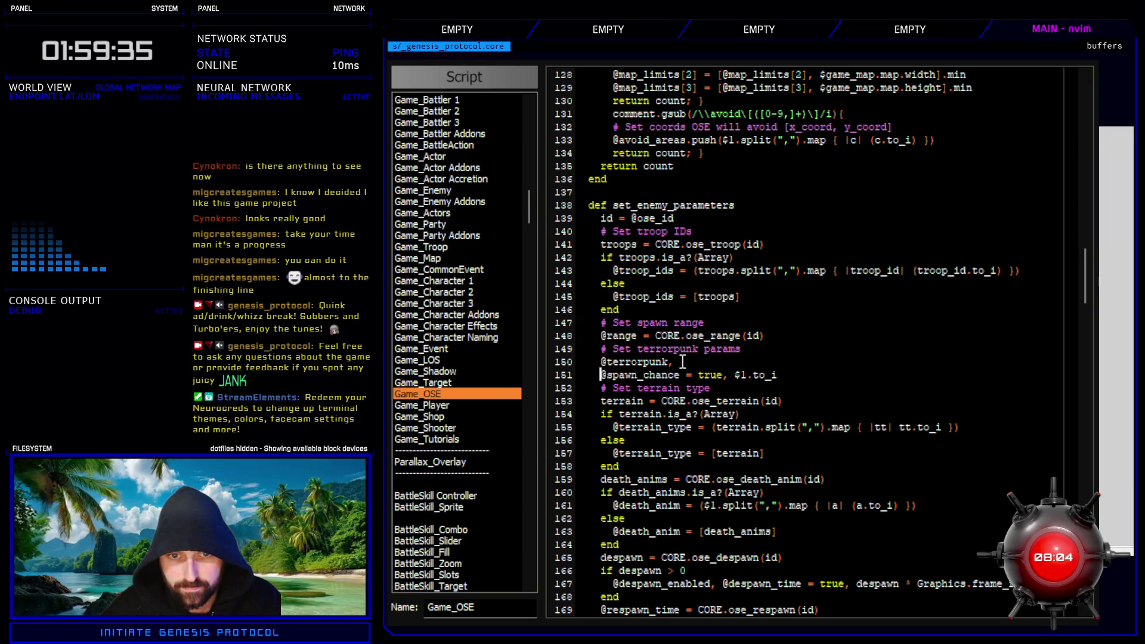
{"action": "left_click", "coordinate": [702, 361]}
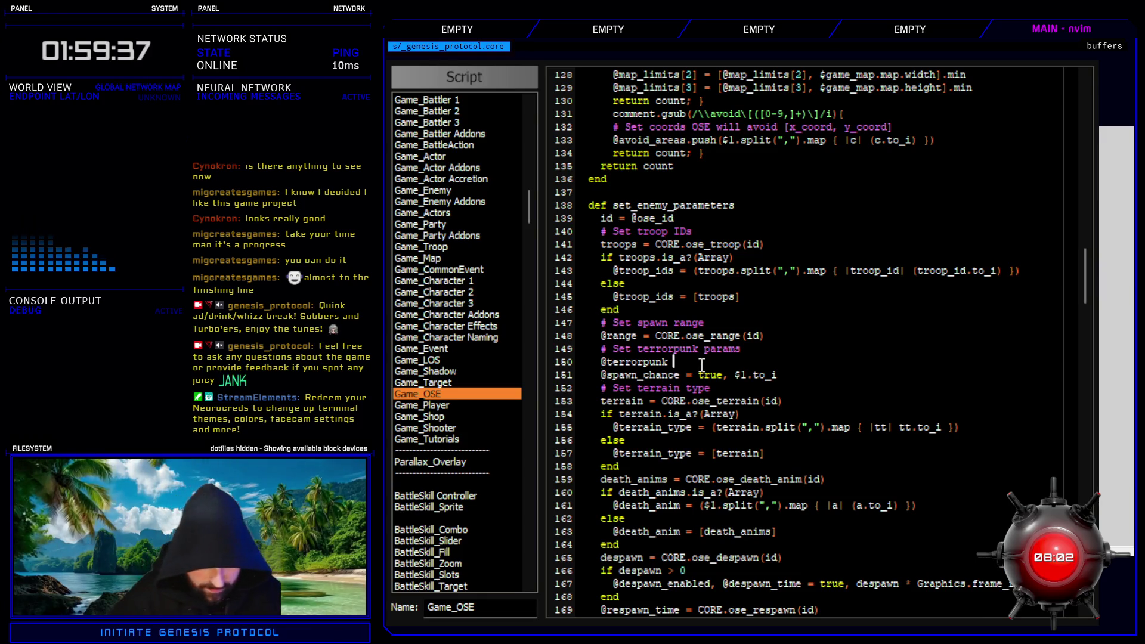
{"action": "type", "text": "CORE.ose_te"}
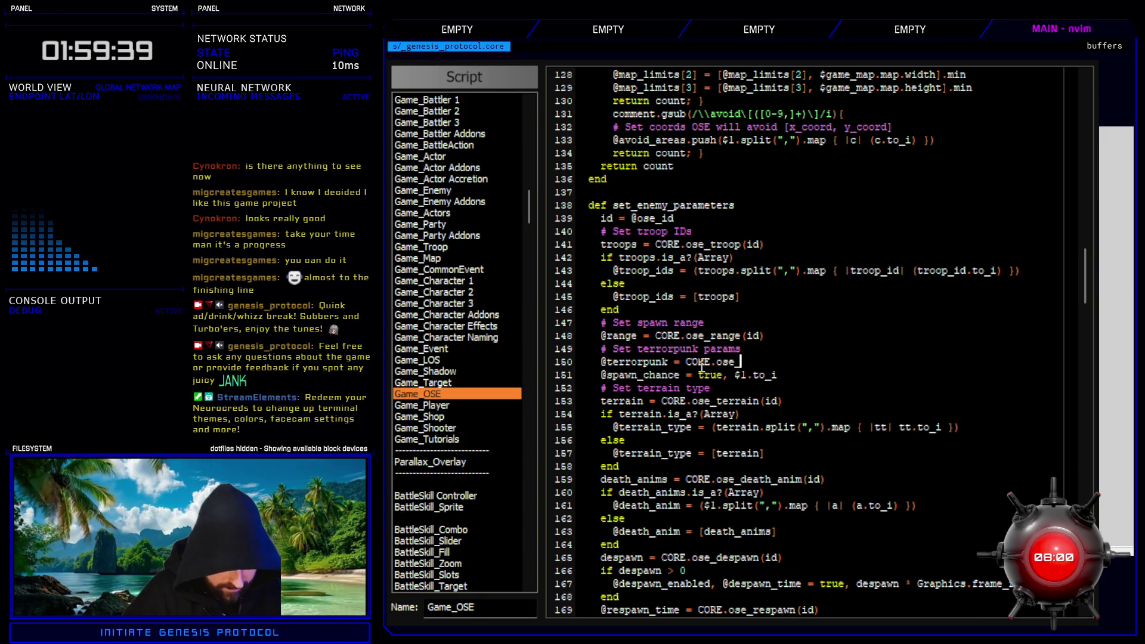
{"action": "type", "text": "rrorpunk(id"}
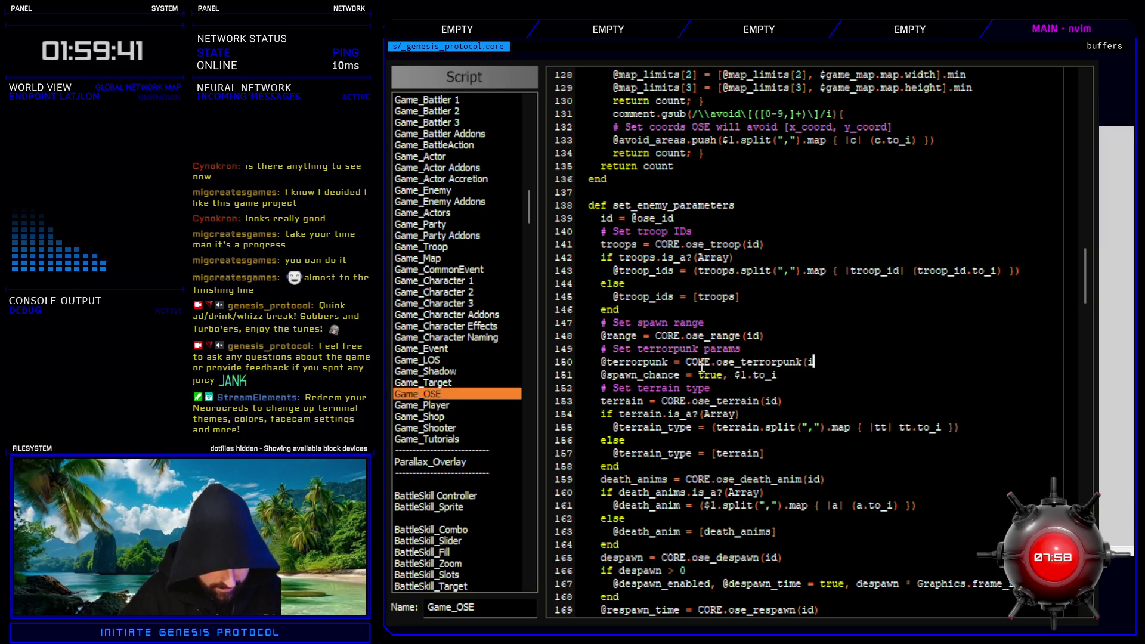
{"action": "type", "text": ")"}
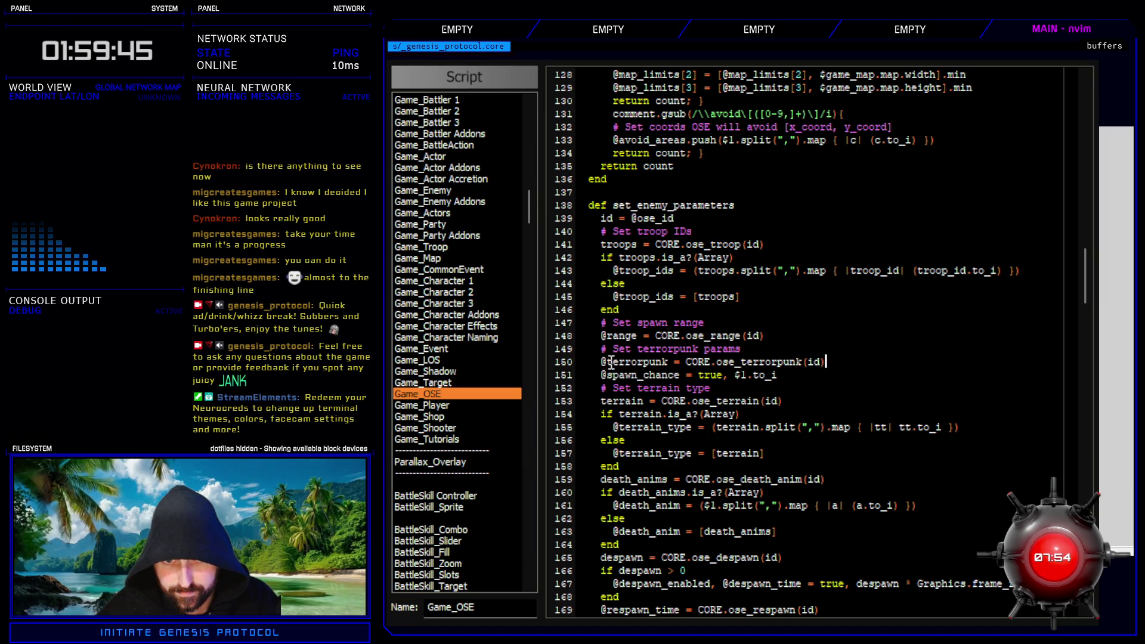
{"action": "key", "text": "Return"}
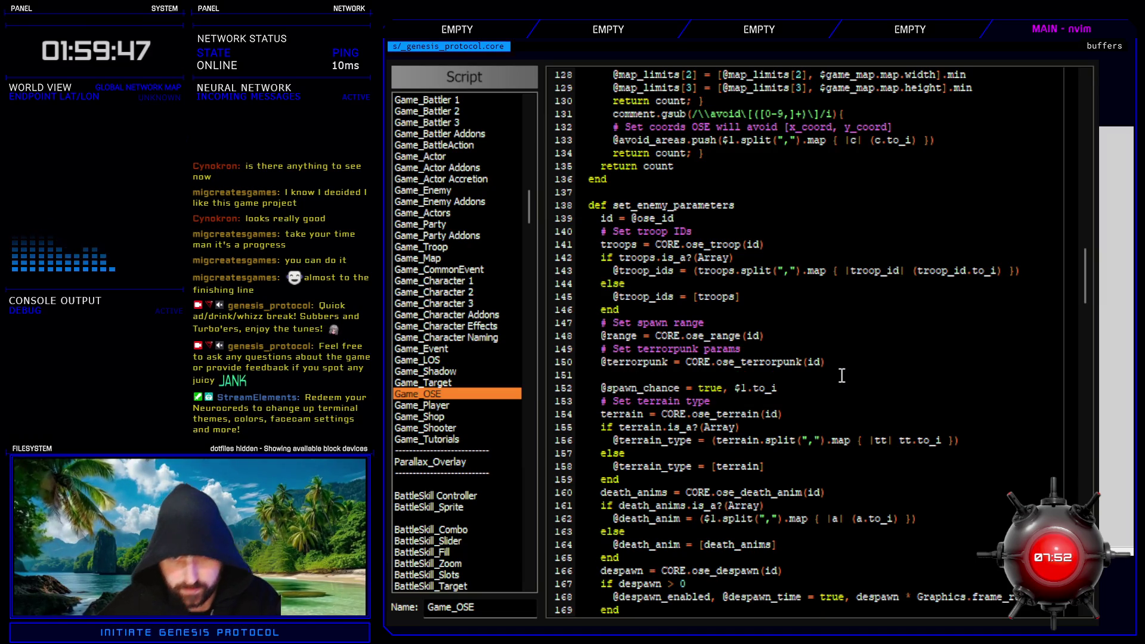
{"action": "type", "text": "if @terrorpunk"}
{"action": "left_click", "coordinate": [605, 388]}
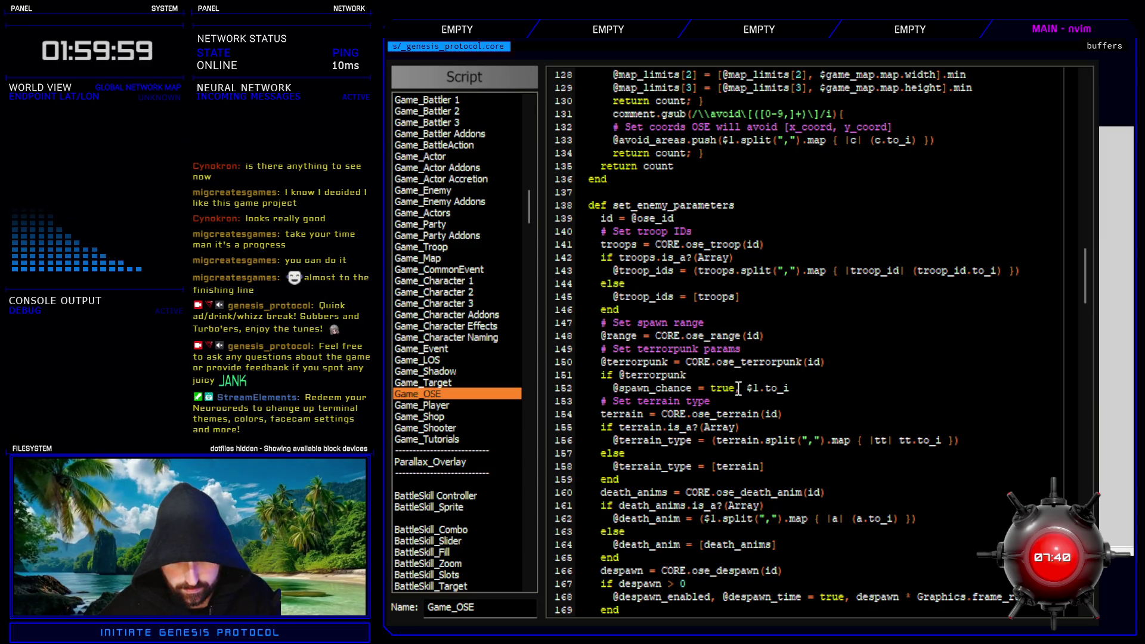
{"action": "left_click_drag", "start_coordinate": [710, 388], "coordinate": [791, 388]}
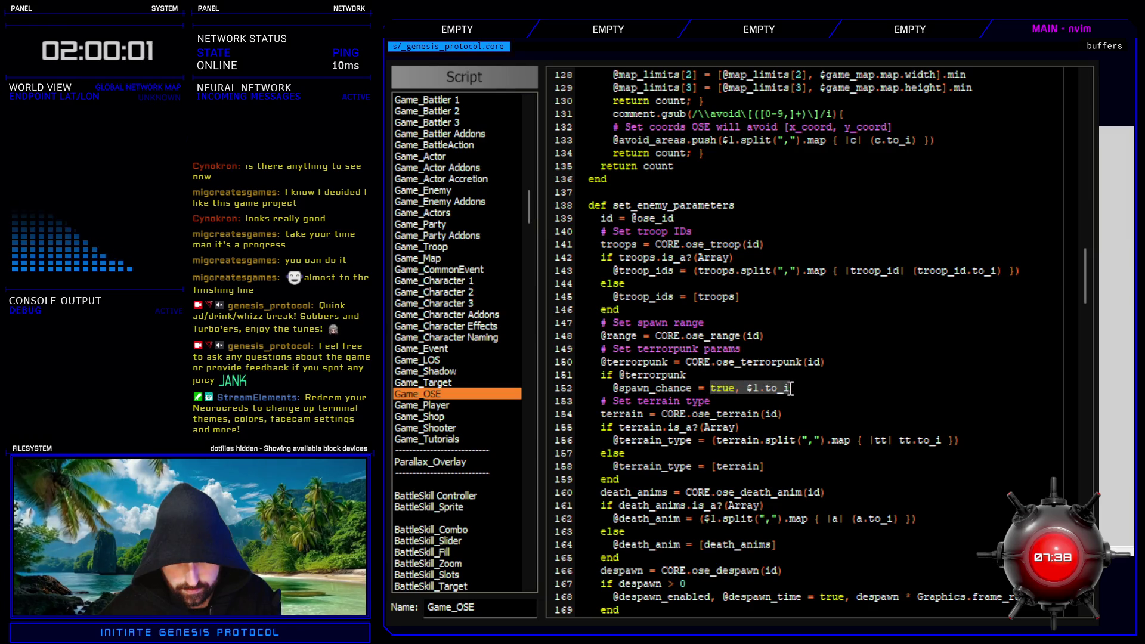
{"action": "type", "text": "CORE.ose"}
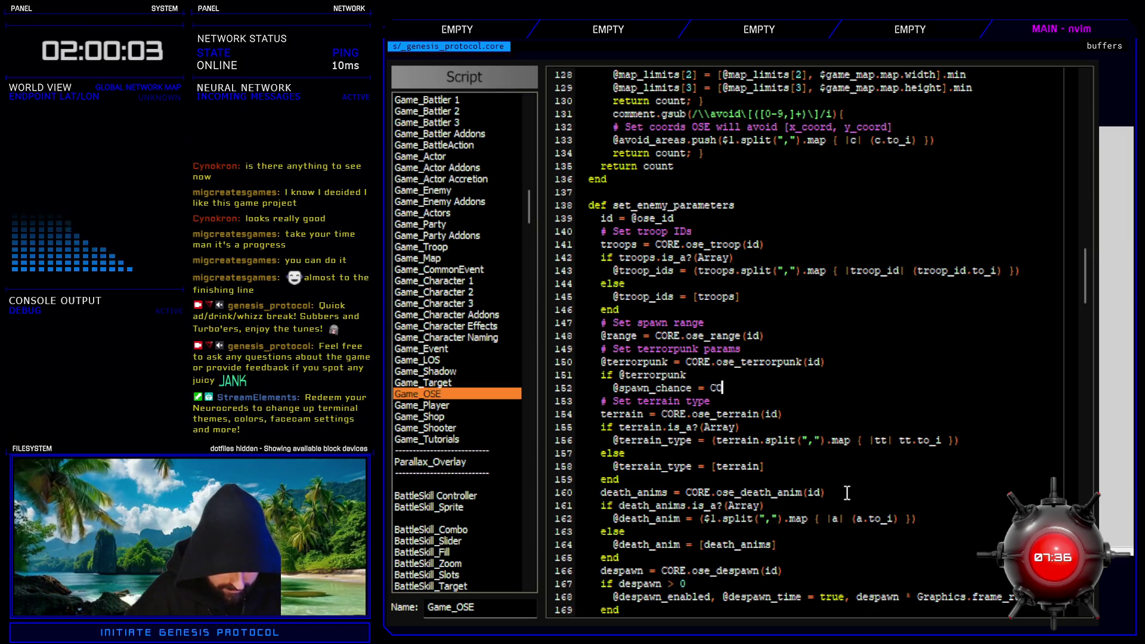
{"action": "type", "text": "_spawn_"}
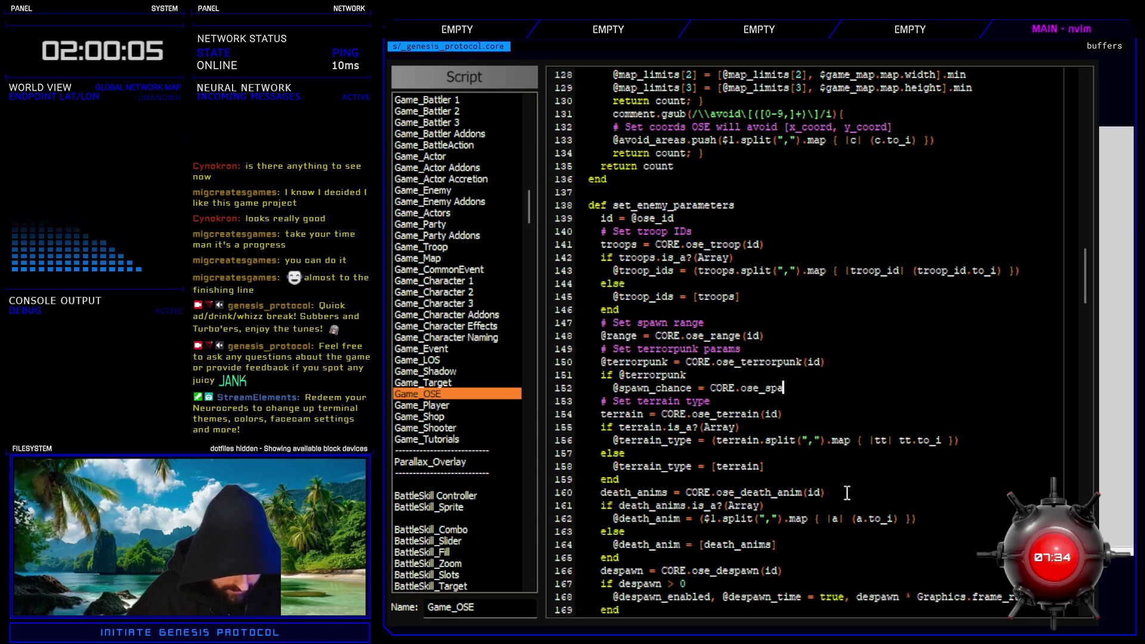
{"action": "type", "text": "chance"}
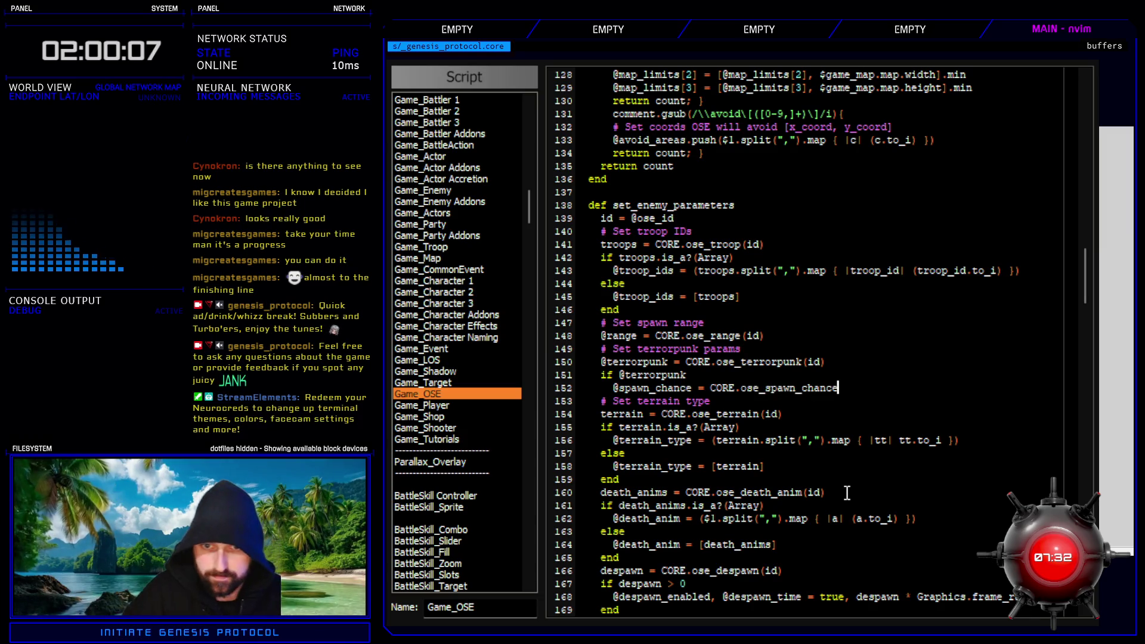
{"action": "type", "text": "(id)"}
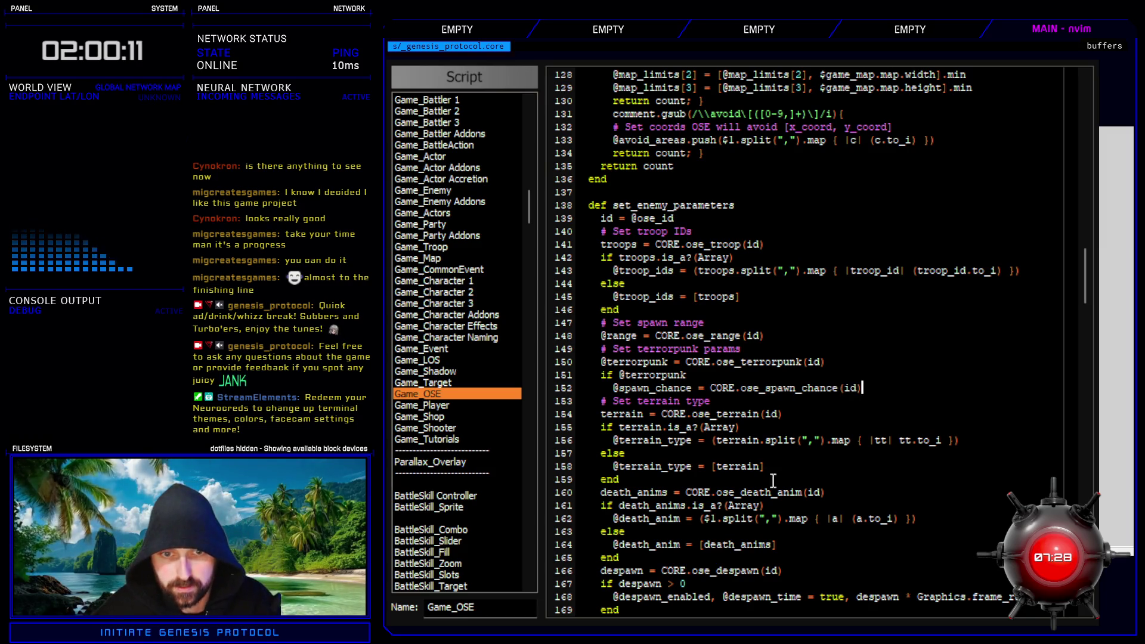
{"action": "left_click", "coordinate": [601, 375]}
{"action": "mouse_move", "coordinate": [613, 388]}
{"action": "left_mouse_down"}
{"action": "mouse_move", "coordinate": [871, 389]}
{"action": "mouse_move", "coordinate": [601, 375]}
{"action": "left_mouse_up"}
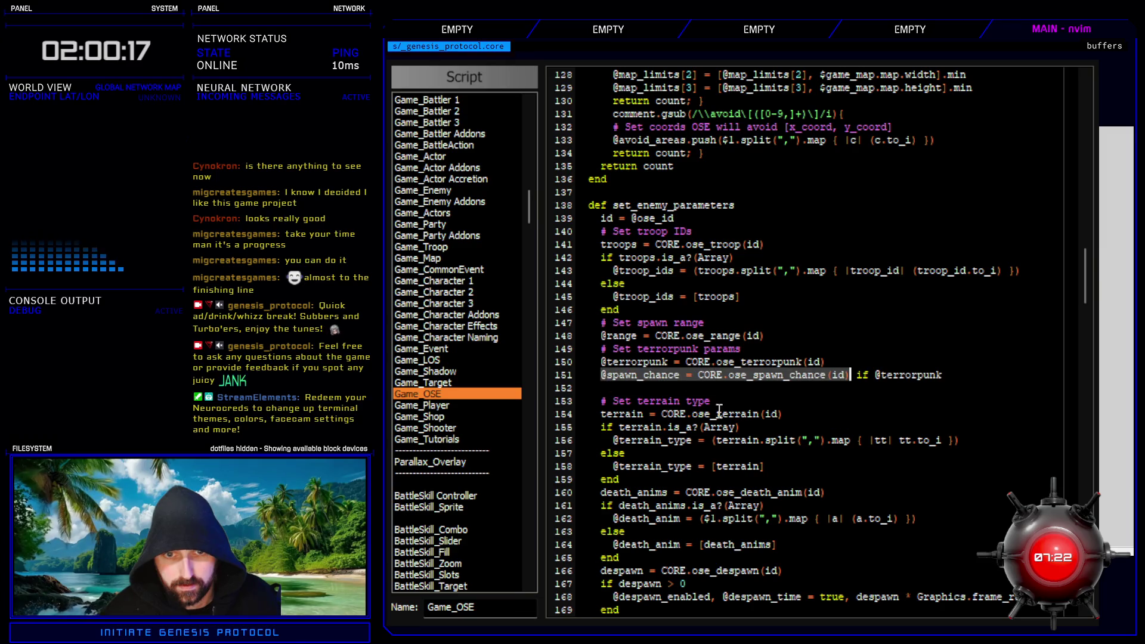
{"action": "left_click", "coordinate": [952, 373]}
{"action": "key", "text": "Delete"}
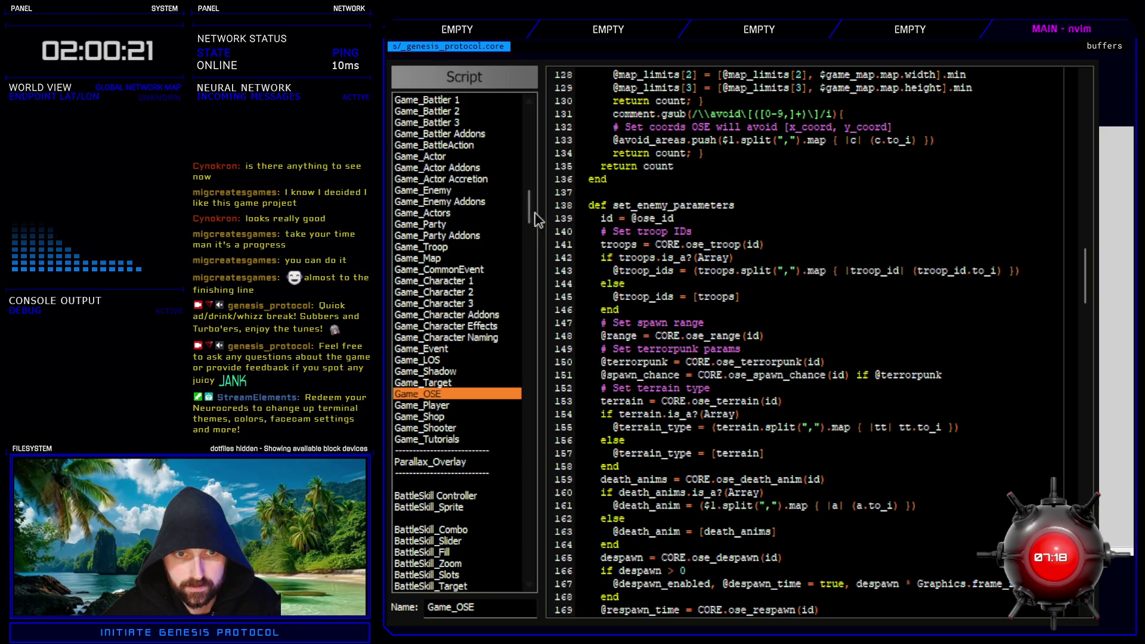
{"action": "scroll", "coordinate": [467, 246], "scroll_direction": "up", "scroll_amount": 10}
{"action": "left_click", "coordinate": [459, 235]}
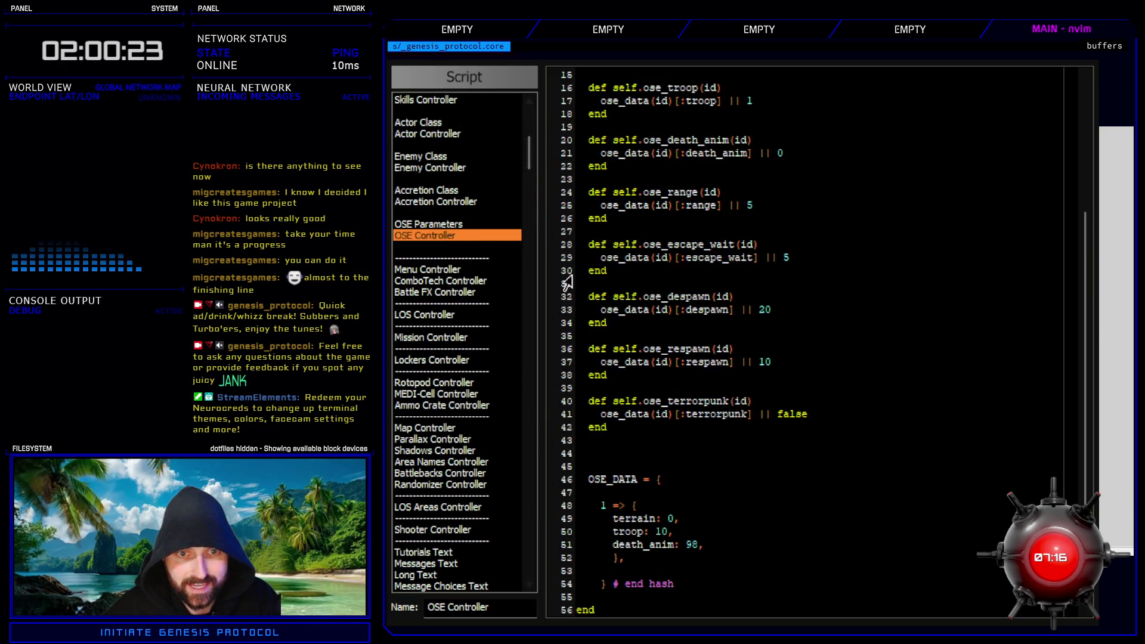
Duplicate the ose_terrorpunk method and rename the copy to ose_spawn_chance.
{"action": "left_click_drag", "start_coordinate": [564, 401], "coordinate": [559, 438]}
{"action": "key", "text": "ctrl+c"}
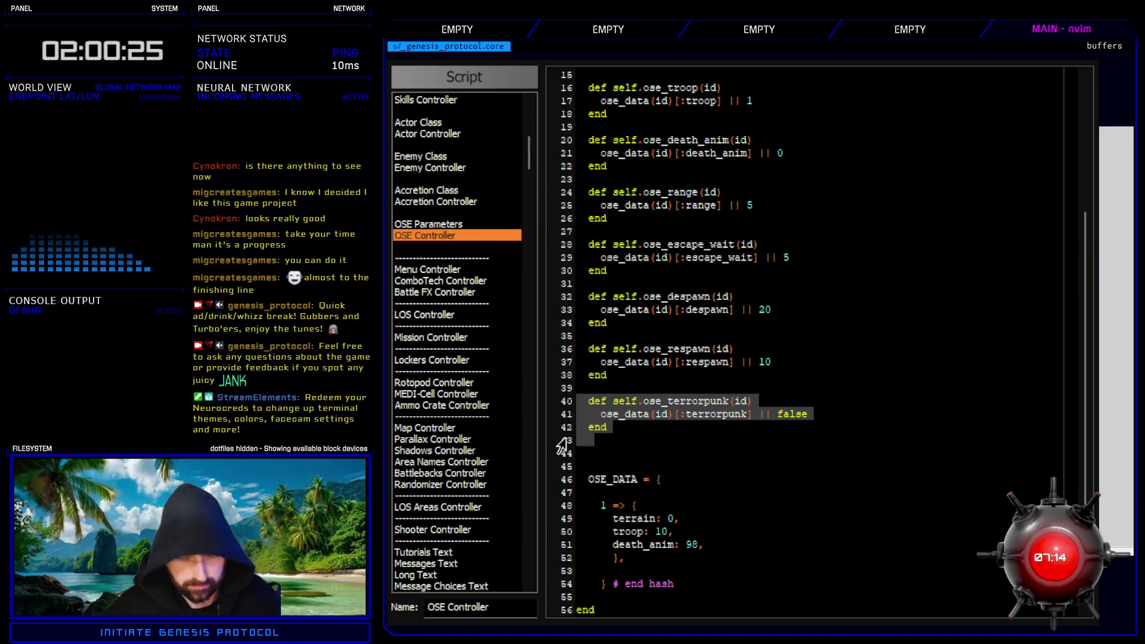
{"action": "key", "text": "ctrl+v"}
{"action": "left_click_drag", "start_coordinate": [667, 506], "coordinate": [727, 505]}
{"action": "type", "text": "spawn_char"}
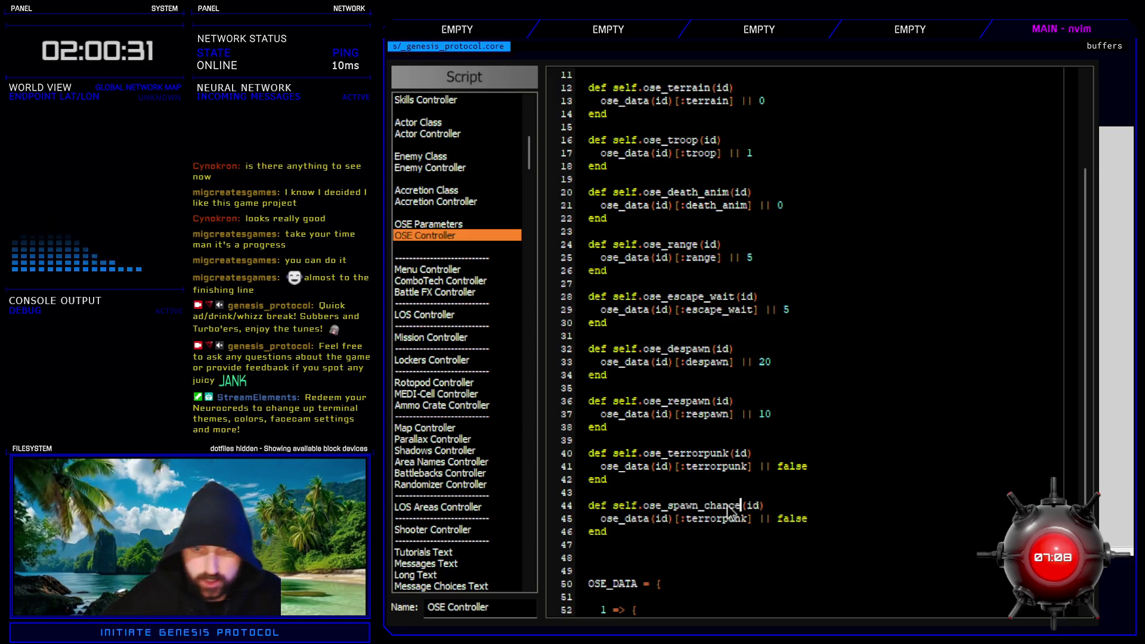
{"action": "key", "text": "BackSpace"}
{"action": "type", "text": "nce"}
Make ose_spawn_chance read :spawn_chance with a default of 2 and remove the extra blank line.
{"action": "left_click_drag", "start_coordinate": [776, 518], "coordinate": [821, 518]}
{"action": "key", "text": "BackSpace"}
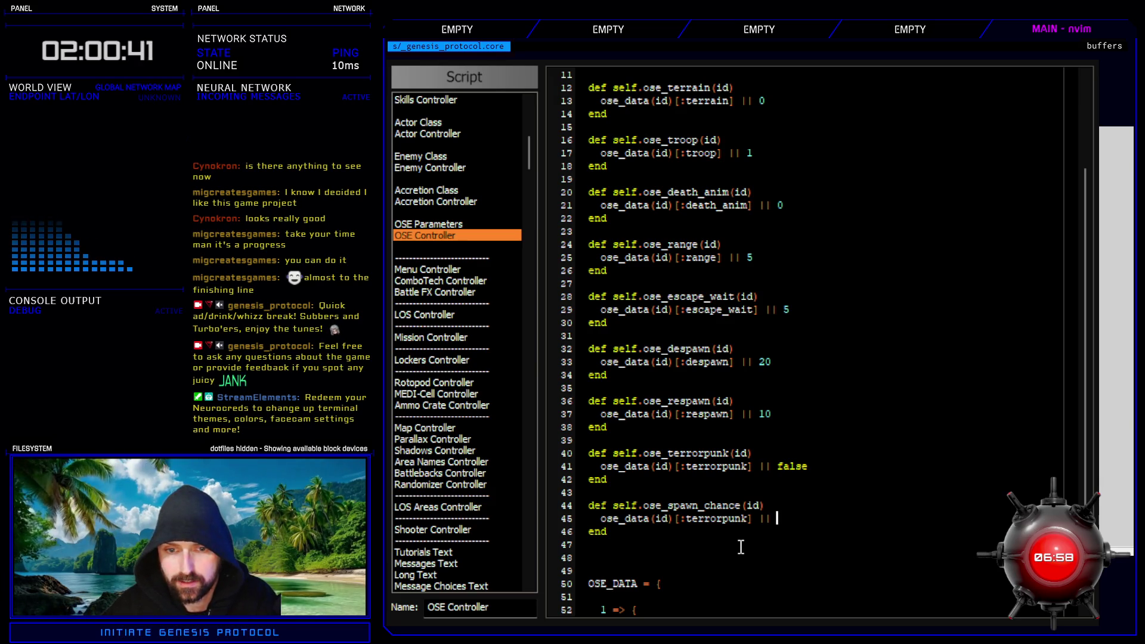
{"action": "type", "text": "2"}
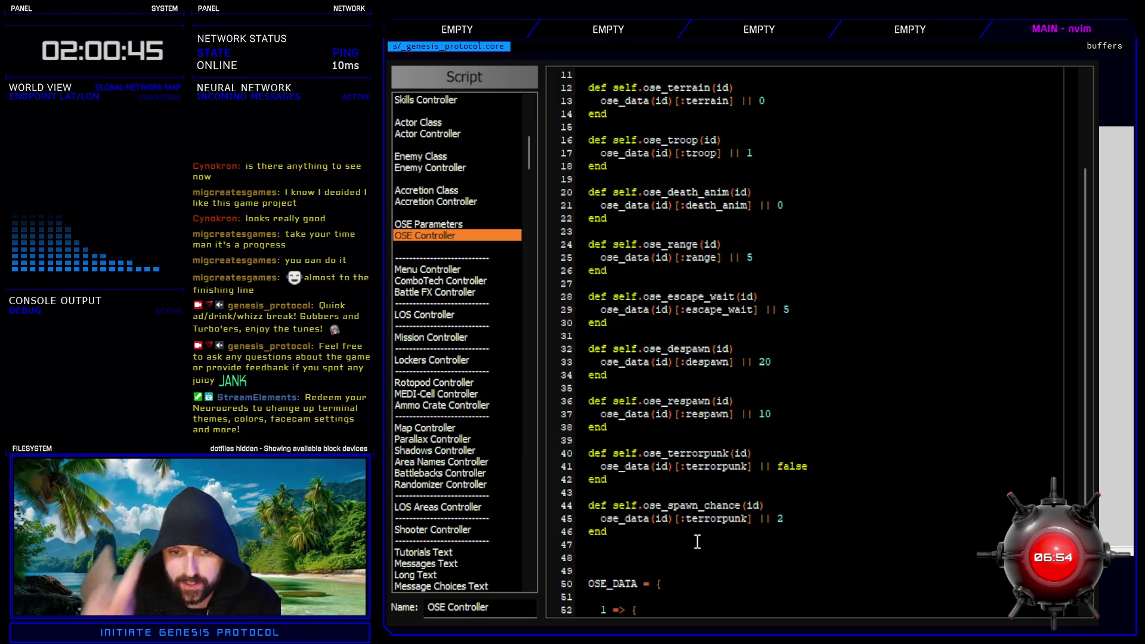
{"action": "left_click_drag", "start_coordinate": [686, 517], "coordinate": [750, 516]}
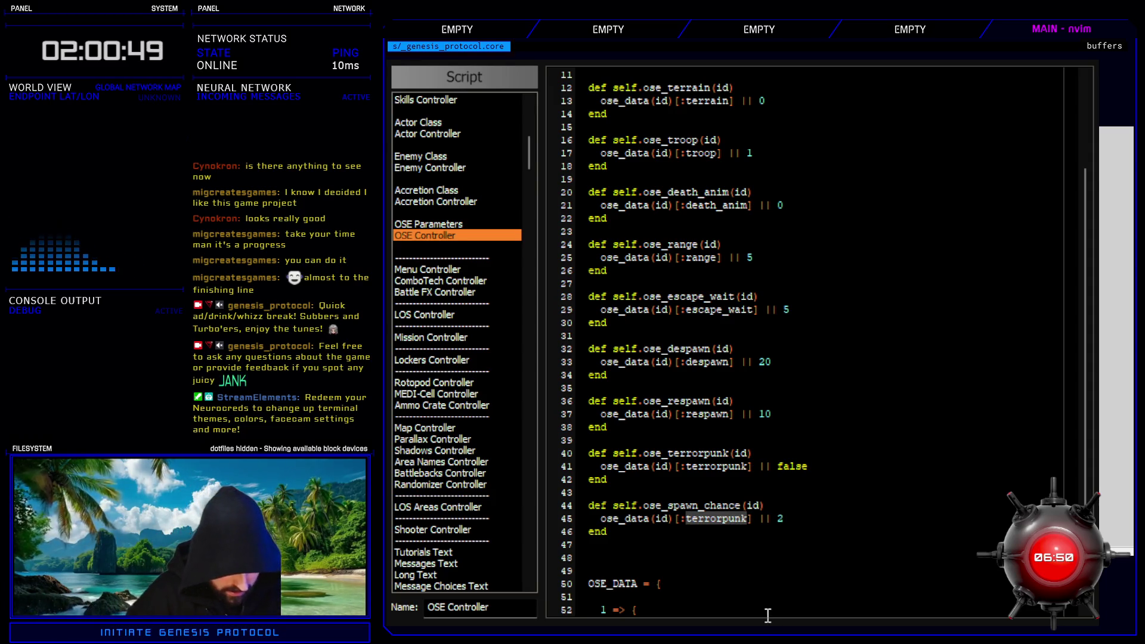
{"action": "type", "text": "cspawn"}
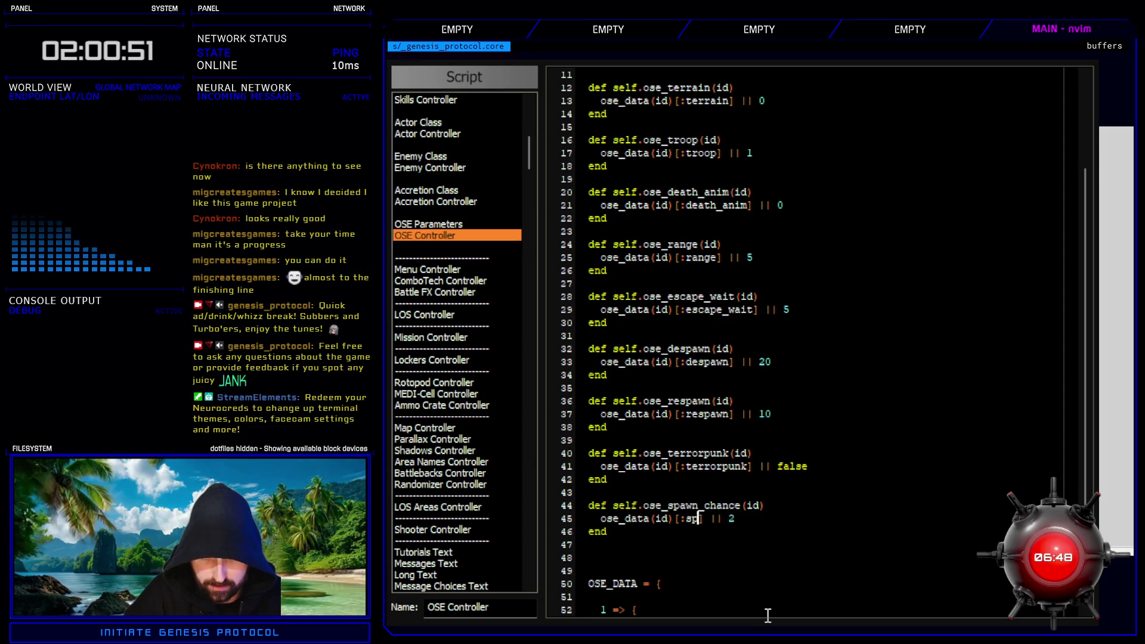
{"action": "type", "text": "_chance"}
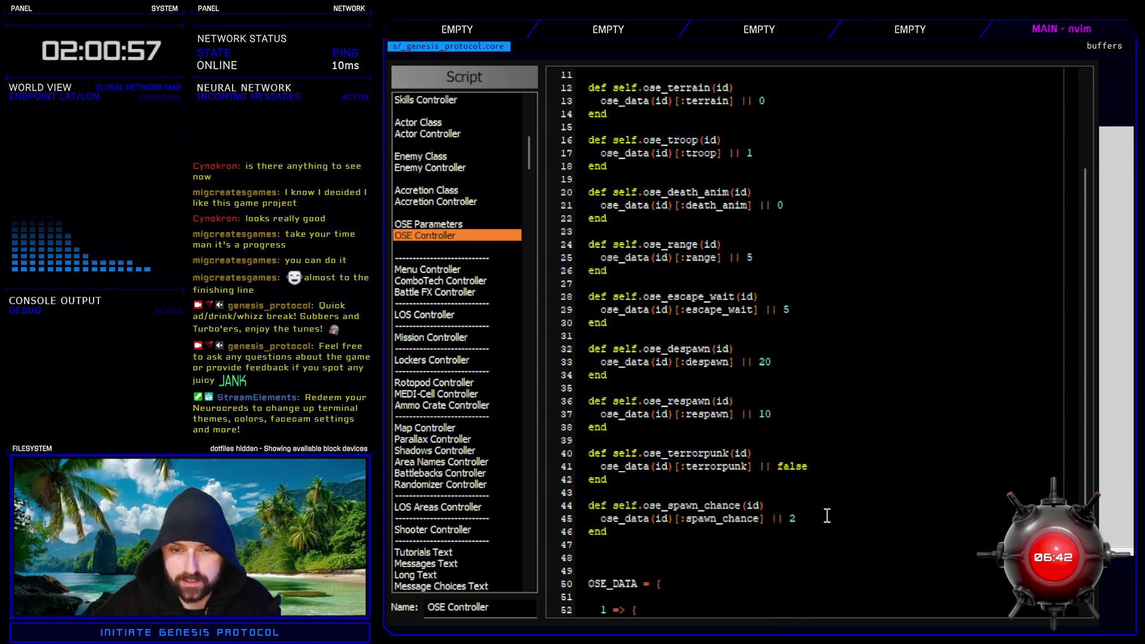
{"action": "scroll", "coordinate": [874, 501], "scroll_direction": "down", "scroll_amount": 2}
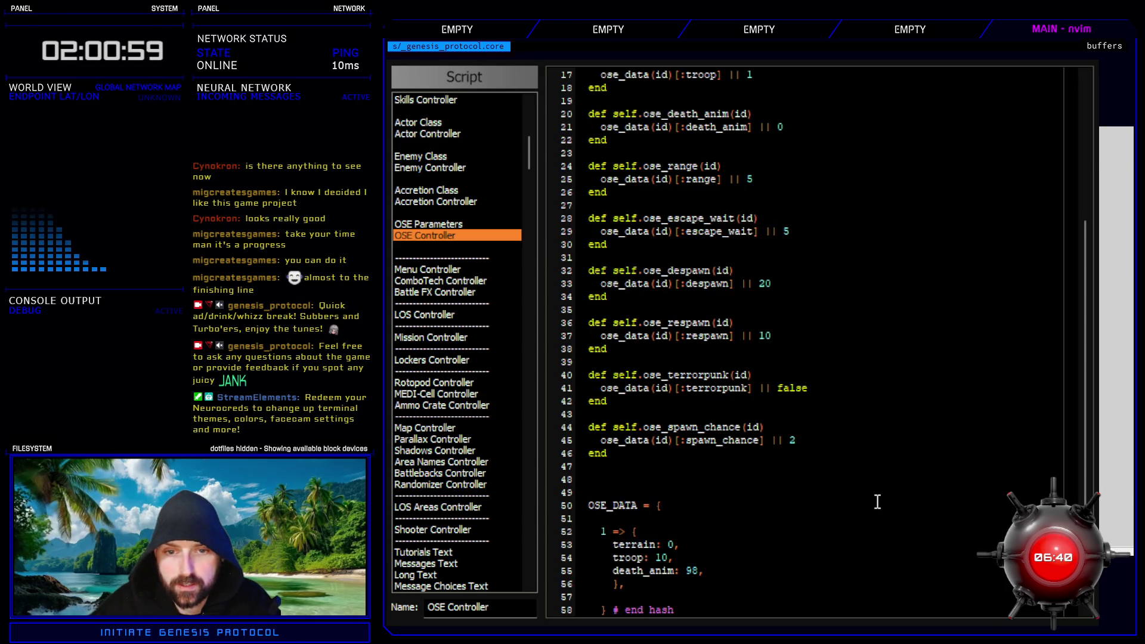
{"action": "left_click", "coordinate": [645, 458]}
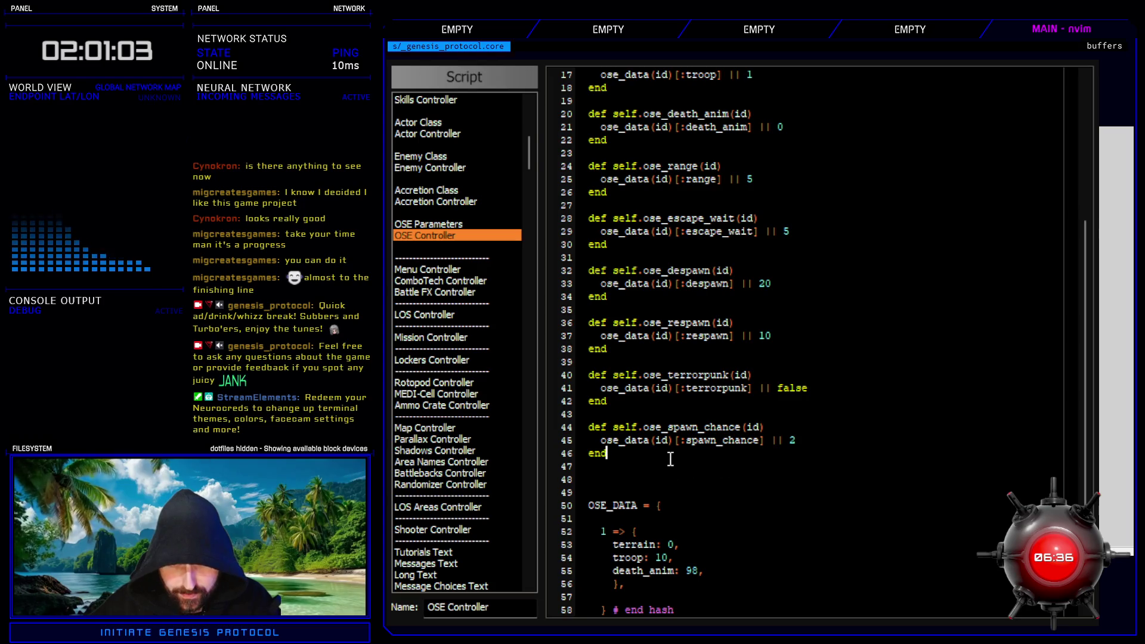
{"action": "key", "text": "Delete"}
{"action": "key", "text": "Escape"}
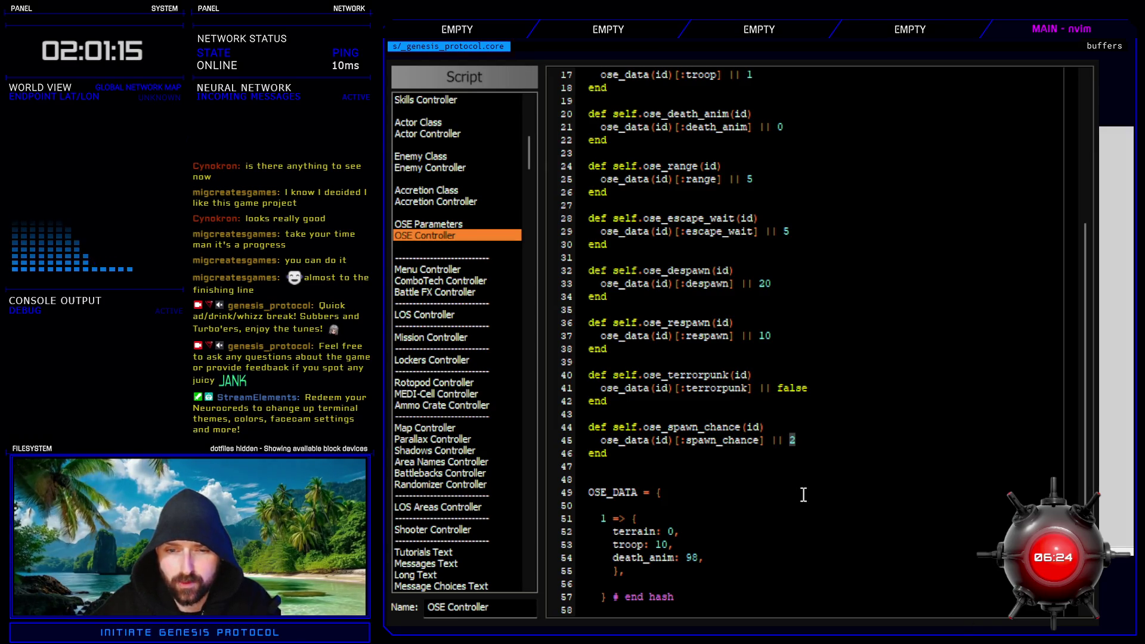
{"action": "left_click", "coordinate": [679, 455]}
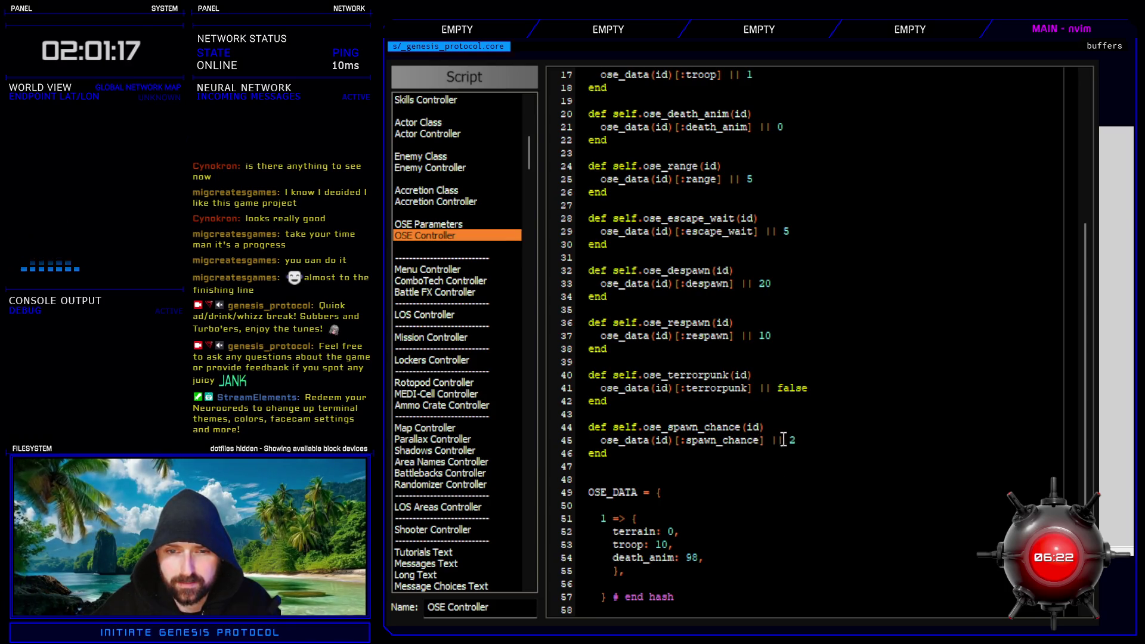
{"action": "left_click", "coordinate": [792, 441]}
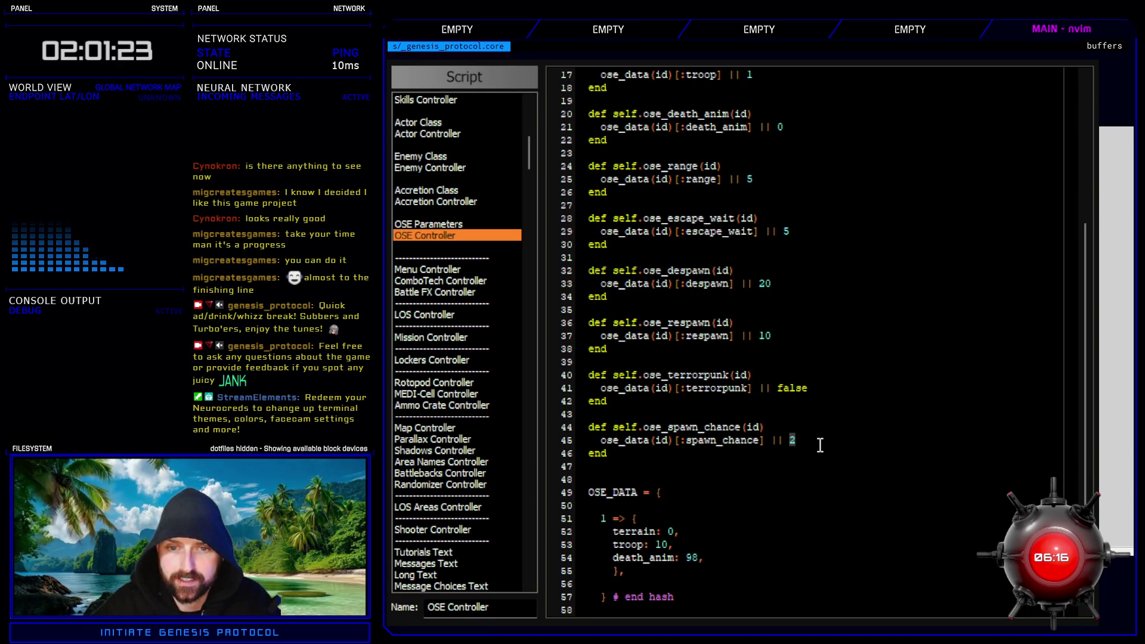
{"action": "key", "text": "a"}
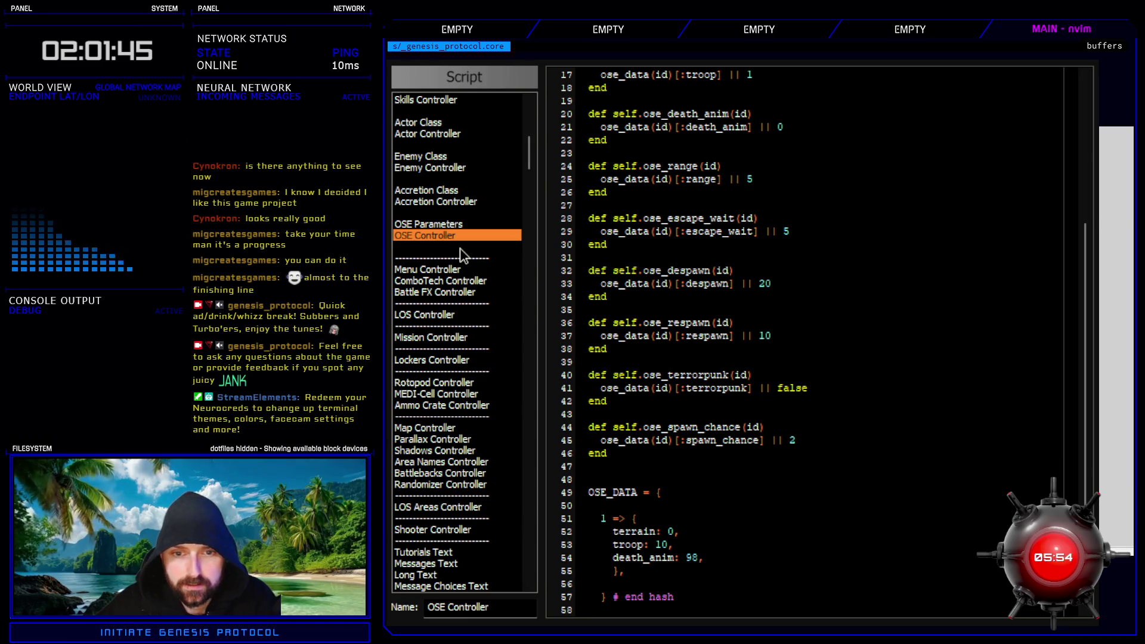
Comment out lines 75–77 of Game_OSE's set_enemy_comments with # prefixes.
{"action": "scroll", "coordinate": [471, 298], "scroll_direction": "down", "scroll_amount": 15}
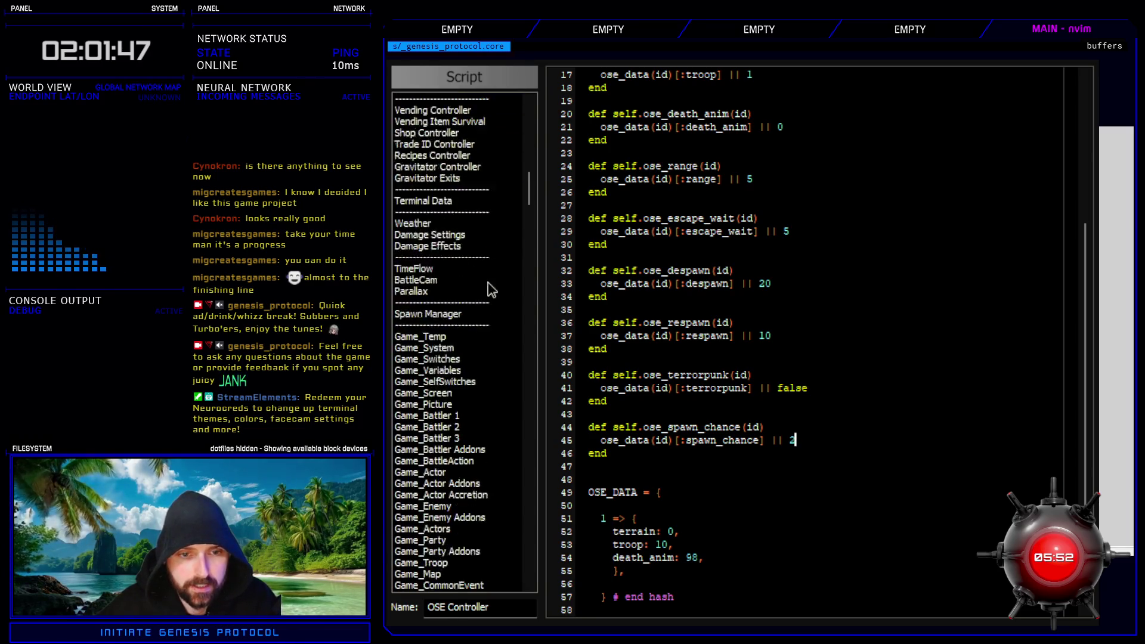
{"action": "scroll", "coordinate": [438, 448], "scroll_direction": "down", "scroll_amount": 7}
{"action": "left_click", "coordinate": [442, 393]}
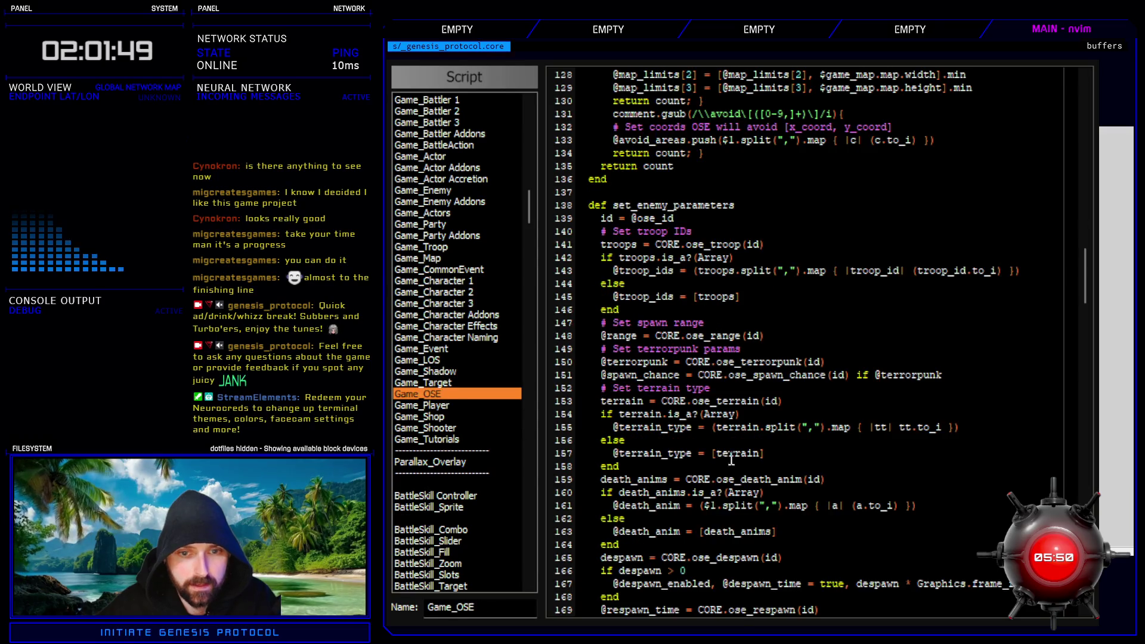
{"action": "scroll", "coordinate": [744, 462], "scroll_direction": "up", "scroll_amount": 10}
{"action": "scroll", "coordinate": [743, 462], "scroll_direction": "up", "scroll_amount": 12}
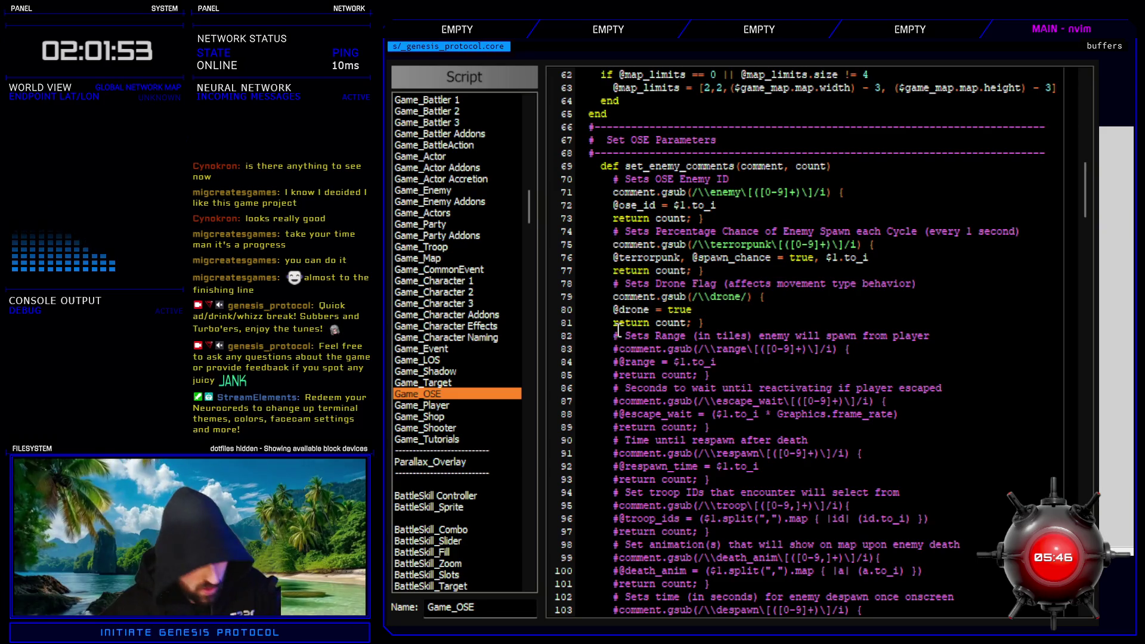
{"action": "type", "text": "#"}
{"action": "key", "text": "Down"}
{"action": "key", "text": "Left"}
{"action": "type", "text": "#"}
{"action": "key", "text": "Down"}
{"action": "key", "text": "Left"}
{"action": "type", "text": "#"}
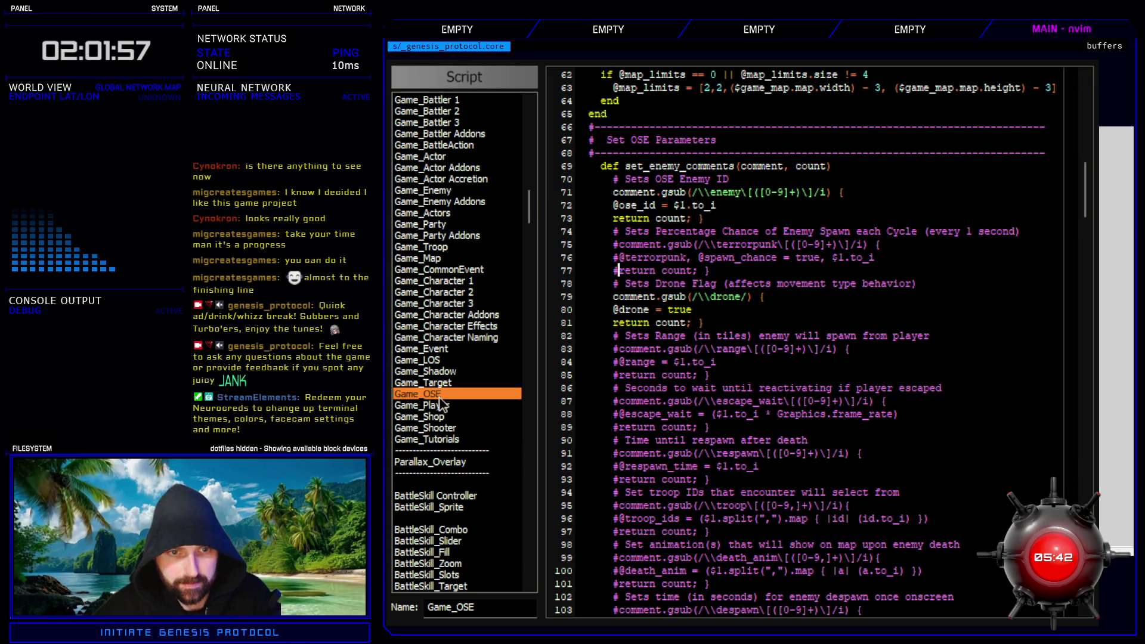
Check the commented-out terrorpunk parsing, briefly switching scripts before returning to Game_OSE.
{"action": "left_click_drag", "start_coordinate": [524, 214], "coordinate": [535, 451]}
{"action": "scroll", "coordinate": [534, 451], "scroll_direction": "down", "scroll_amount": 15}
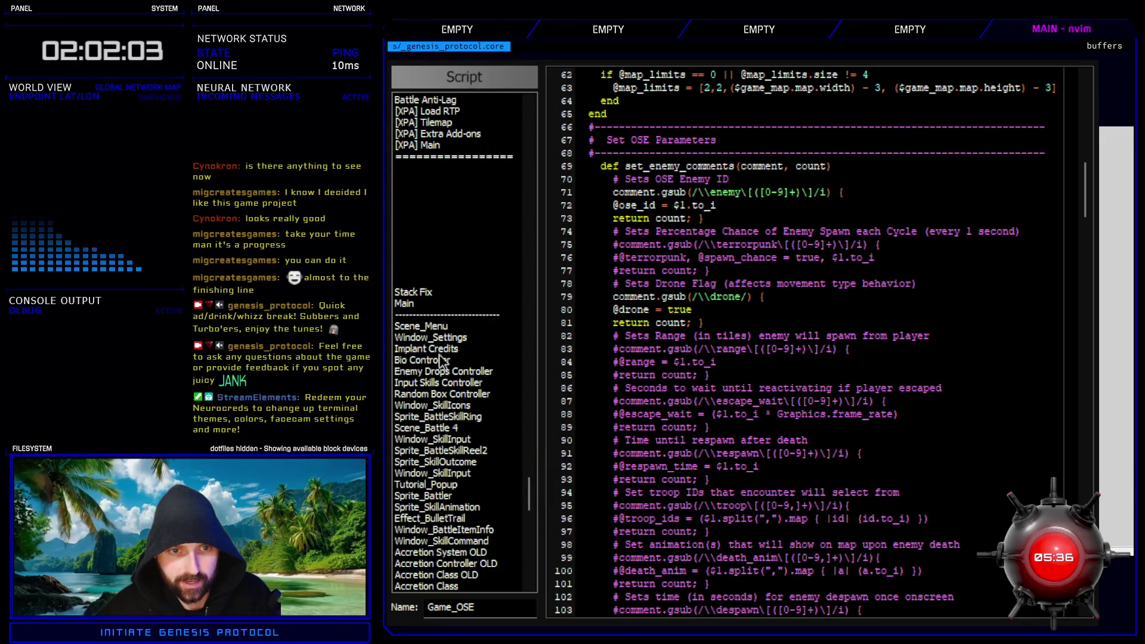
{"action": "left_click", "coordinate": [438, 337]}
{"action": "key", "text": "Up"}
{"action": "mouse_move", "coordinate": [528, 489]}
{"action": "left_mouse_down"}
{"action": "mouse_move", "coordinate": [519, 224]}
{"action": "mouse_move", "coordinate": [517, 305]}
{"action": "left_mouse_up"}
{"action": "left_click_drag", "start_coordinate": [518, 307], "coordinate": [531, 190]}
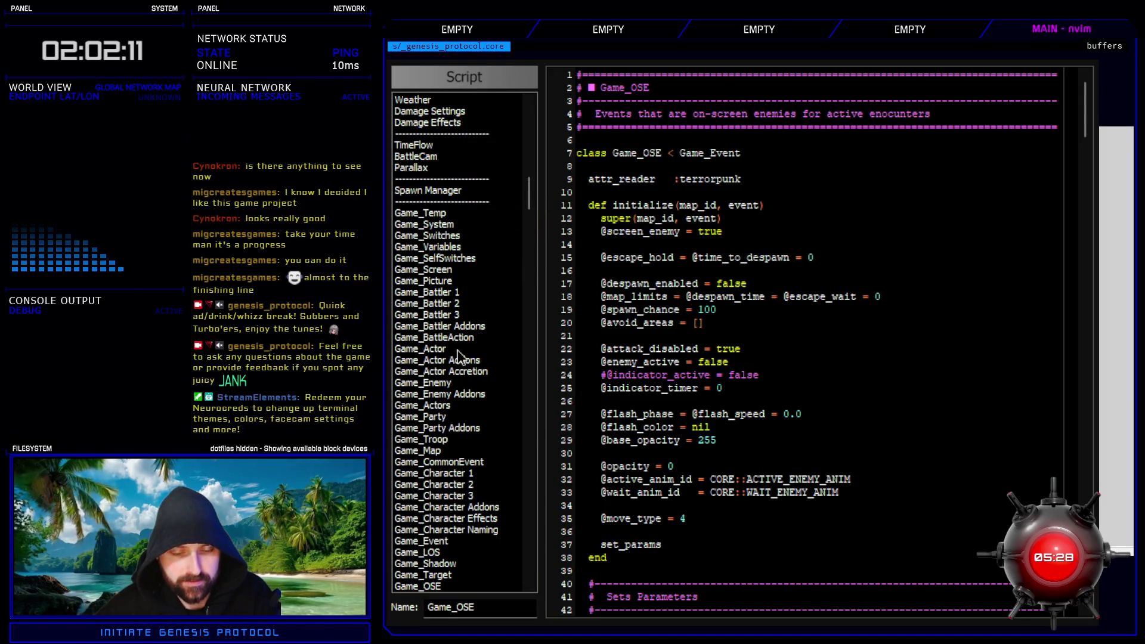
{"action": "scroll", "coordinate": [446, 368], "scroll_direction": "down", "scroll_amount": 6}
{"action": "left_click", "coordinate": [442, 383]}
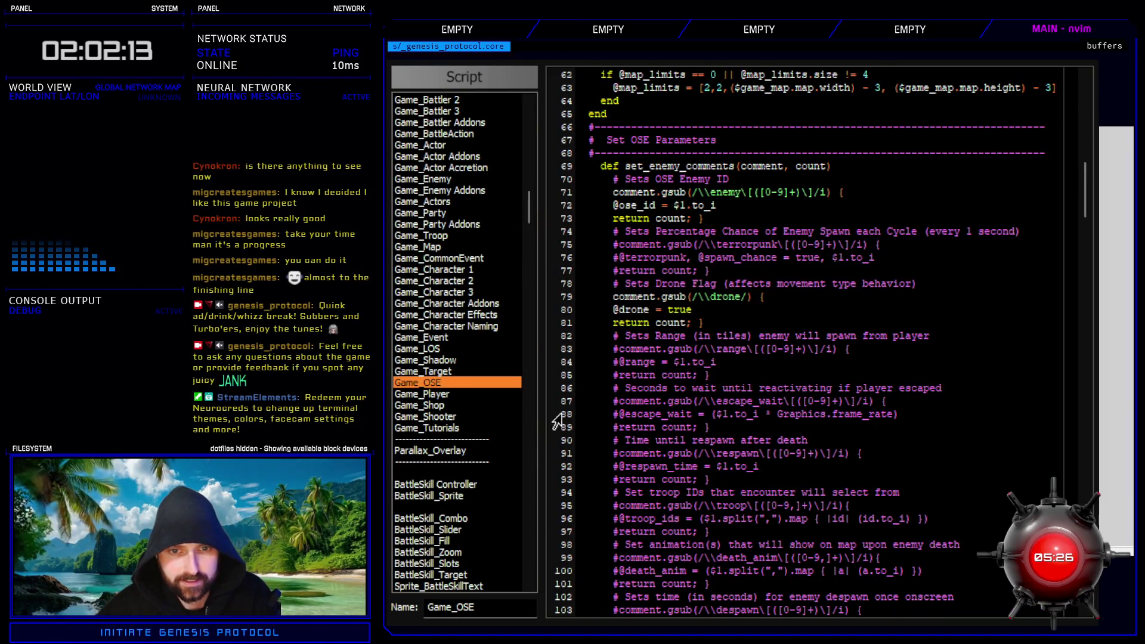
Delete the commented-out terrorpunk spawn-chance block from Game_OSE.
{"action": "left_click_drag", "start_coordinate": [563, 232], "coordinate": [564, 286]}
{"action": "key", "text": "d"}
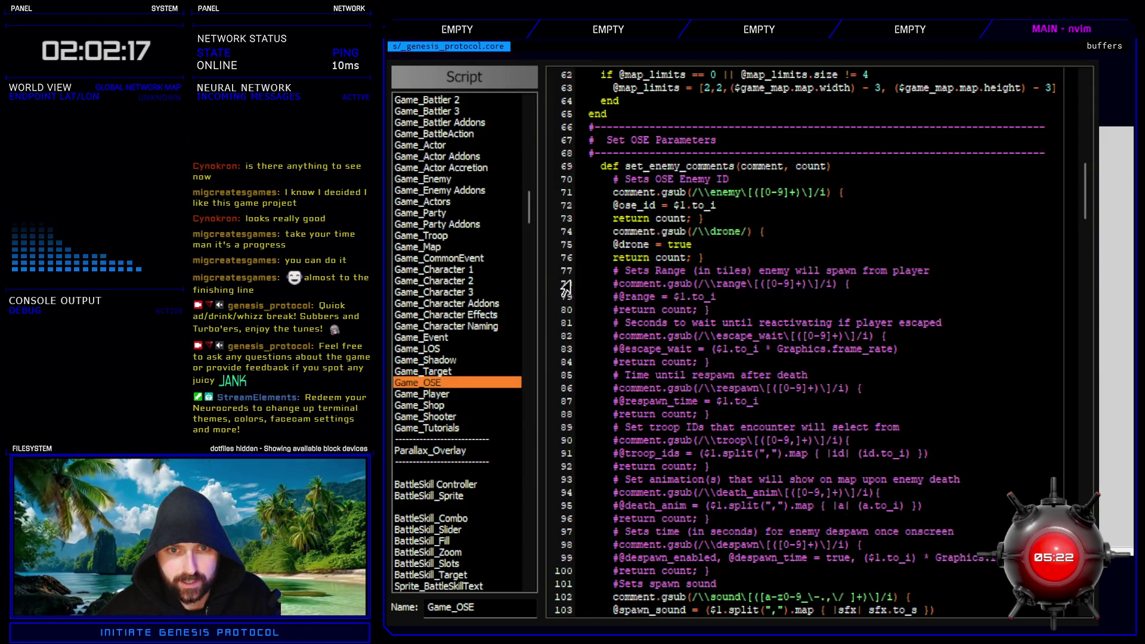
{"action": "key", "text": "u"}
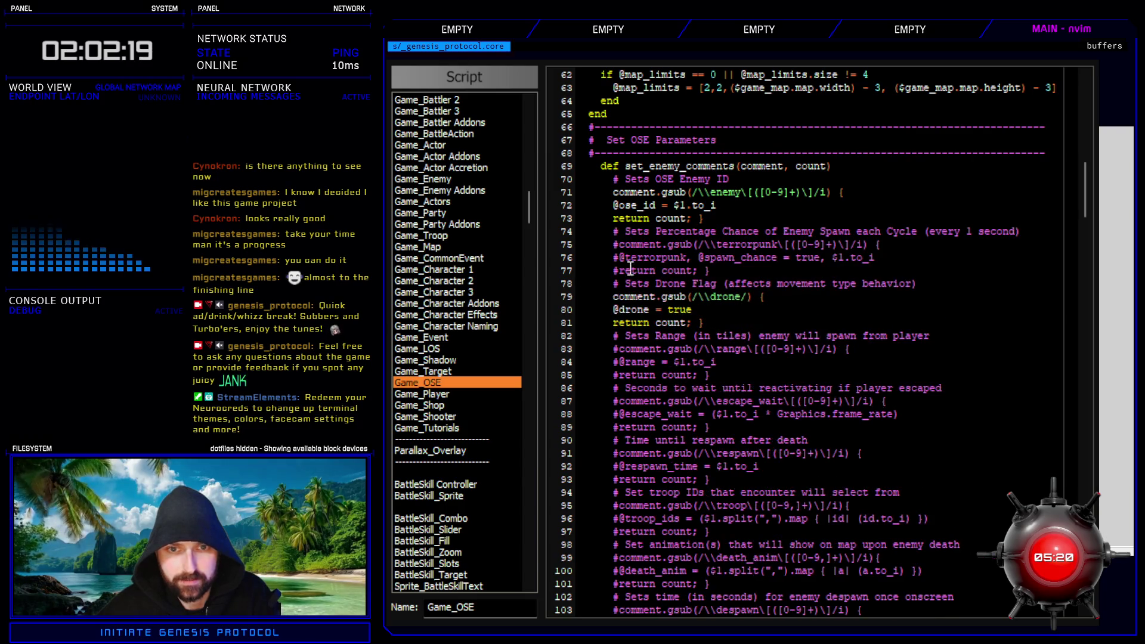
{"action": "left_click_drag", "start_coordinate": [565, 274], "coordinate": [560, 236]}
{"action": "key", "text": "d"}
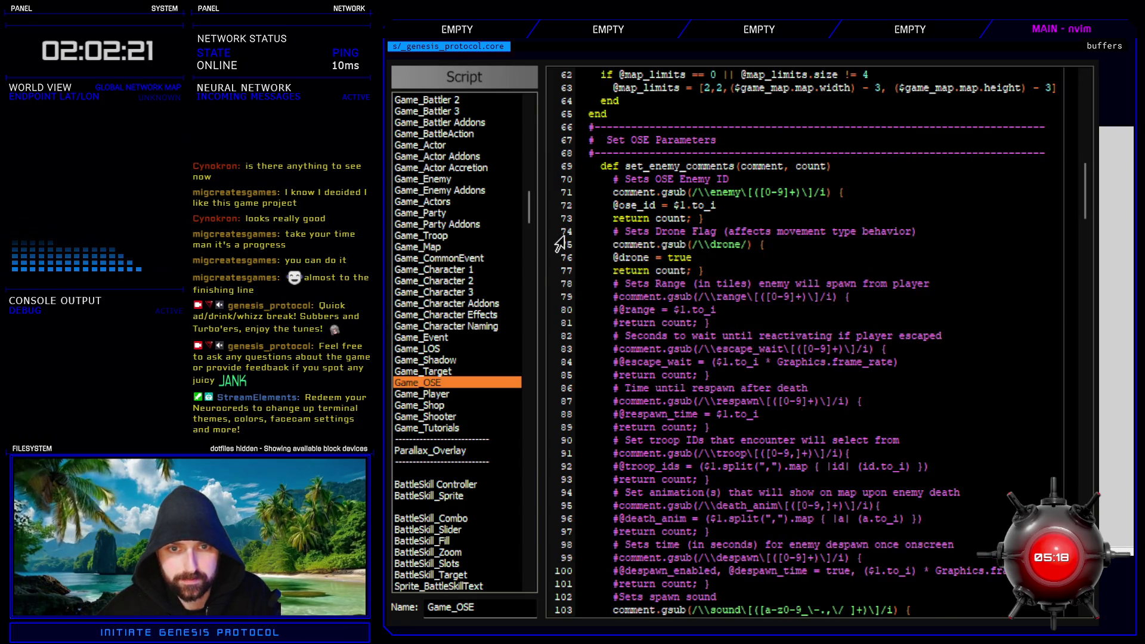
Remove the commented range, despawn and terrain spawn-area parsing lines.
{"action": "left_click_drag", "start_coordinate": [563, 286], "coordinate": [565, 588]}
{"action": "key", "text": "d"}
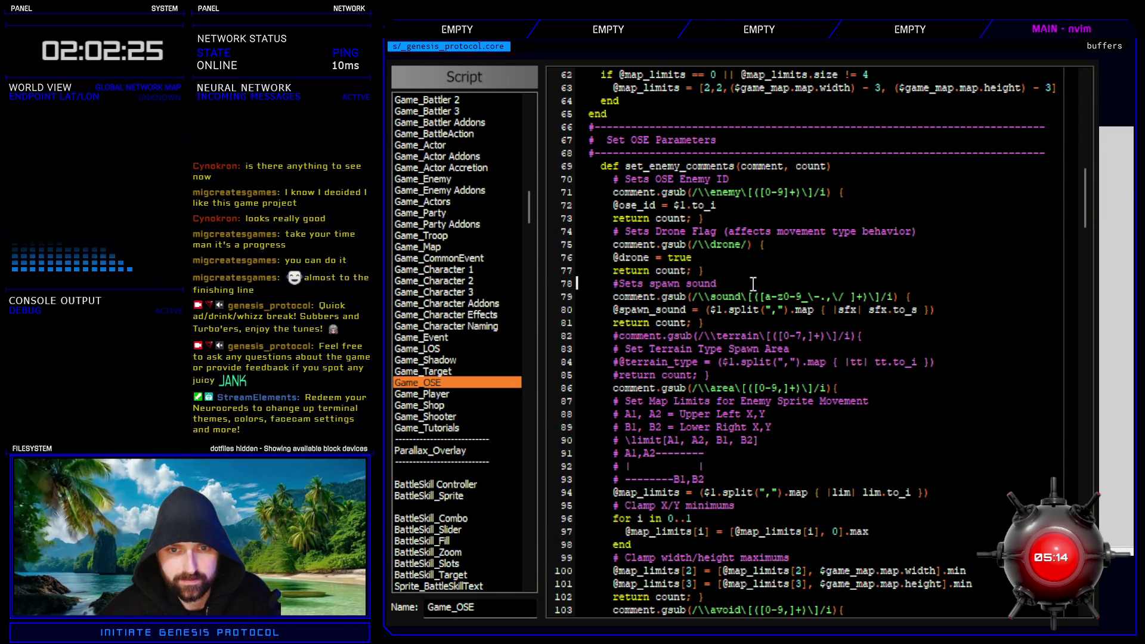
{"action": "left_click_drag", "start_coordinate": [563, 337], "coordinate": [567, 377]}
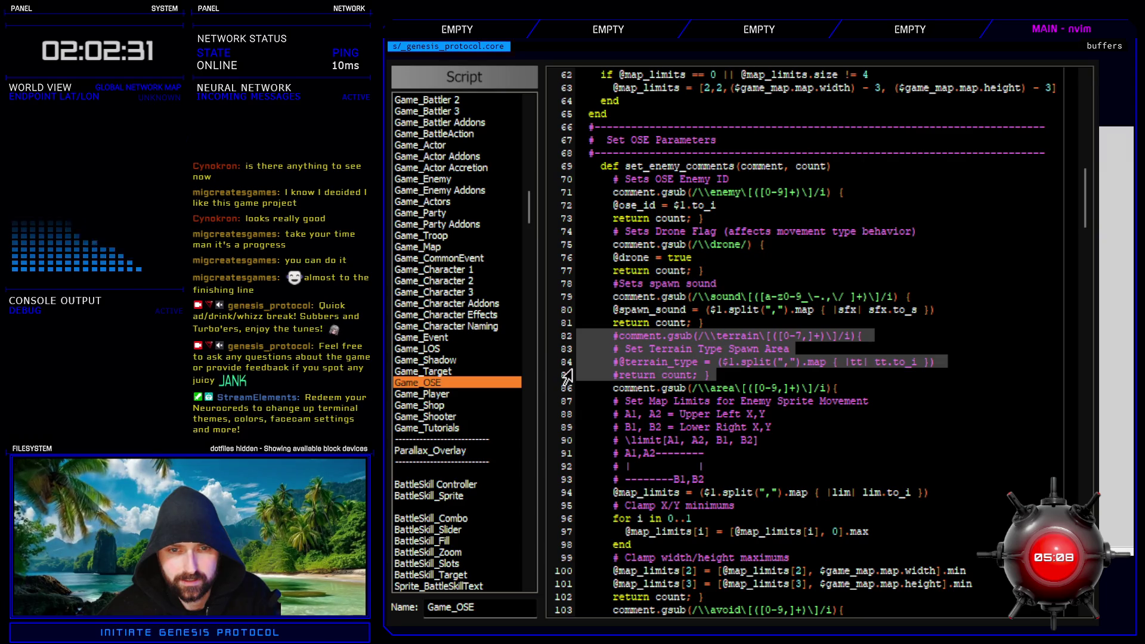
{"action": "key", "text": "Delete"}
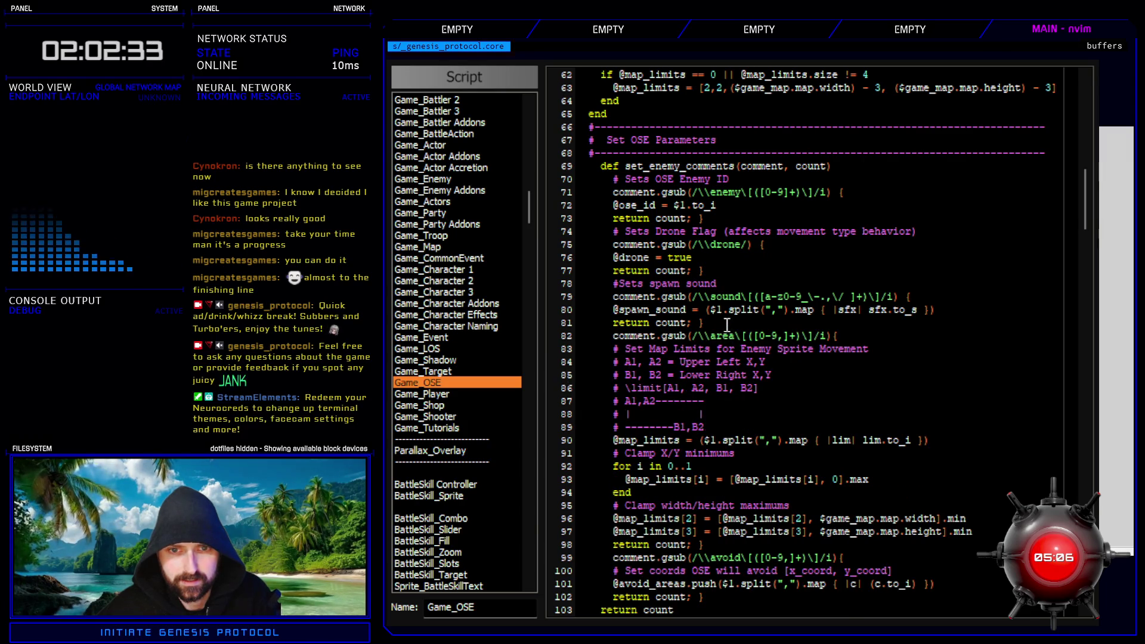
Add a '# Sets spawn area' comment above the area tag parsing.
{"action": "type", "text": "O"}
{"action": "type", "text": "# Sets spawn"}
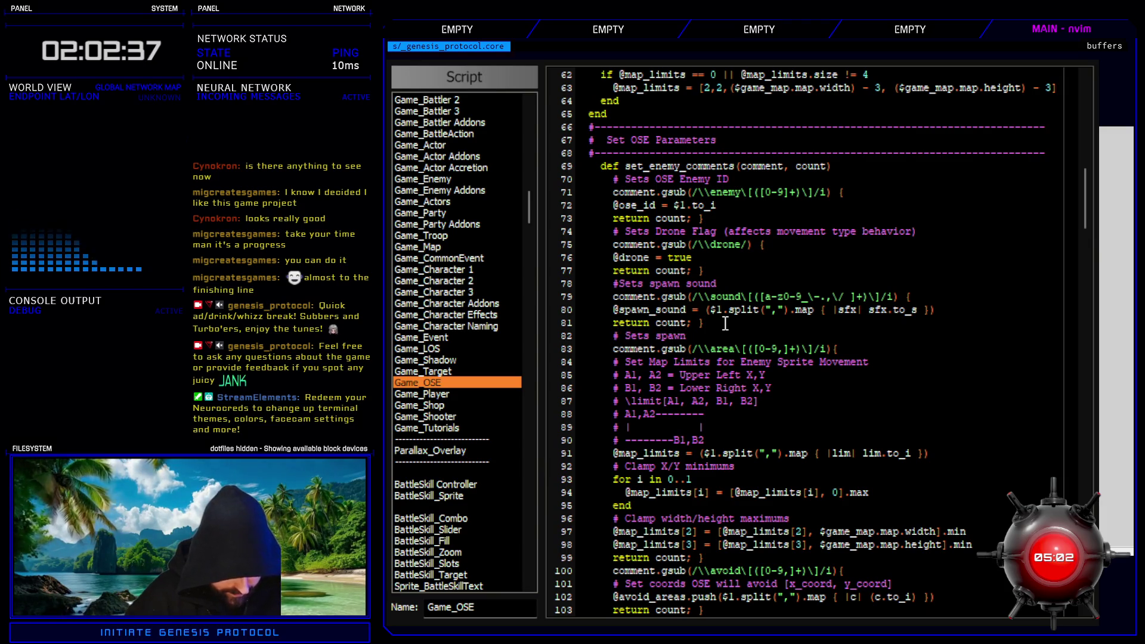
{"action": "type", "text": "area"}
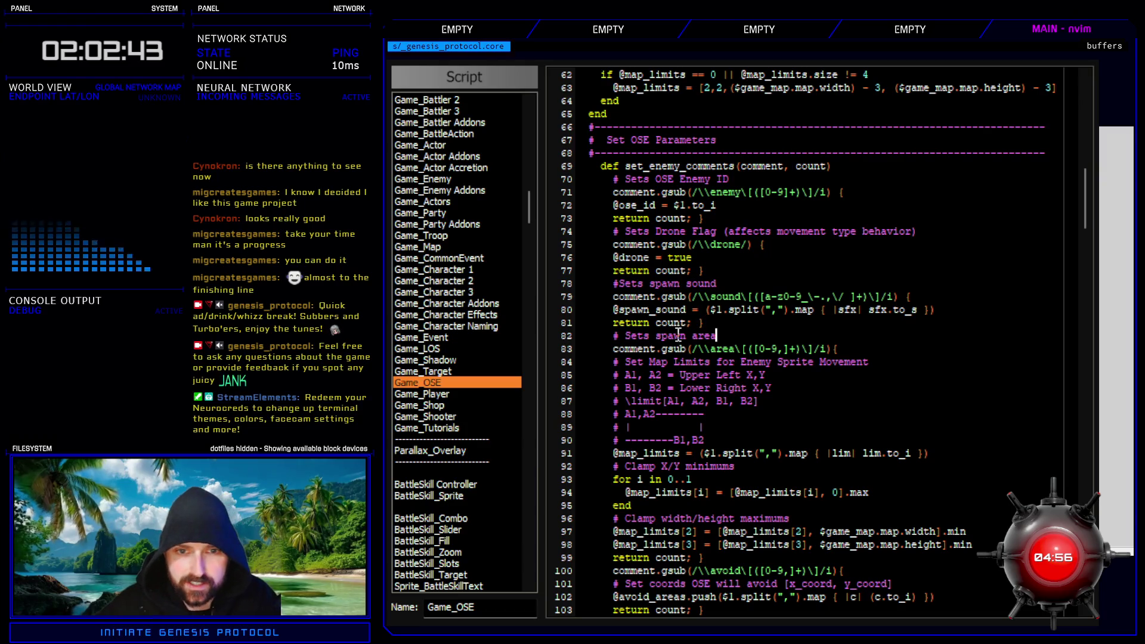
{"action": "mouse_move", "coordinate": [674, 349]}
{"action": "left_mouse_down"}
{"action": "mouse_move", "coordinate": [852, 362]}
{"action": "mouse_move", "coordinate": [844, 491]}
{"action": "mouse_move", "coordinate": [812, 353]}
{"action": "mouse_move", "coordinate": [830, 511]}
{"action": "left_mouse_up"}
{"action": "scroll", "coordinate": [829, 510], "scroll_direction": "down", "scroll_amount": 2}
{"action": "left_click_drag", "start_coordinate": [666, 492], "coordinate": [713, 507]}
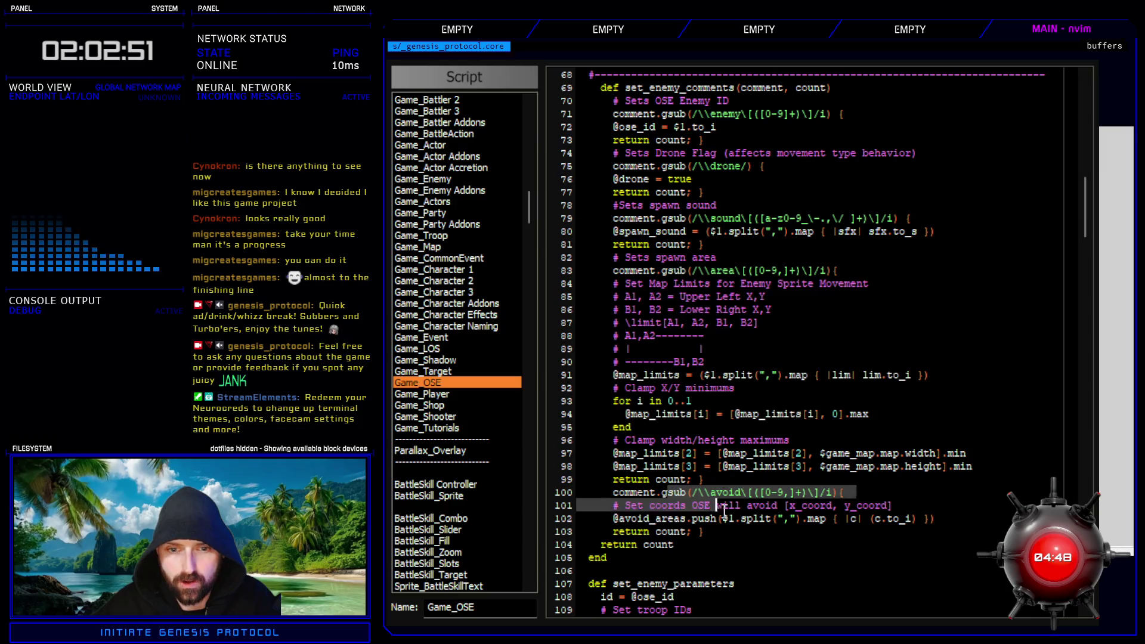
{"action": "scroll", "coordinate": [714, 507], "scroll_direction": "up", "scroll_amount": 4}
{"action": "left_click_drag", "start_coordinate": [687, 323], "coordinate": [694, 336]}
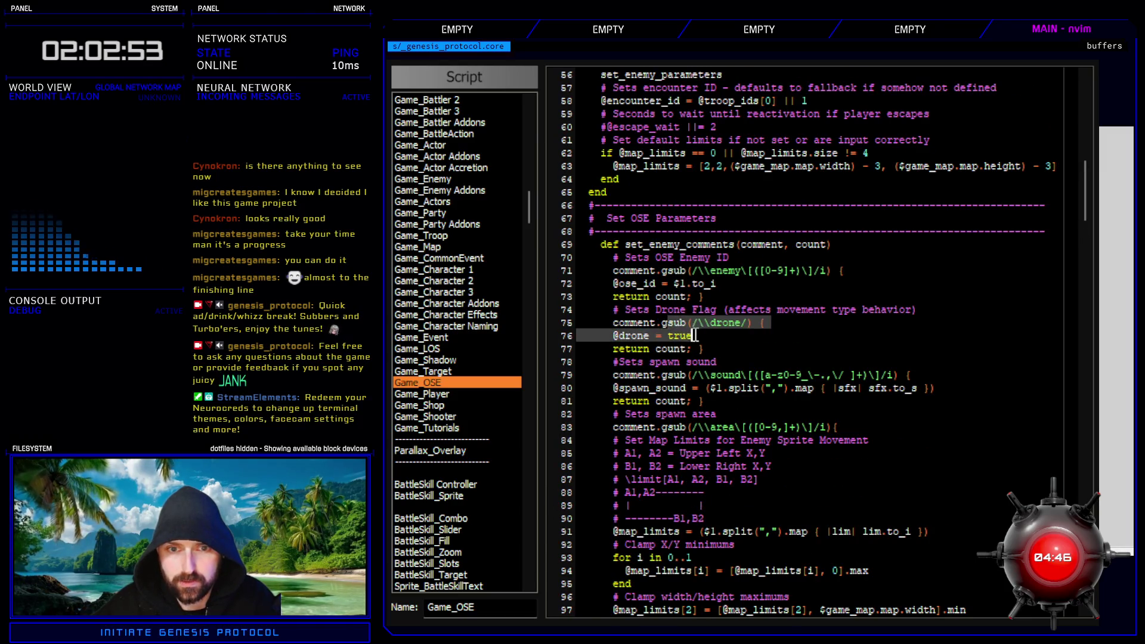
{"action": "left_click_drag", "start_coordinate": [612, 336], "coordinate": [678, 341]}
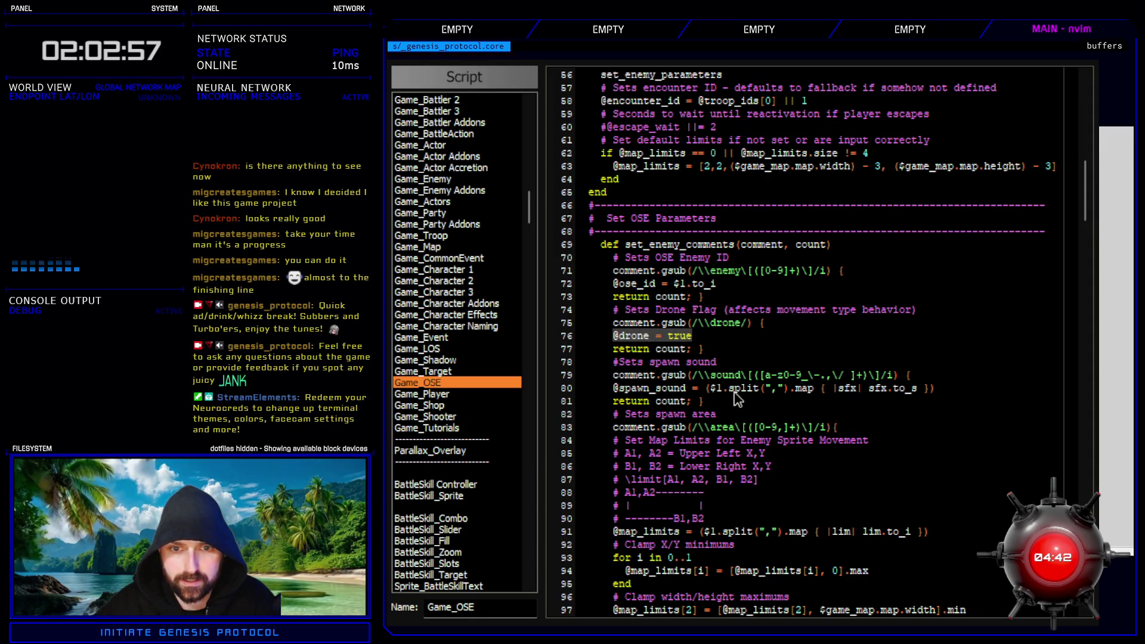
{"action": "key", "text": "BackSpace"}
{"action": "left_click_drag", "start_coordinate": [565, 311], "coordinate": [566, 351]}
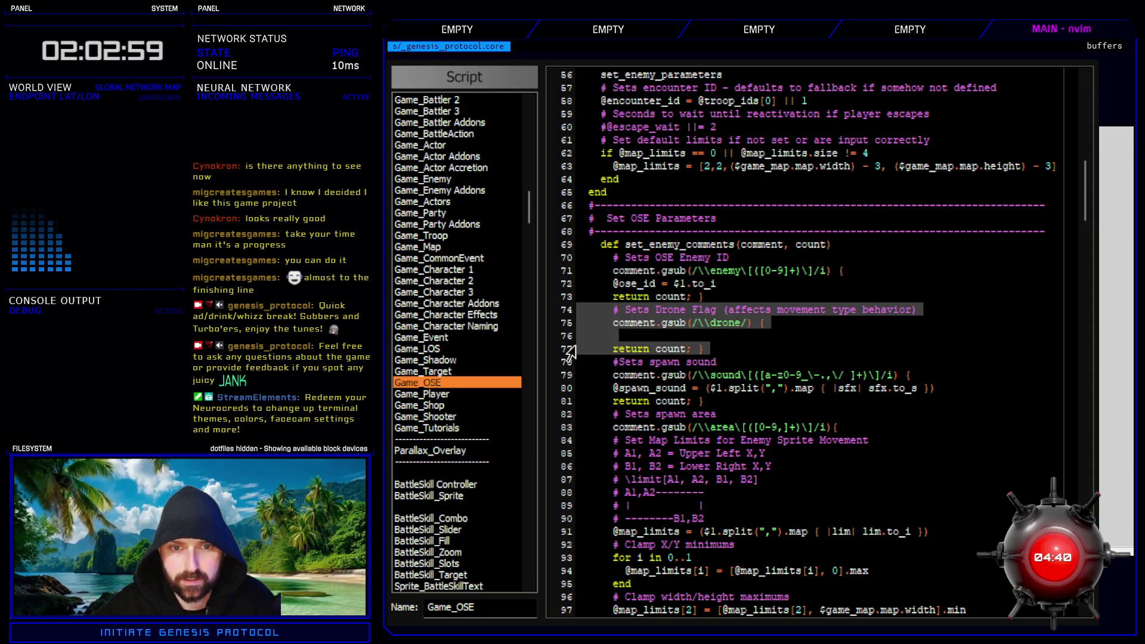
{"action": "key", "text": "BackSpace"}
{"action": "scroll", "coordinate": [708, 447], "scroll_direction": "down", "scroll_amount": 10}
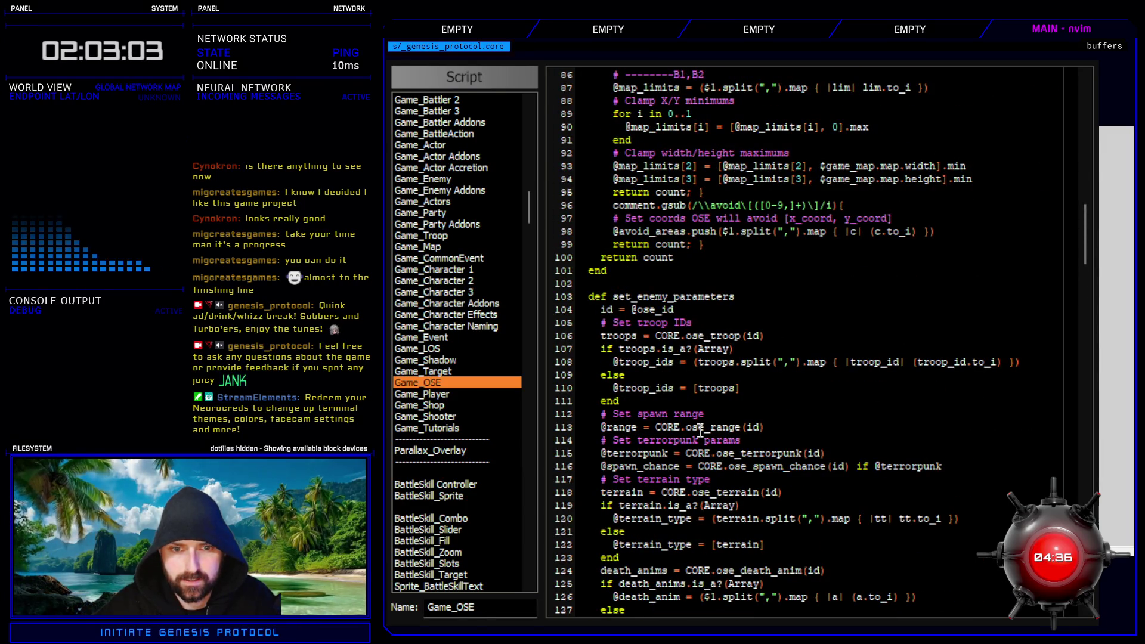
{"action": "key", "text": "Return"}
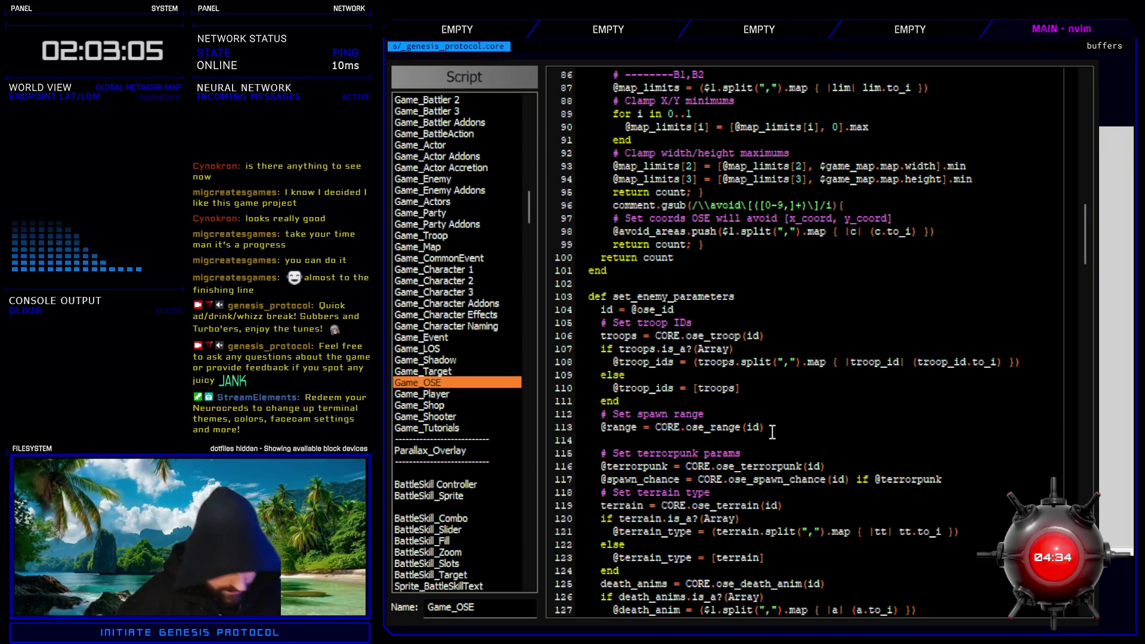
{"action": "type", "text": "ets drone flag"}
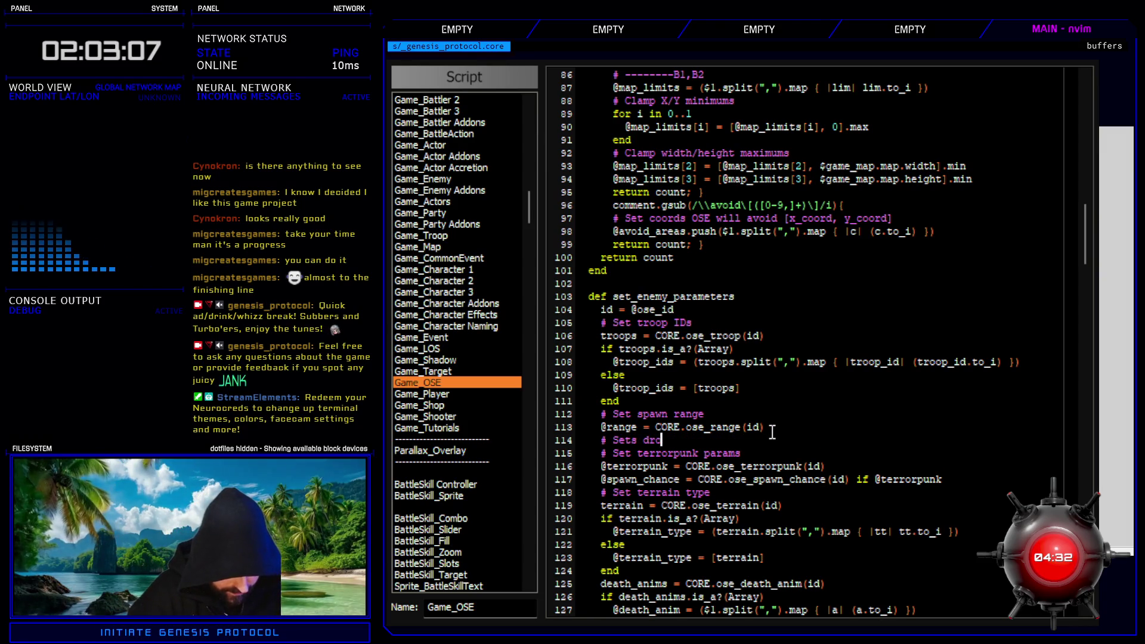
{"action": "key", "text": "Return"}
{"action": "type", "text": "@drone = true"}
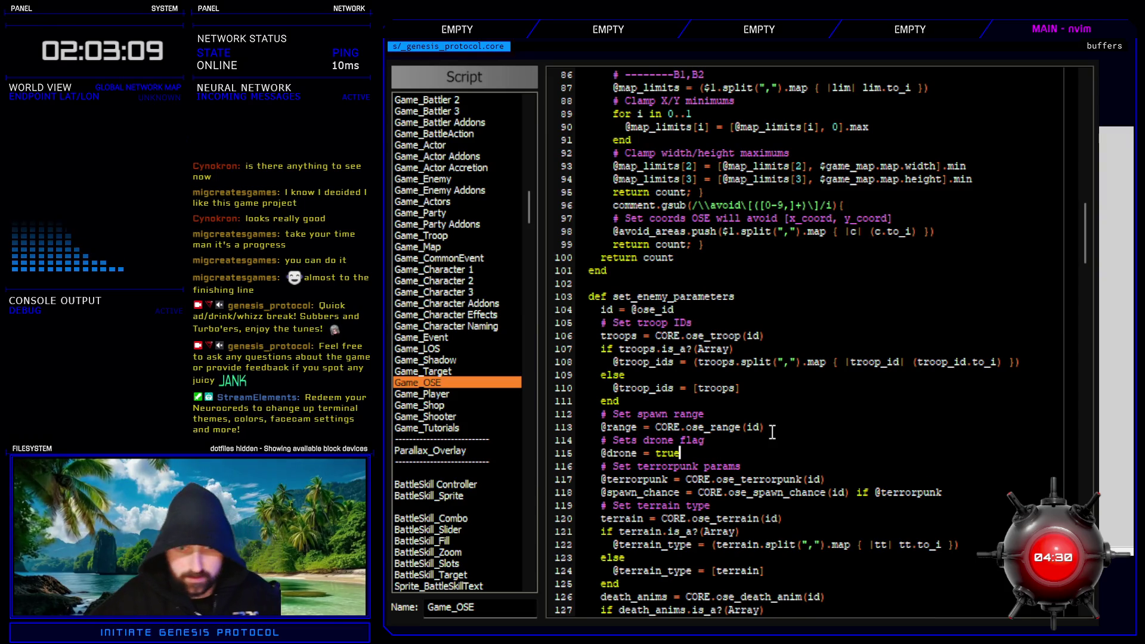
{"action": "left_click_drag", "start_coordinate": [684, 480], "coordinate": [826, 480]}
{"action": "key", "text": "ctrl+c"}
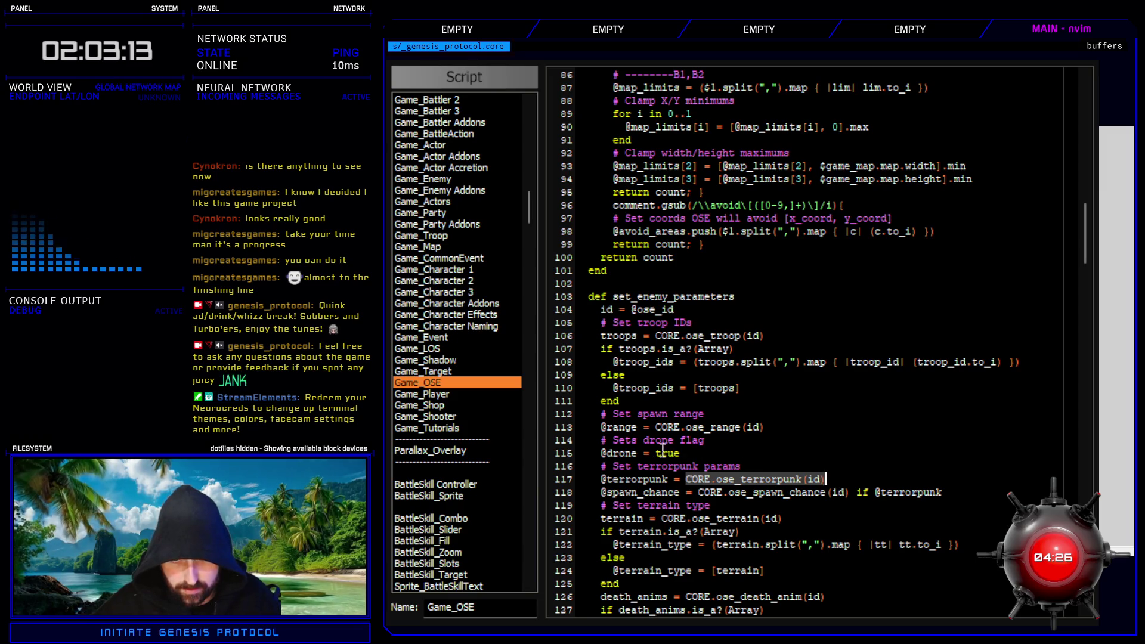
{"action": "left_click", "coordinate": [680, 453]}
{"action": "key", "text": "BackSpace"}
{"action": "key", "text": "BackSpace"}
{"action": "key", "text": "BackSpace"}
{"action": "key", "text": "ctrl+v"}
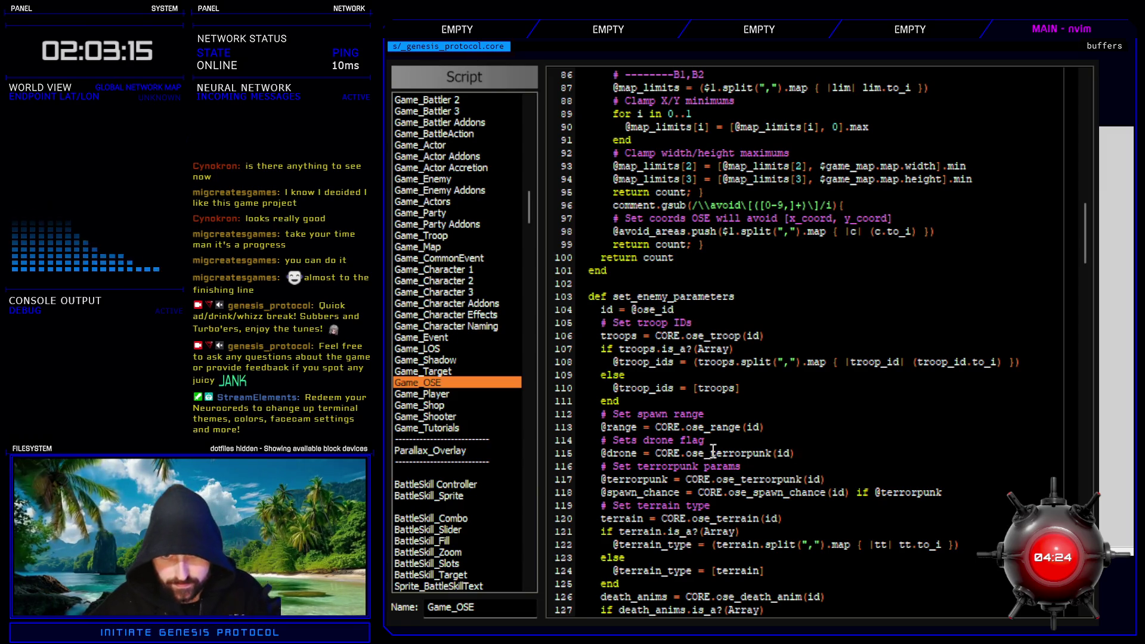
{"action": "left_click_drag", "start_coordinate": [711, 453], "coordinate": [769, 454]}
{"action": "type", "text": "drone"}
{"action": "left_click_drag", "start_coordinate": [528, 197], "coordinate": [536, 113]}
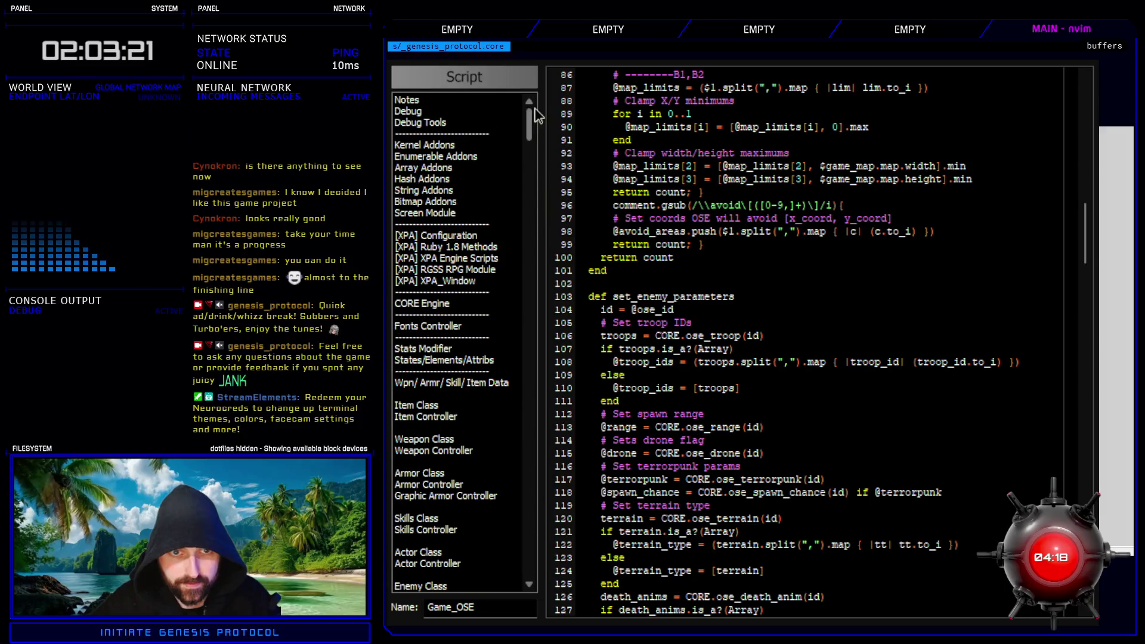
{"action": "scroll", "coordinate": [438, 417], "scroll_direction": "down", "scroll_amount": 6}
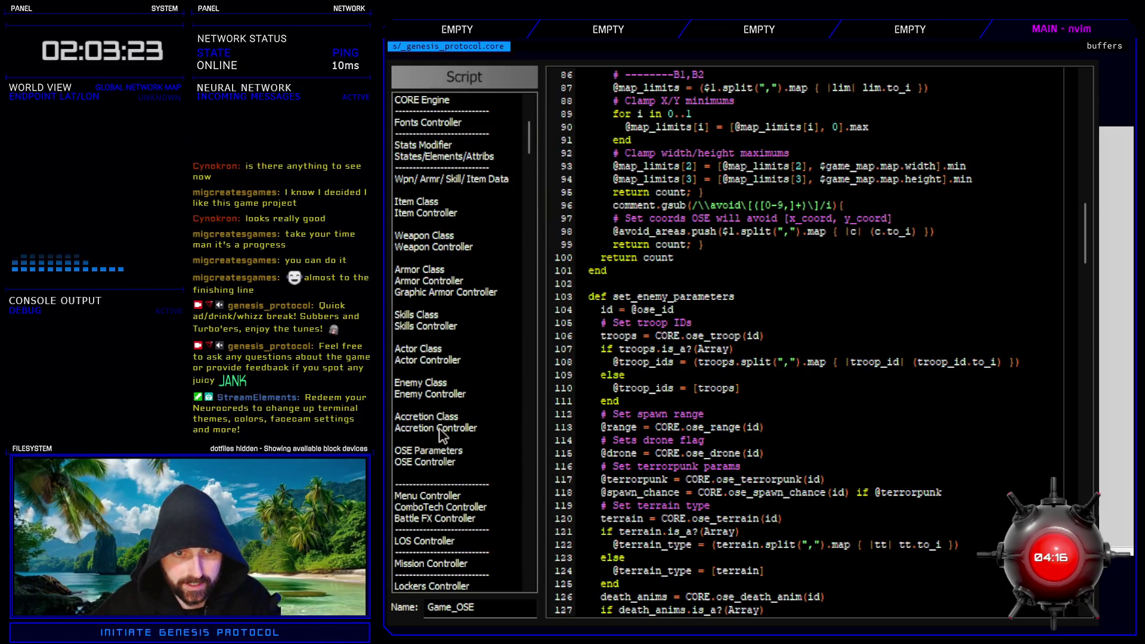
In the OSE Controller script, select the ose_terrorpunk method, undoing a trial deletion.
{"action": "left_click", "coordinate": [441, 462]}
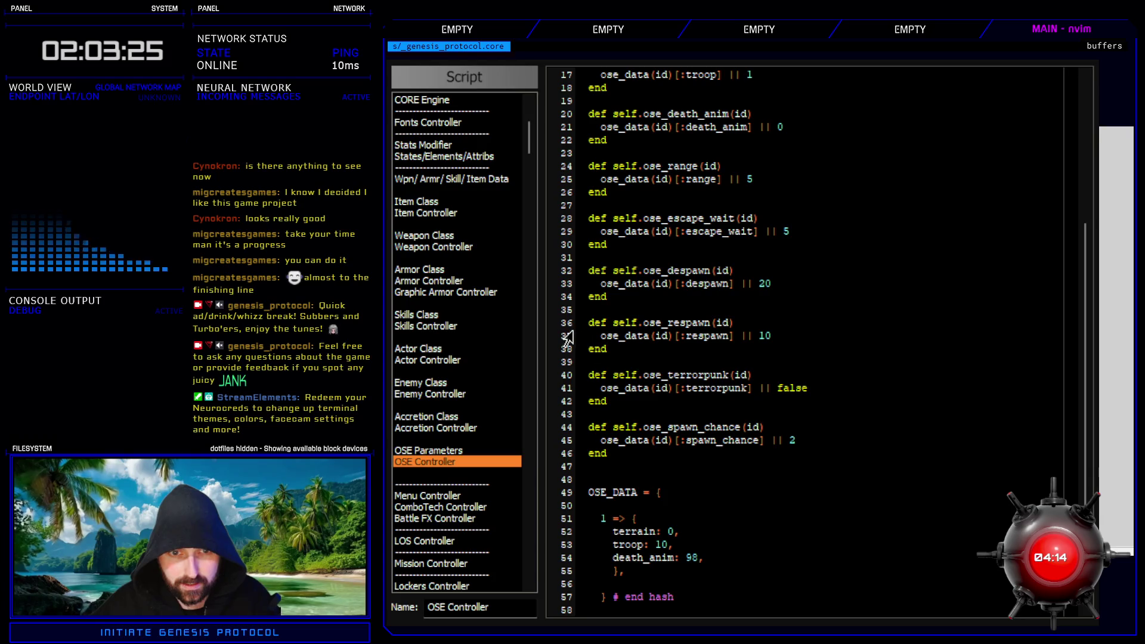
{"action": "left_click_drag", "start_coordinate": [560, 376], "coordinate": [568, 408]}
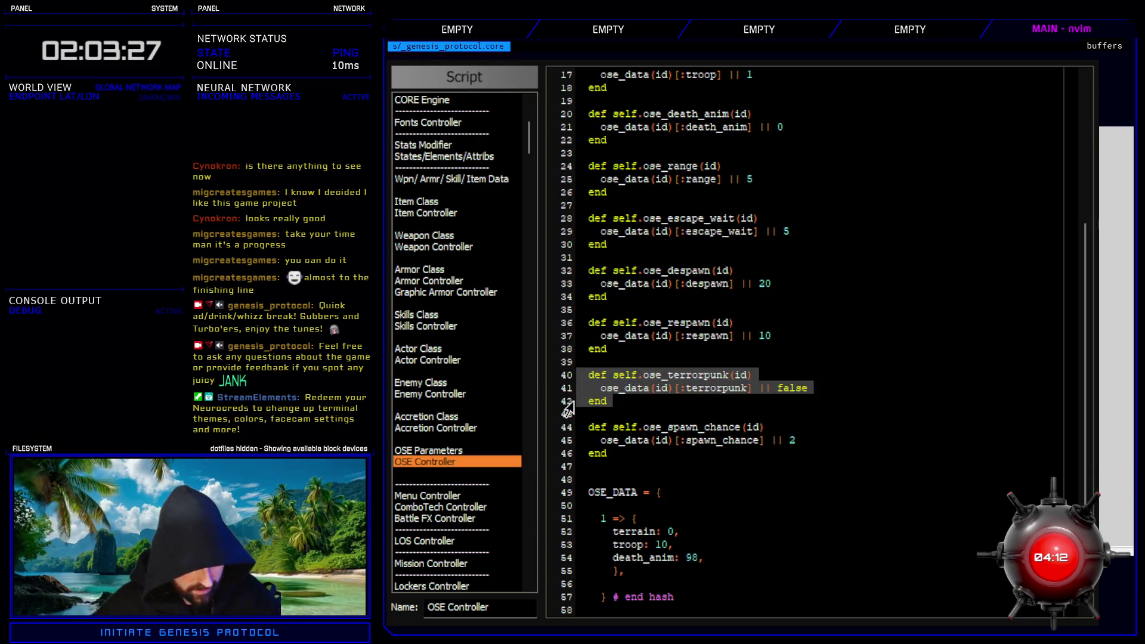
{"action": "left_click", "coordinate": [616, 406]}
{"action": "scroll", "coordinate": [615, 405], "scroll_direction": "up", "scroll_amount": 1}
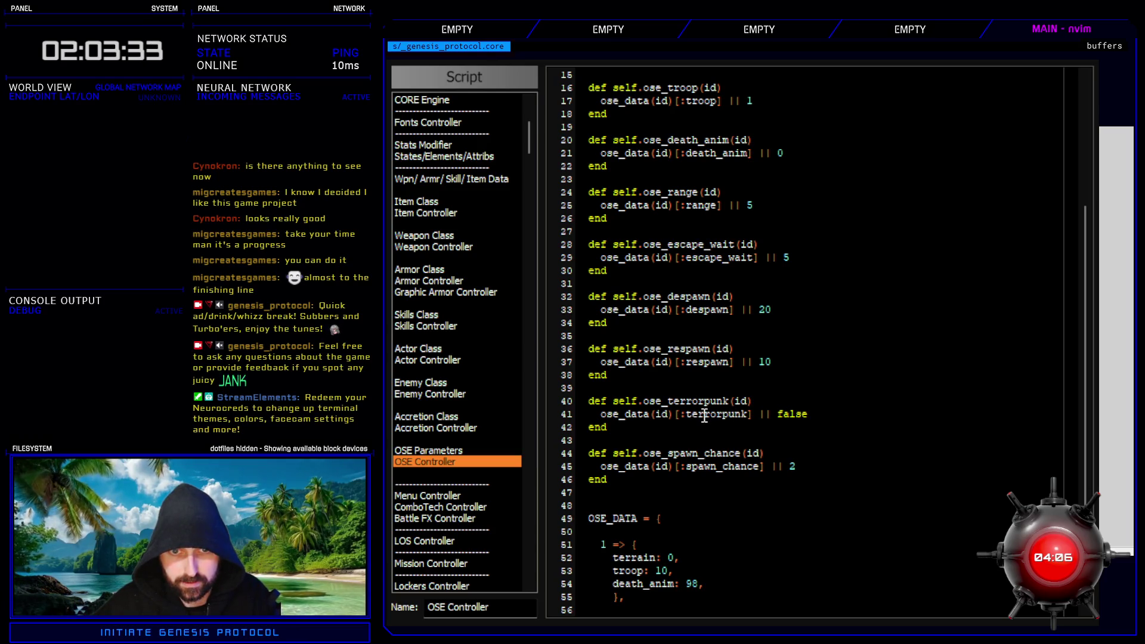
{"action": "key", "text": "d"}
{"action": "key", "text": "i"}
{"action": "key", "text": "p"}
{"action": "key", "text": "u"}
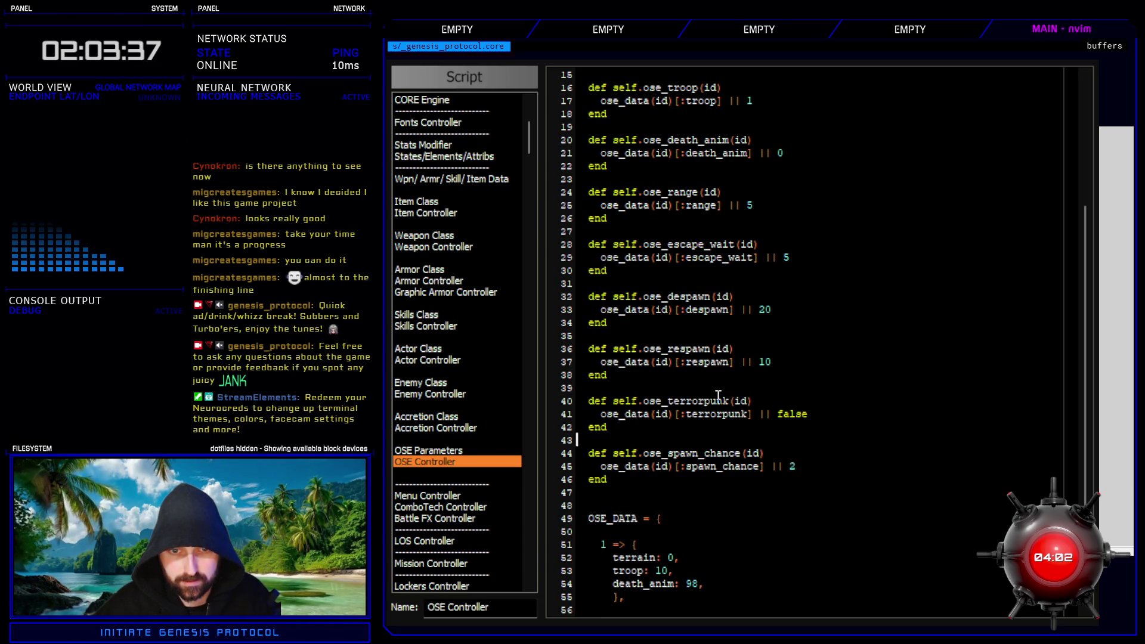
Duplicate ose_terrorpunk as an ose_drone? method that reads the :drone key.
{"action": "left_click", "coordinate": [634, 426]}
{"action": "left_click_drag", "start_coordinate": [557, 403], "coordinate": [561, 443]}
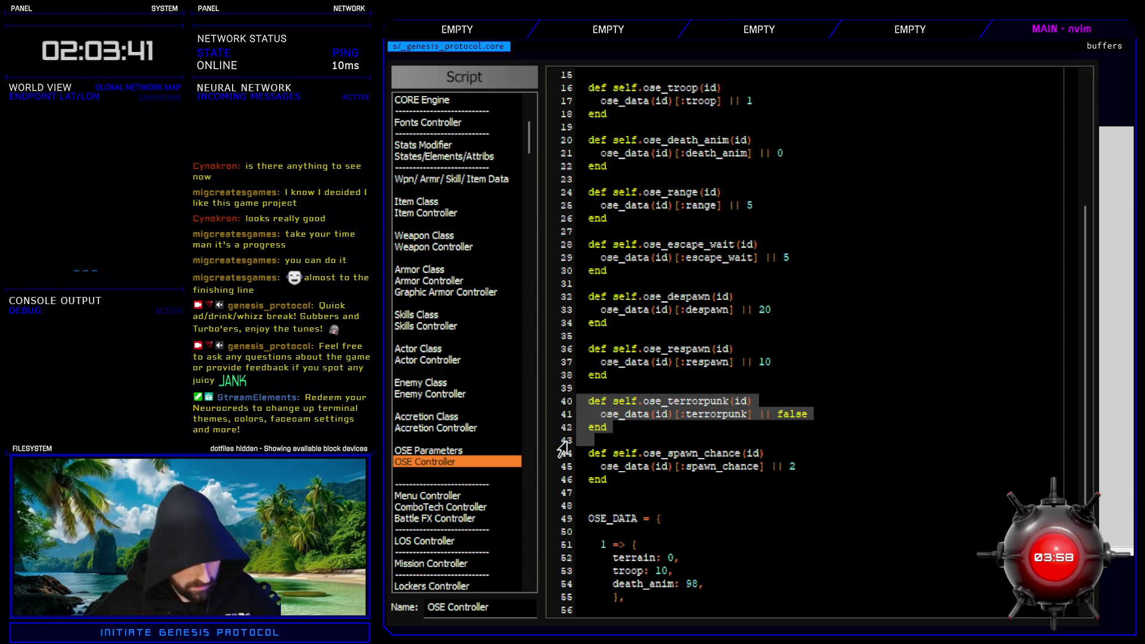
{"action": "left_click", "coordinate": [560, 444]}
{"action": "key", "text": "P"}
{"action": "left_click_drag", "start_coordinate": [667, 413], "coordinate": [724, 416]}
{"action": "type", "text": "cdrone"}
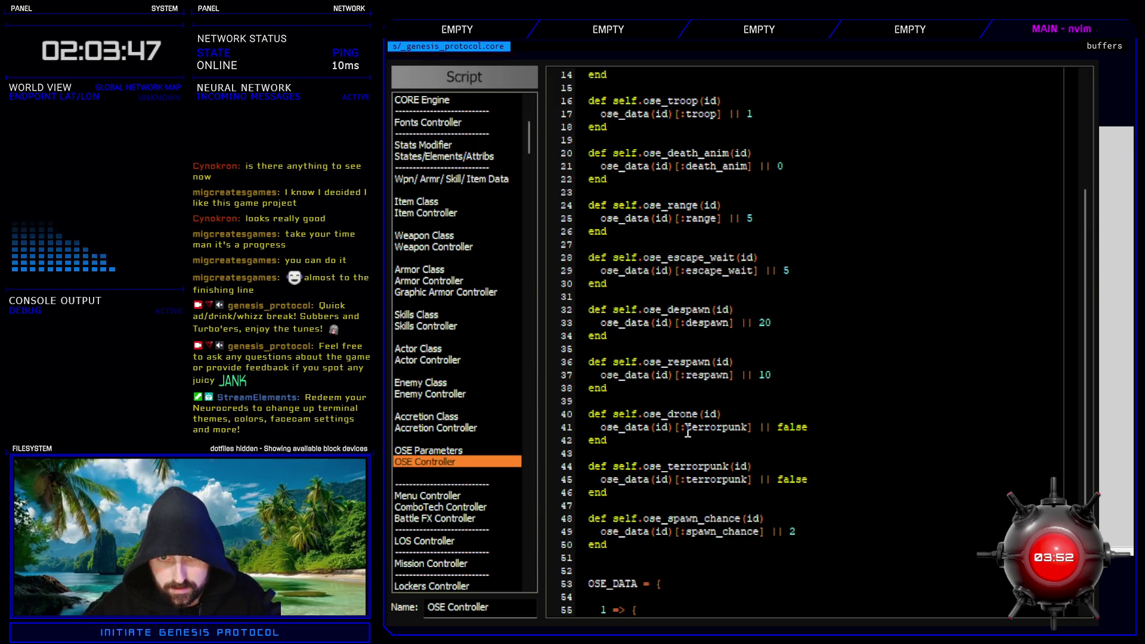
{"action": "type", "text": "?"}
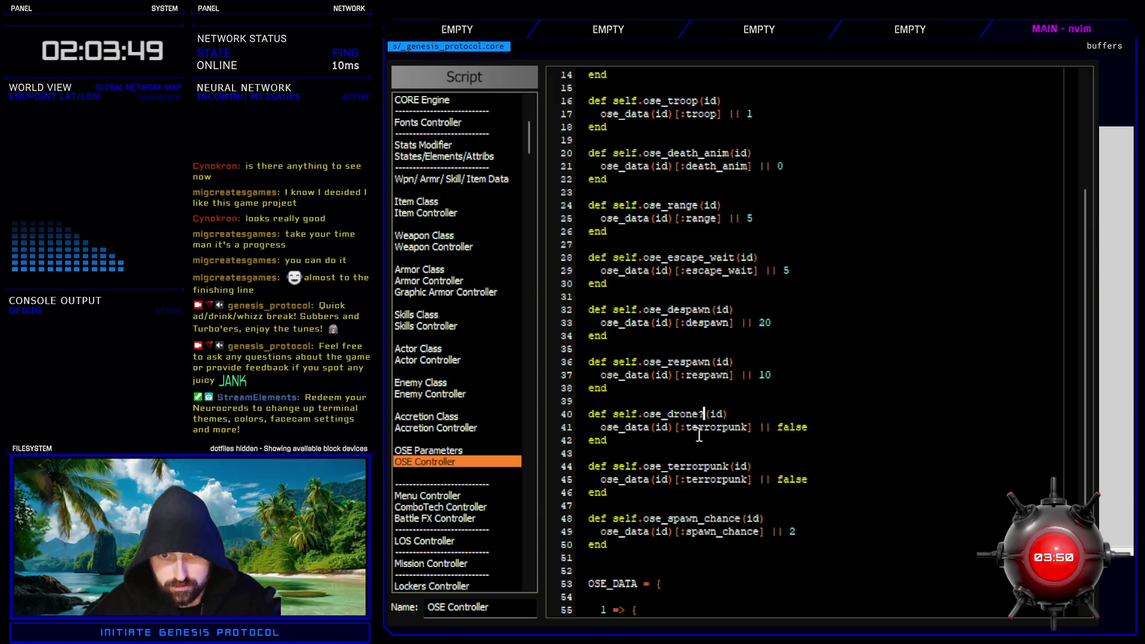
{"action": "left_click_drag", "start_coordinate": [687, 429], "coordinate": [742, 431]}
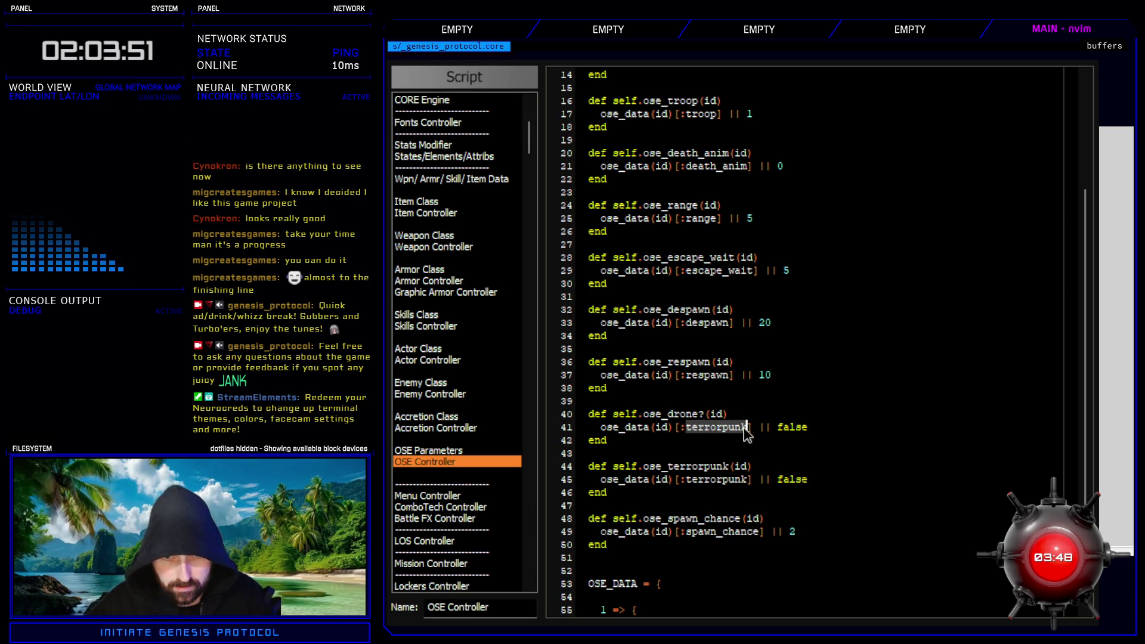
{"action": "type", "text": "cdrone"}
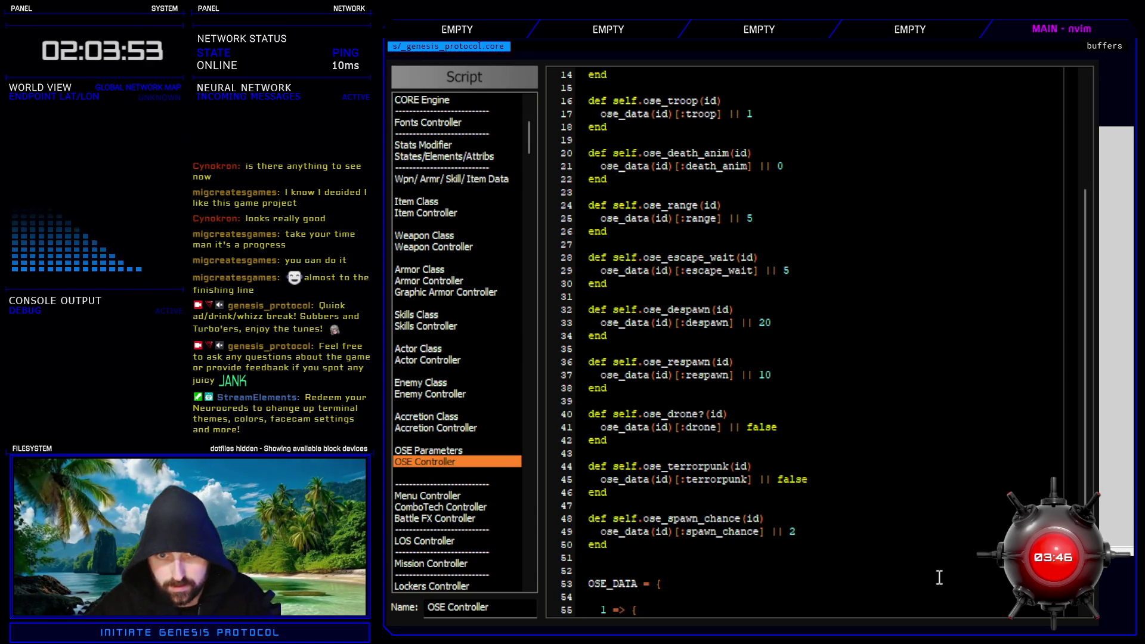
Add drone: true to OSE_DATA entry 1 below death_anim: 98.
{"action": "scroll", "coordinate": [734, 508], "scroll_direction": "down", "scroll_amount": 3}
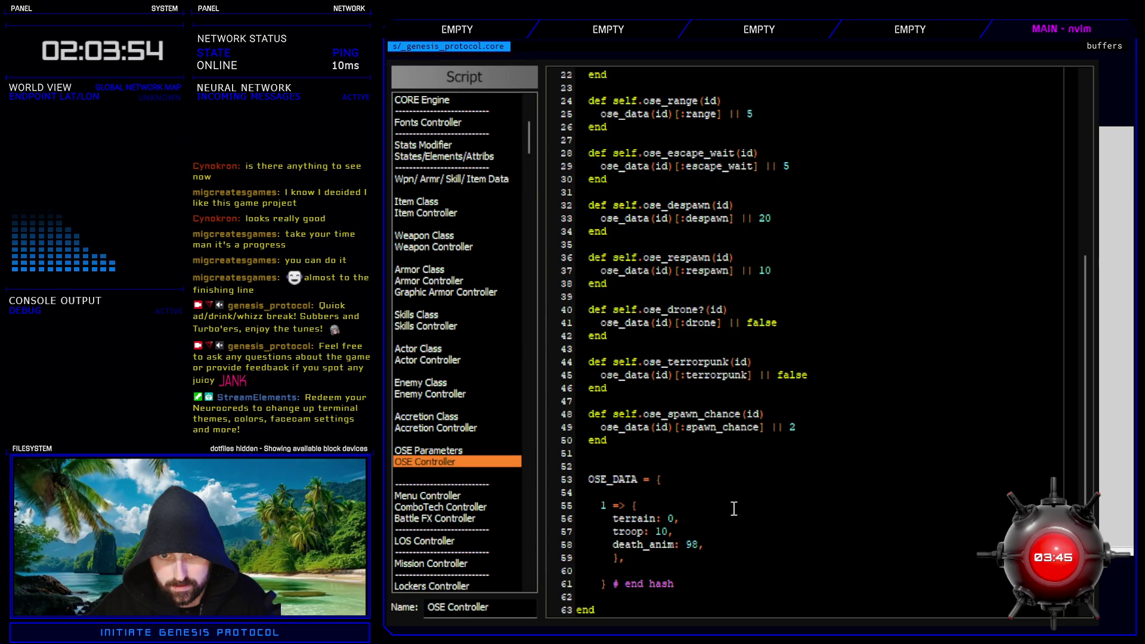
{"action": "left_click", "coordinate": [713, 542]}
{"action": "type", "text": "one: t"}
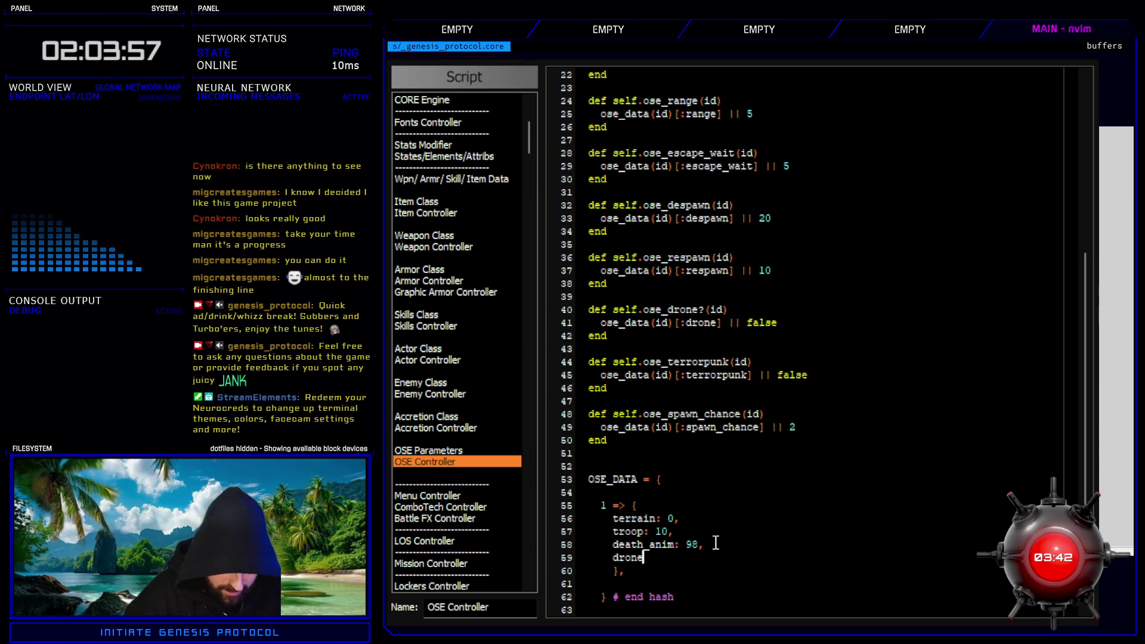
{"action": "type", "text": "rue"}
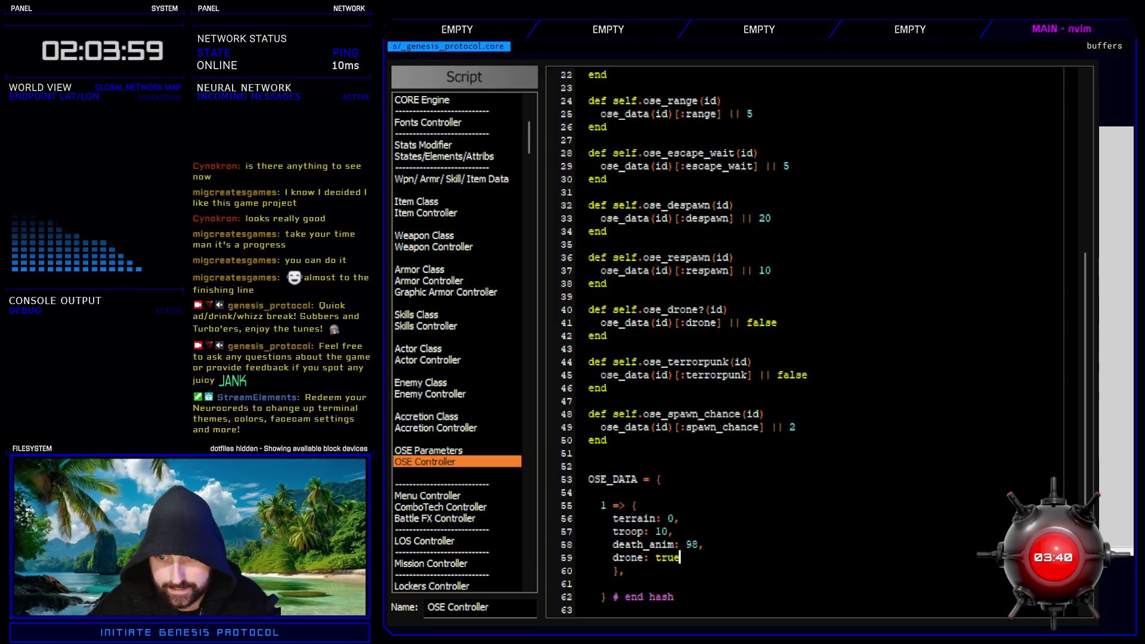
{"action": "scroll", "coordinate": [465, 337], "scroll_direction": "down", "scroll_amount": 8}
{"action": "scroll", "coordinate": [465, 358], "scroll_direction": "down", "scroll_amount": 16}
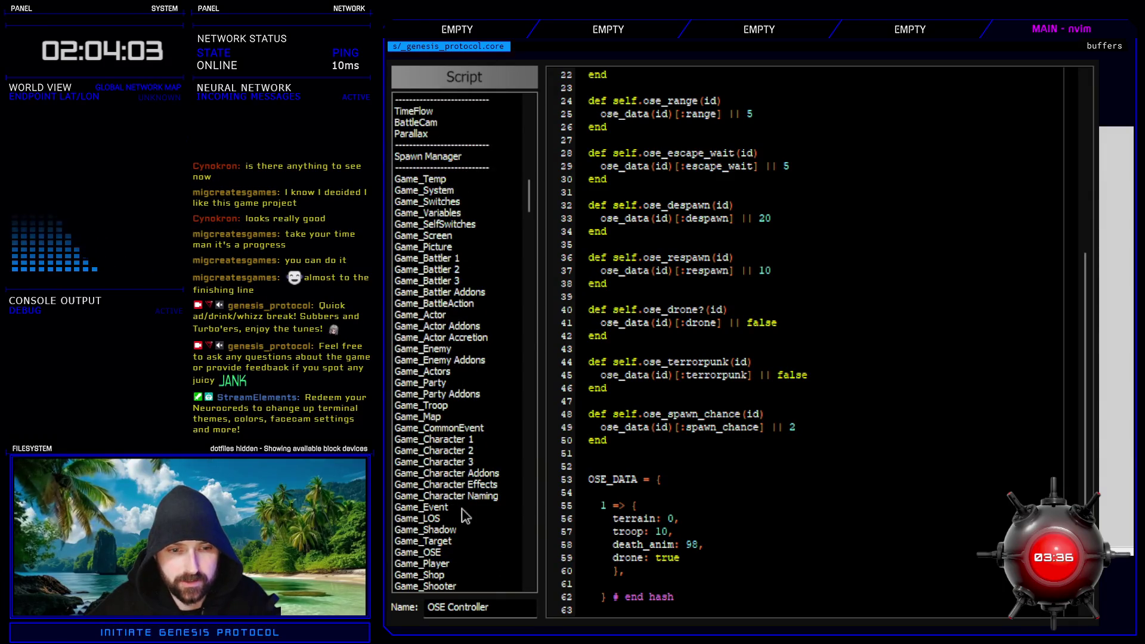
{"action": "left_click", "coordinate": [449, 553]}
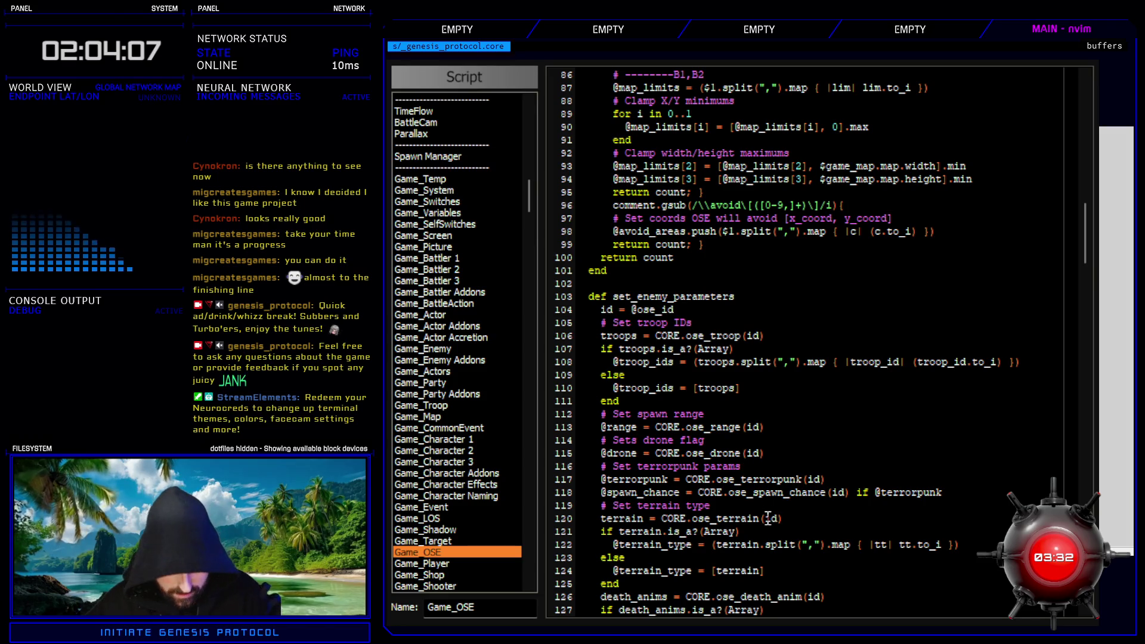
{"action": "scroll", "coordinate": [735, 260], "scroll_direction": "up", "scroll_amount": 6}
{"action": "scroll", "coordinate": [735, 259], "scroll_direction": "up", "scroll_amount": 2}
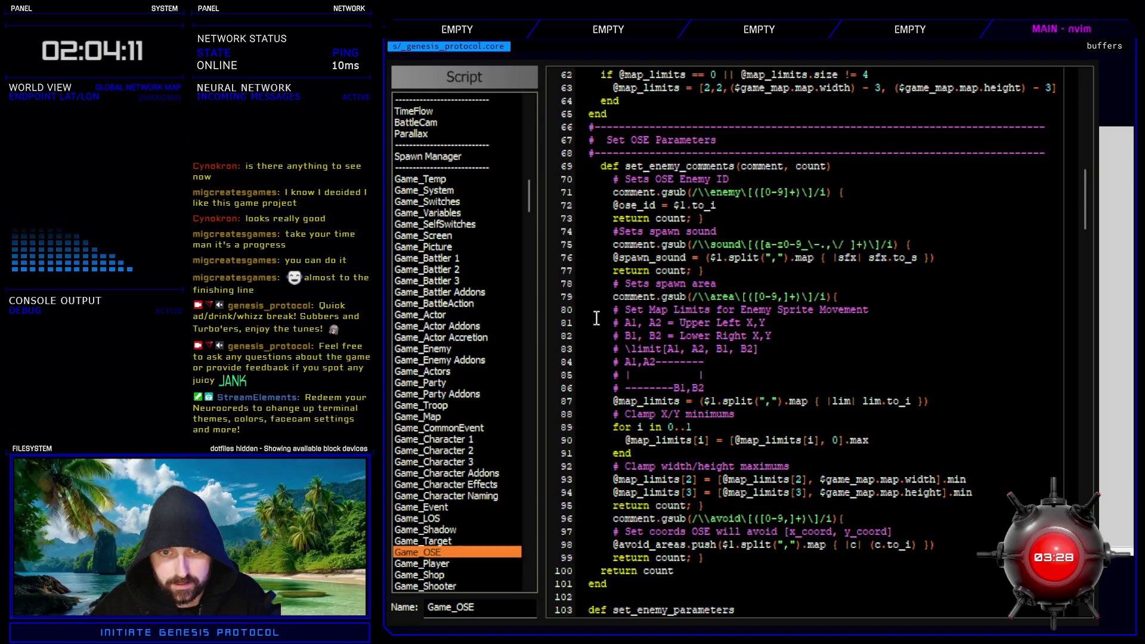
{"action": "left_click", "coordinate": [564, 262]}
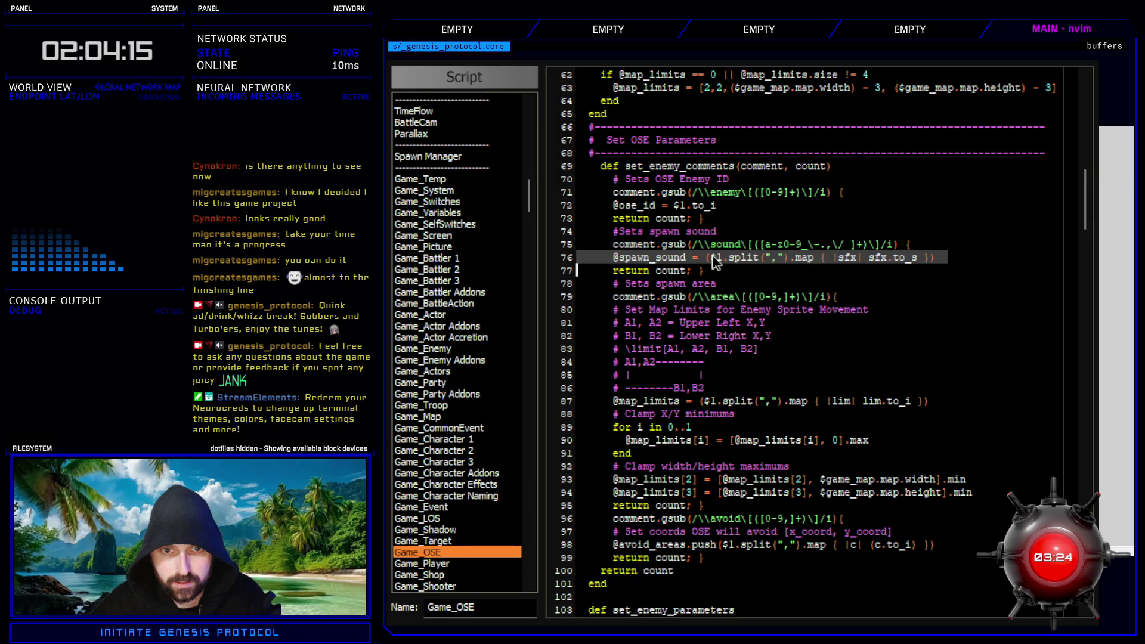
{"action": "key", "text": "d"}
{"action": "scroll", "coordinate": [729, 393], "scroll_direction": "down", "scroll_amount": 8}
{"action": "left_click", "coordinate": [790, 437]}
{"action": "key", "text": "o"}
{"action": "key", "text": "Return"}
{"action": "type", "text": "@spawn_sound = ($1.split(\",\").map { |sfx| sfx.to_s })"}
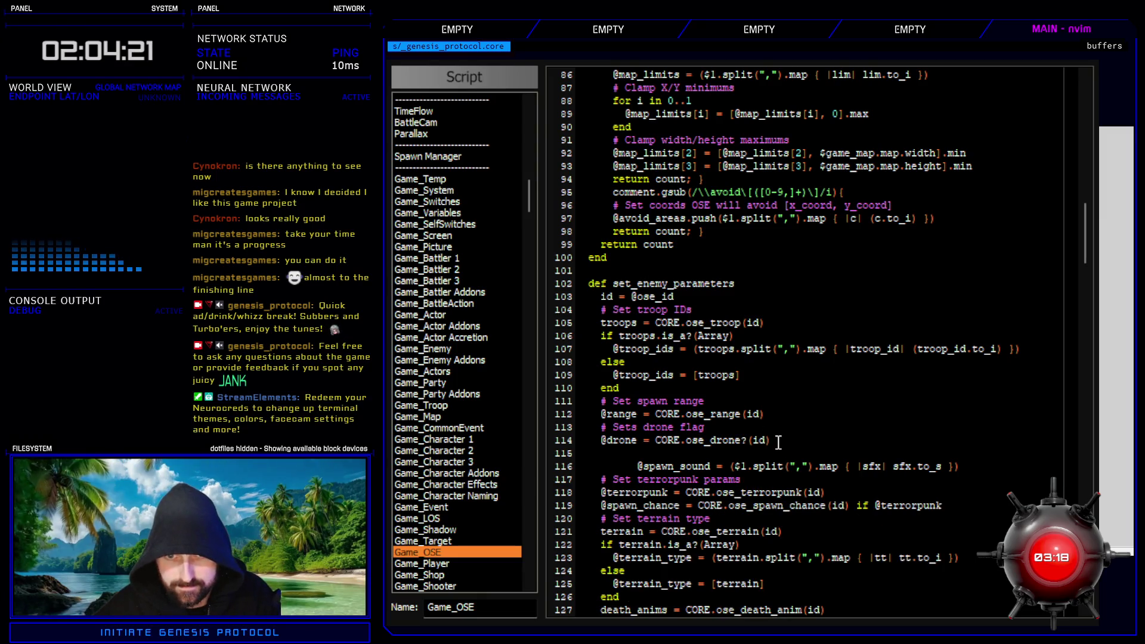
{"action": "left_click", "coordinate": [635, 465]}
{"action": "key", "text": "BackSpace"}
{"action": "key", "text": "BackSpace"}
{"action": "key", "text": "BackSpace"}
{"action": "left_click", "coordinate": [634, 452]}
{"action": "type", "text": "# Set spawn soudn"}
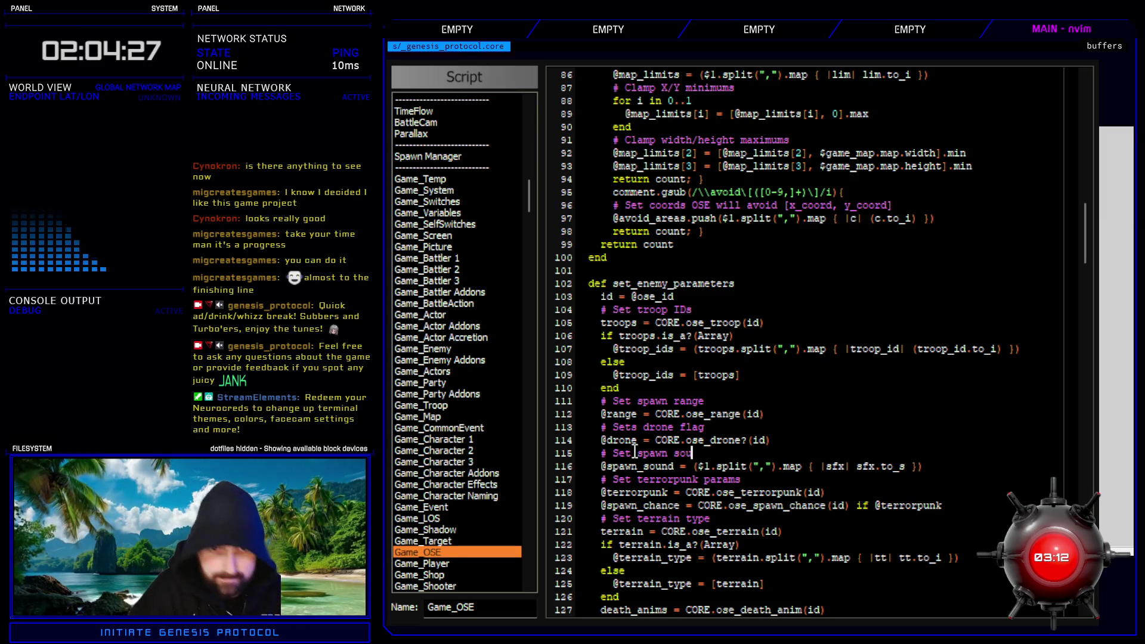
{"action": "key", "text": "BackSpace"}
{"action": "key", "text": "BackSpace"}
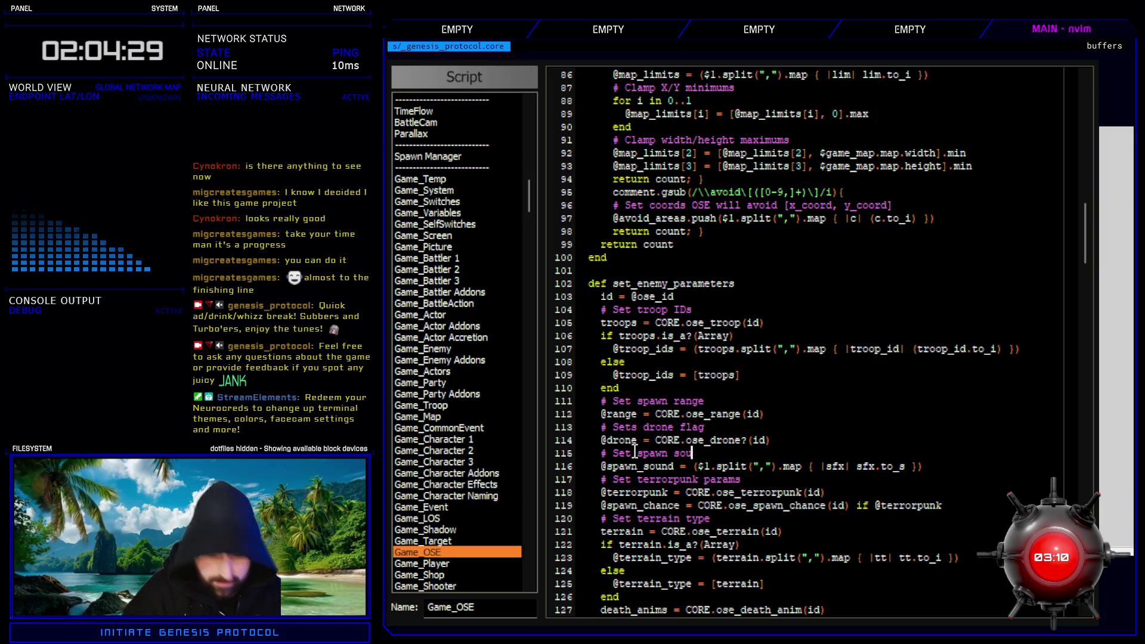
{"action": "key", "text": "Return"}
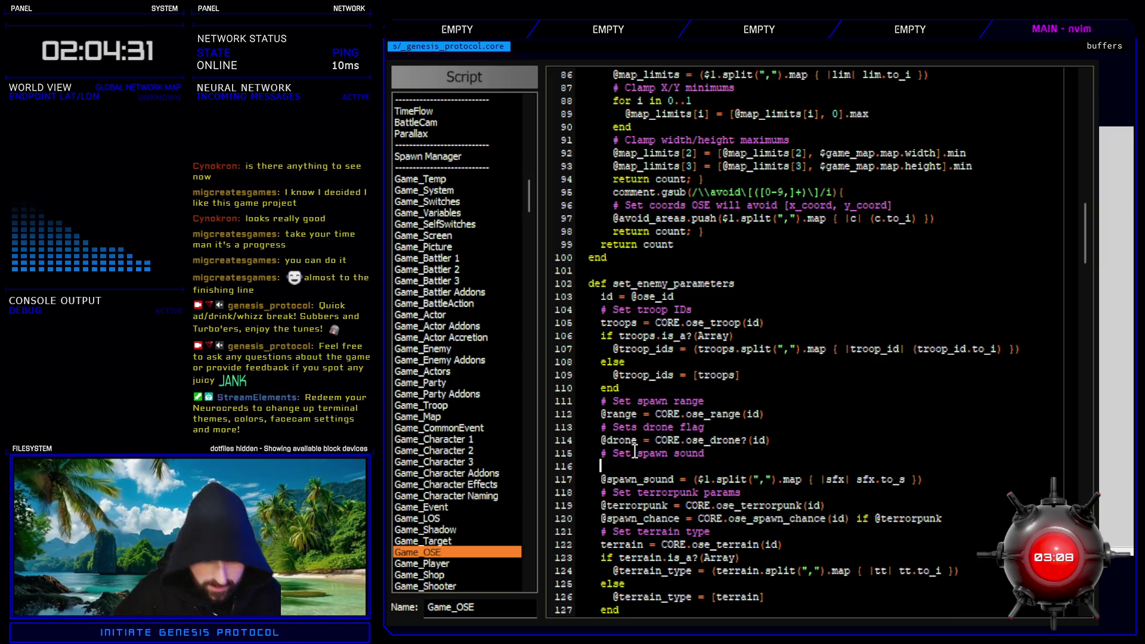
{"action": "type", "text": "spawn_"}
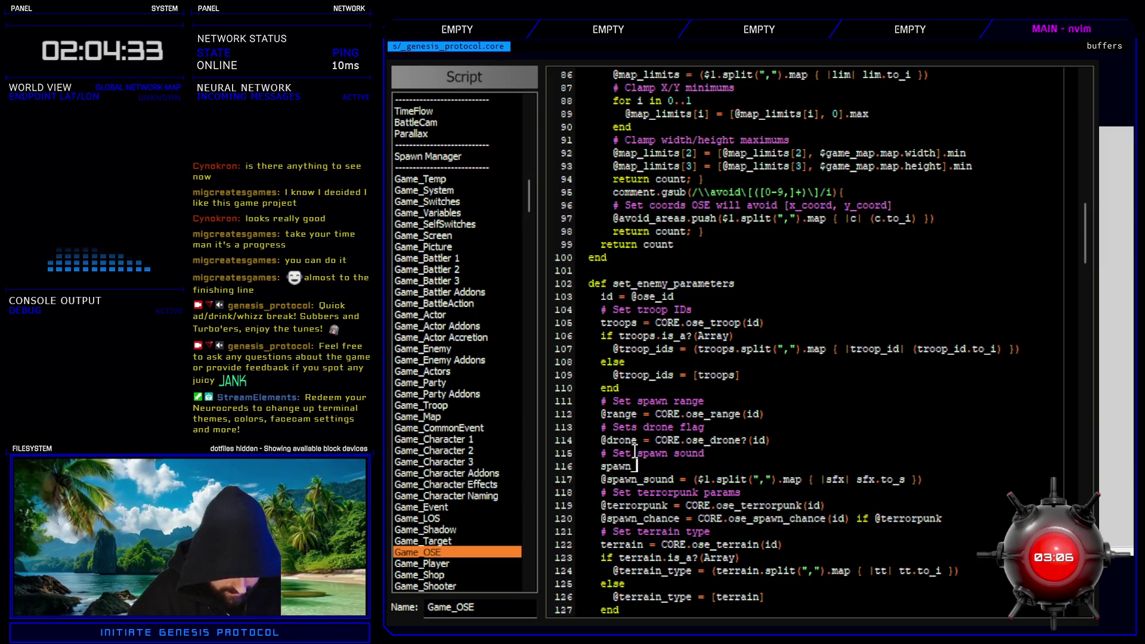
{"action": "type", "text": "d =C"}
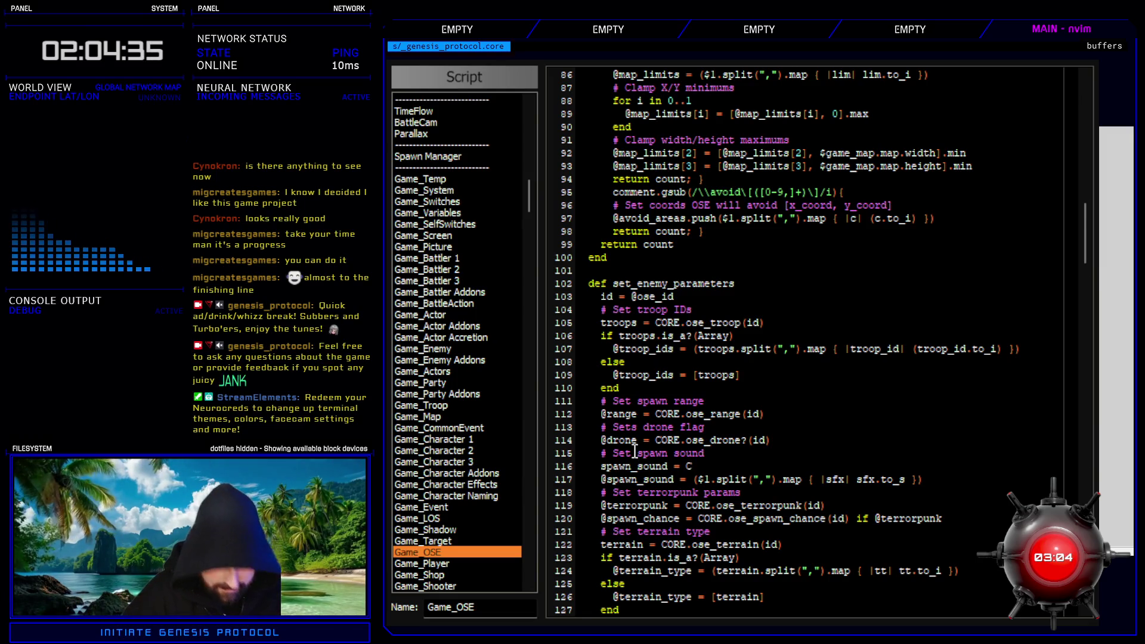
{"action": "type", "text": "_spa"}
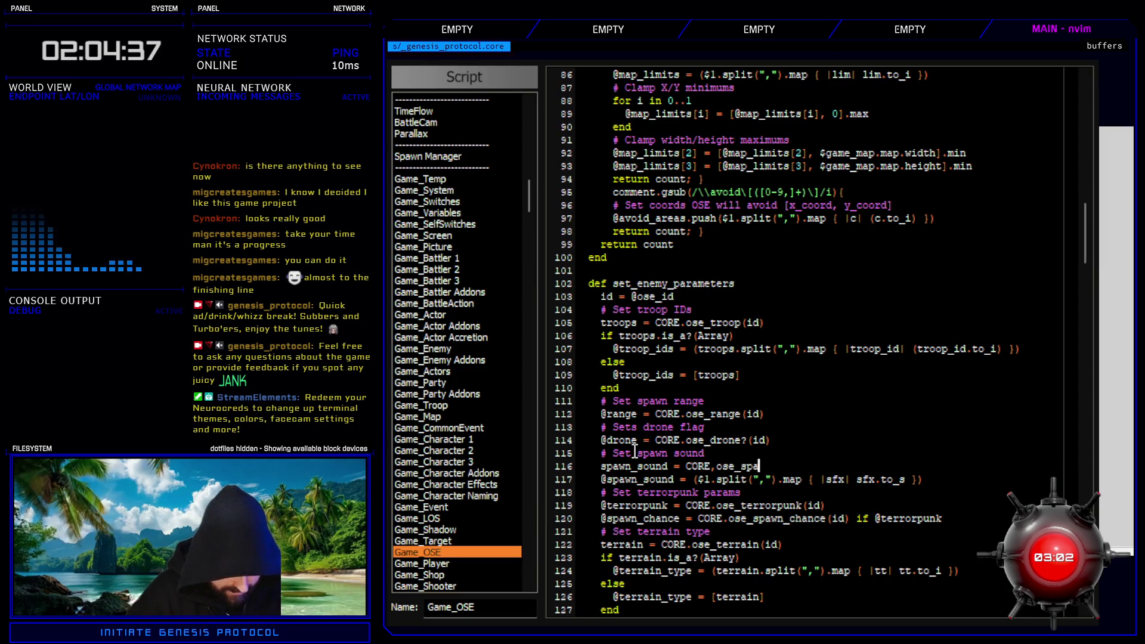
{"action": "type", "text": "_soun"}
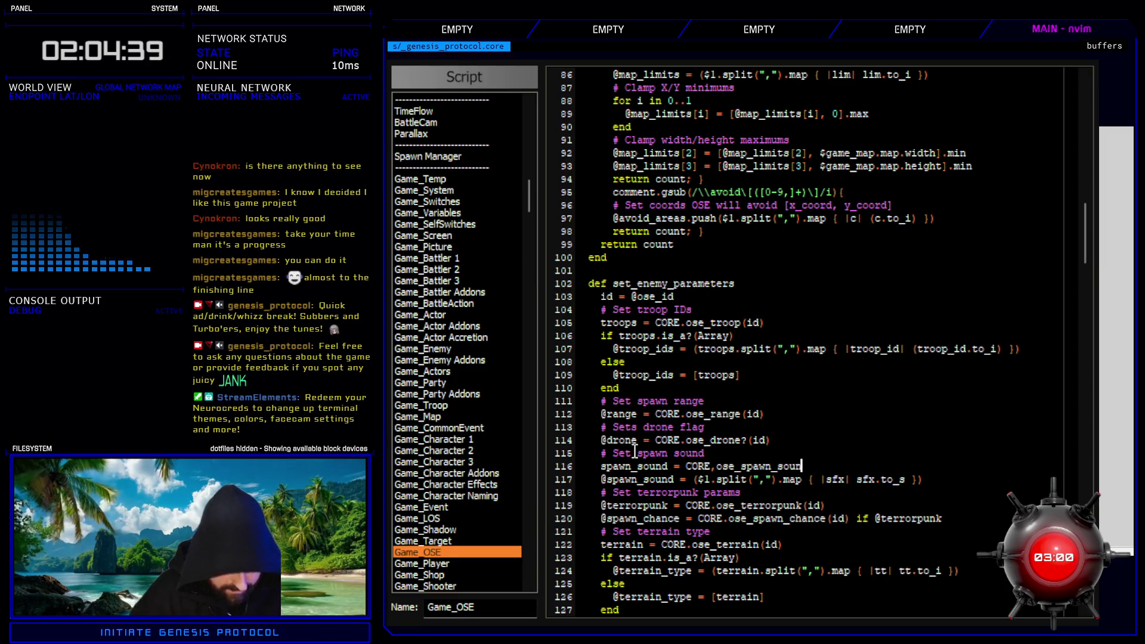
{"action": "type", "text": "d(id"}
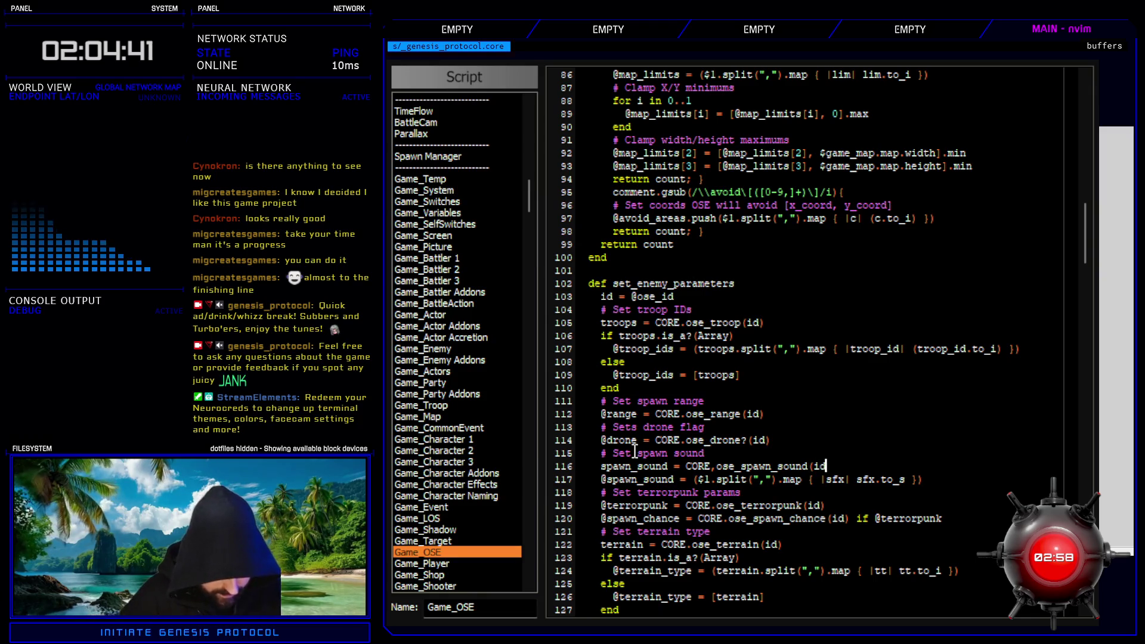
Add an 'if spawn_sound.is_a?(Array)' check with the assignment indented under it.
{"action": "key", "text": "Return"}
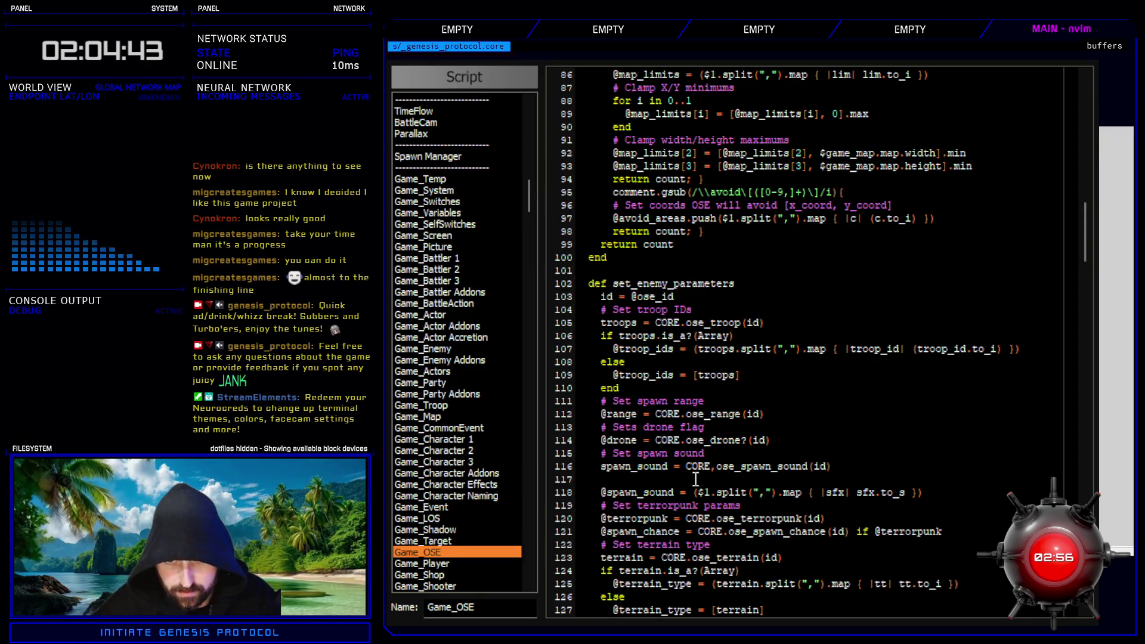
{"action": "key", "text": "Delete"}
{"action": "type", "text": "."}
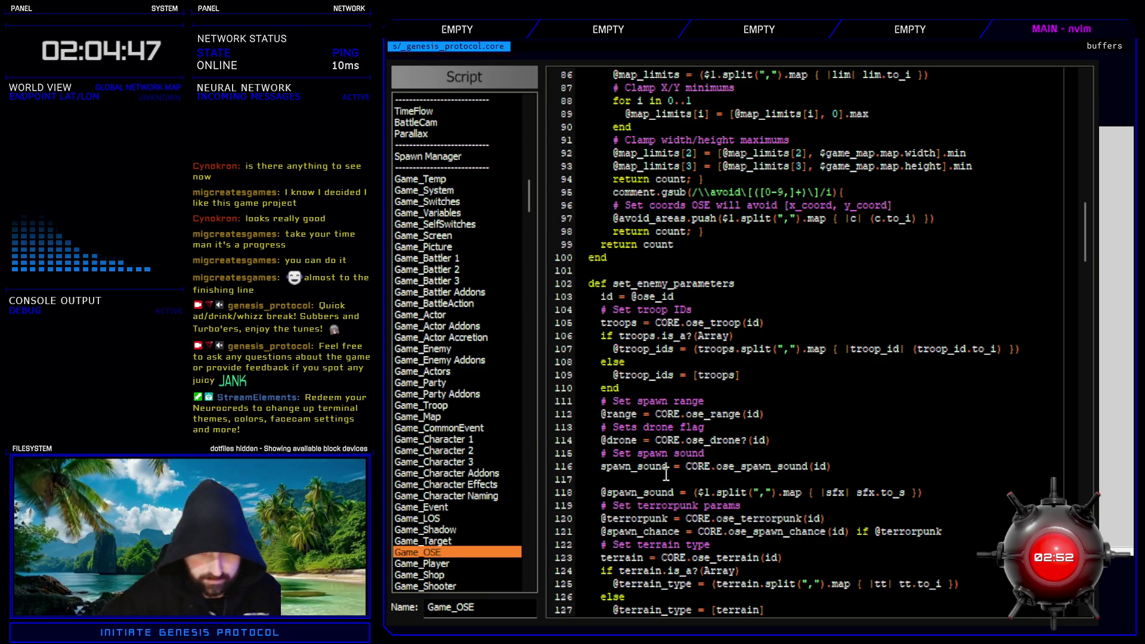
{"action": "type", "text": "if spawn_so"}
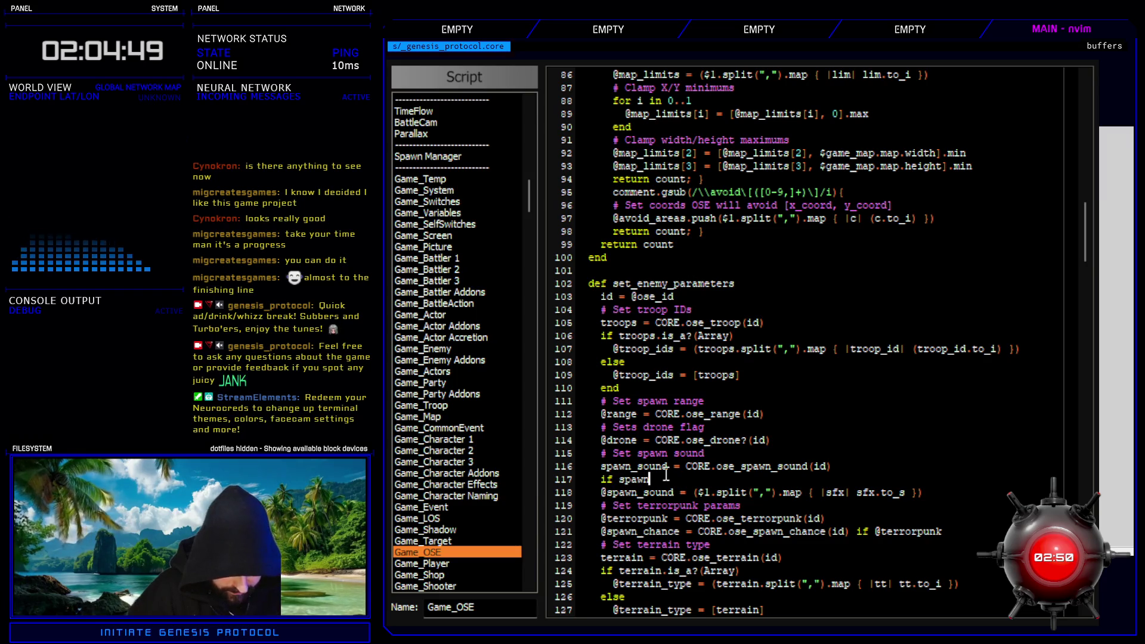
{"action": "type", "text": "und."}
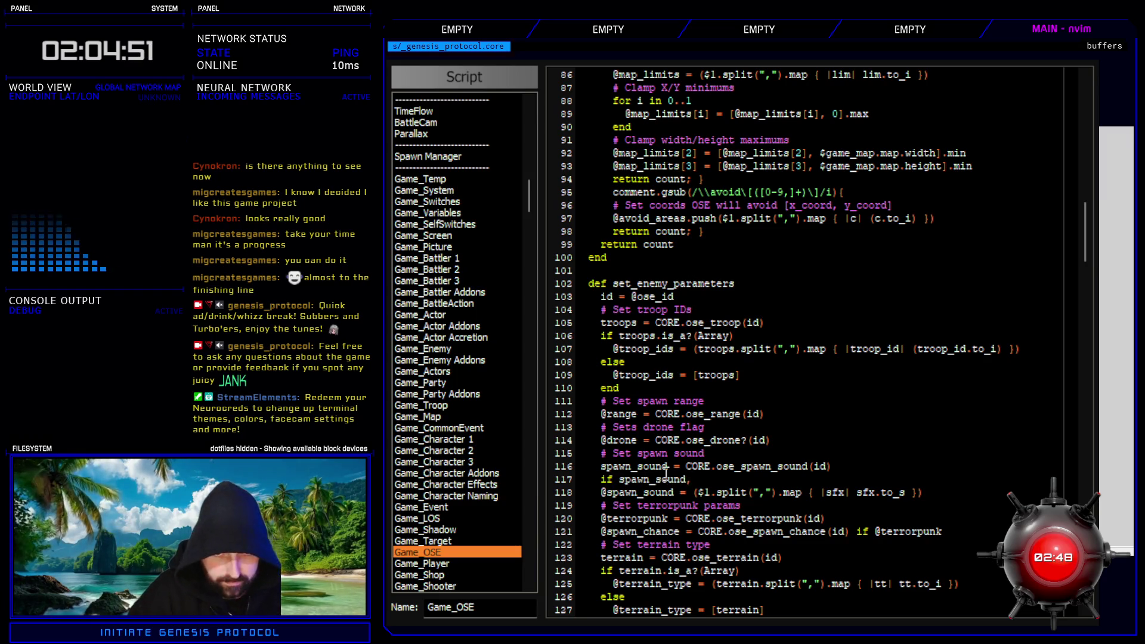
{"action": "type", "text": "."}
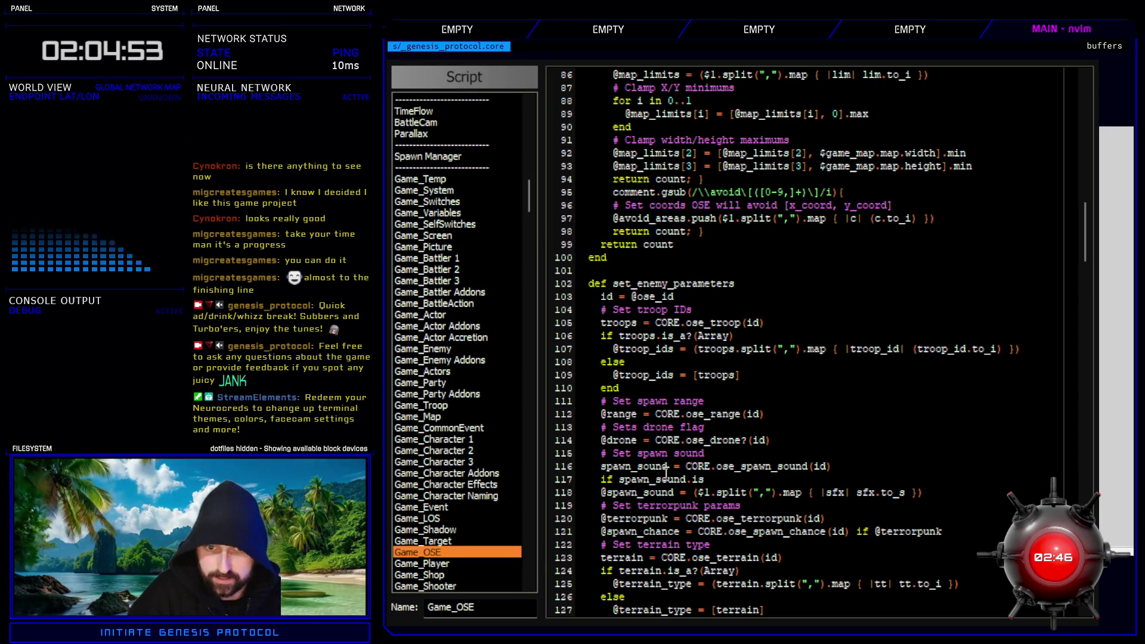
{"action": "type", "text": "_a"}
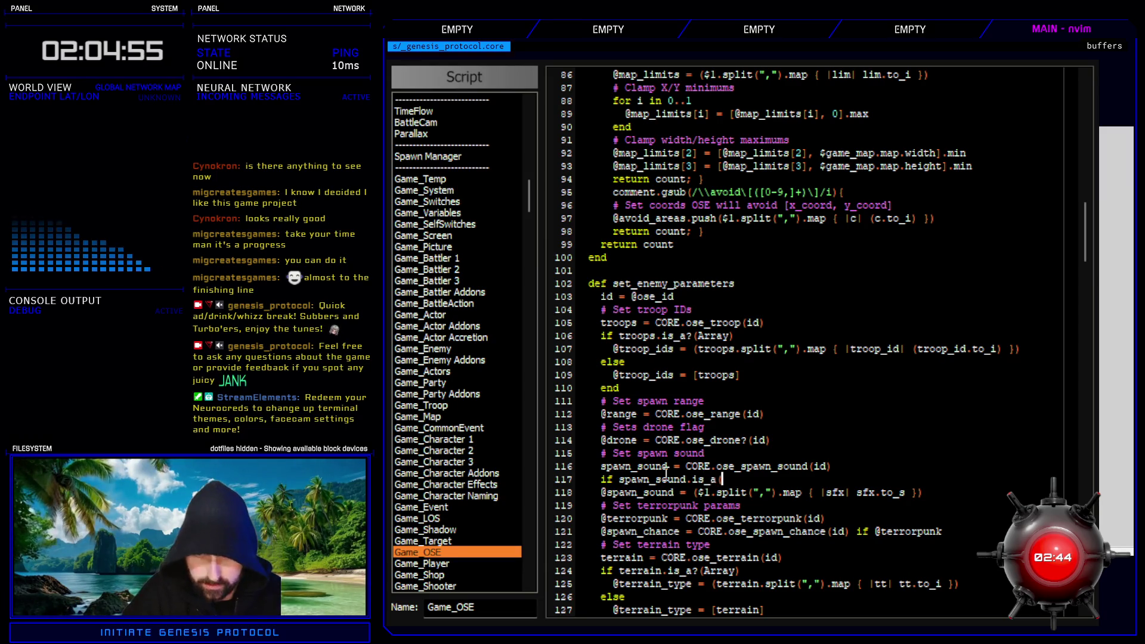
{"action": "key", "text": "BackSpace"}
{"action": "key", "text": "BackSpace"}
{"action": "key", "text": "BackSpace"}
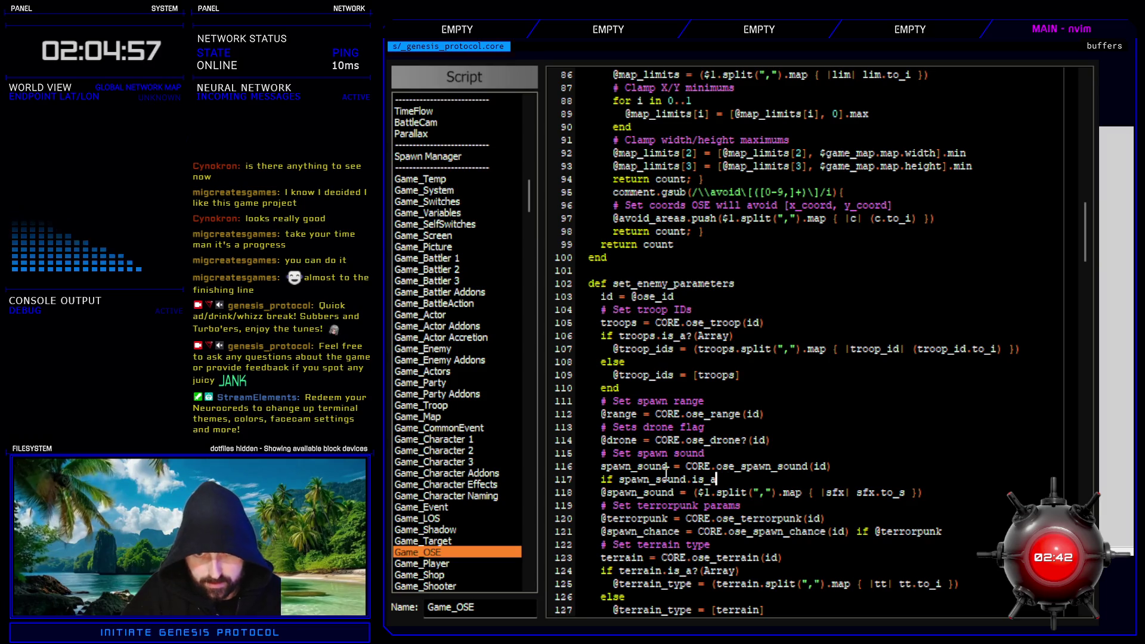
{"action": "type", "text": "?(Array"}
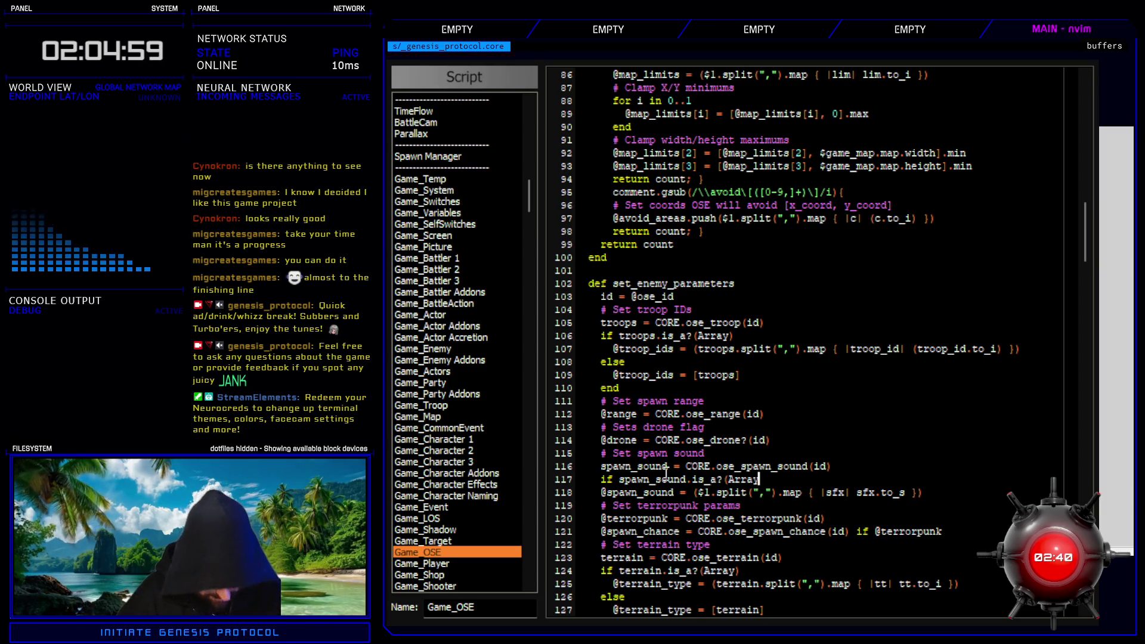
{"action": "key", "text": "Return"}
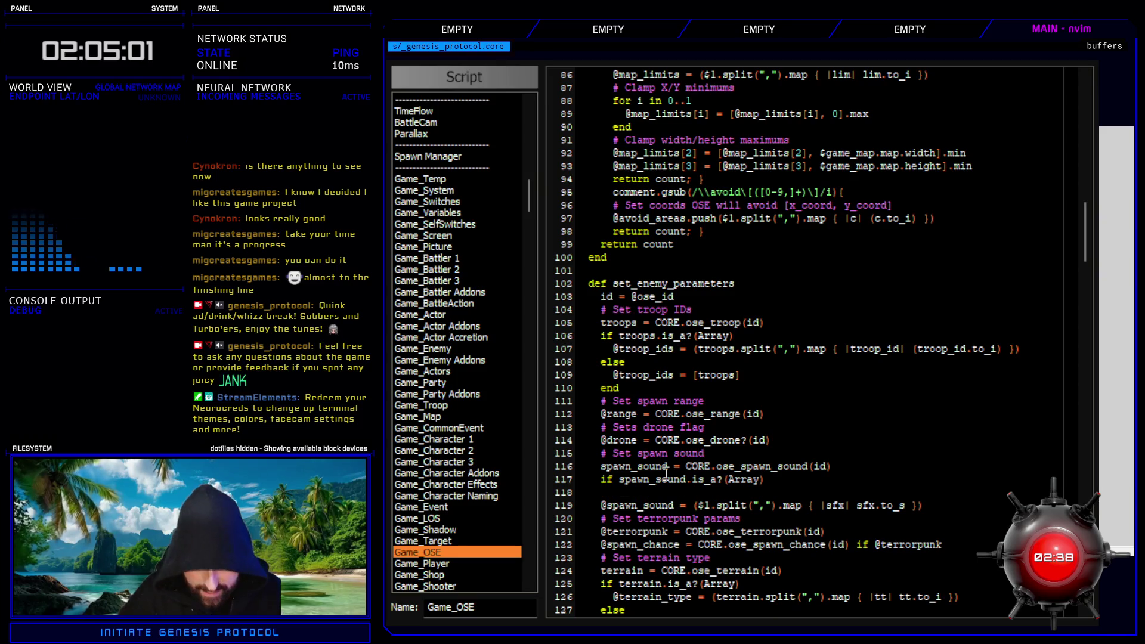
{"action": "key", "text": "Escape"}
{"action": "key", "text": "d"}
{"action": "key", "text": "d"}
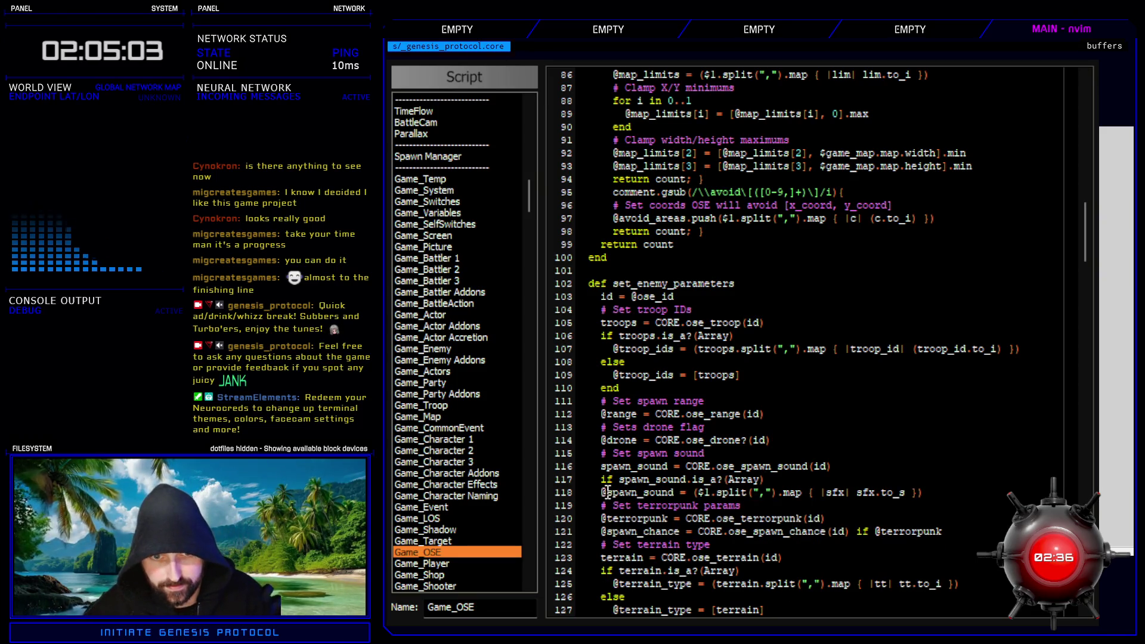
{"action": "key", "text": "greater"}
{"action": "key", "text": "greater"}
{"action": "key", "text": "A"}
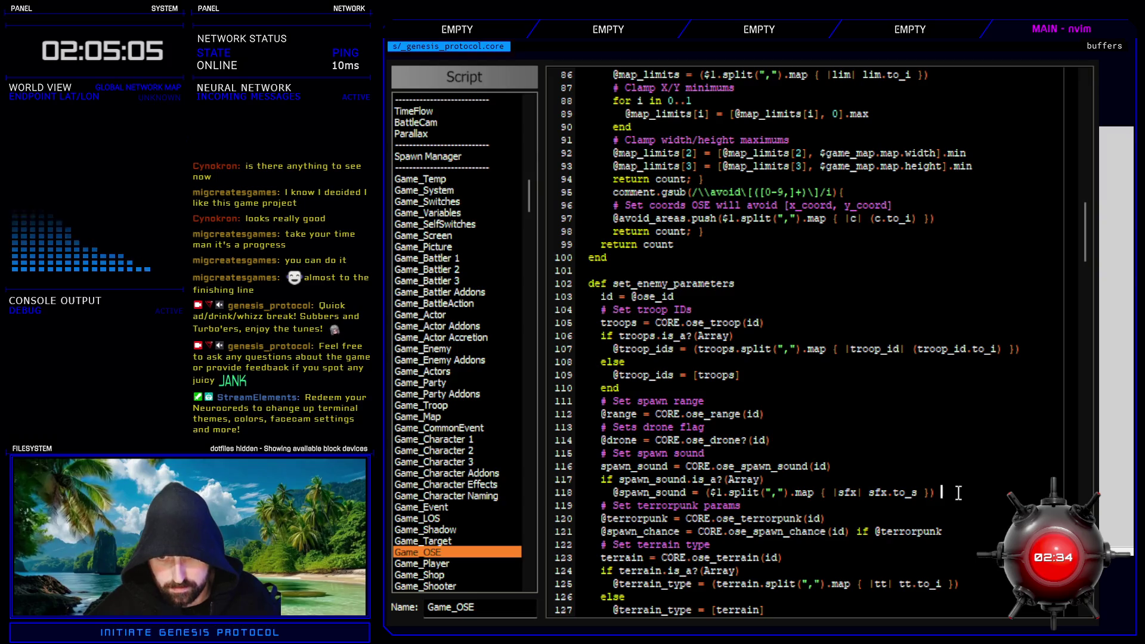
{"action": "key", "text": "Return"}
{"action": "type", "text": "else"}
{"action": "key", "text": "Return"}
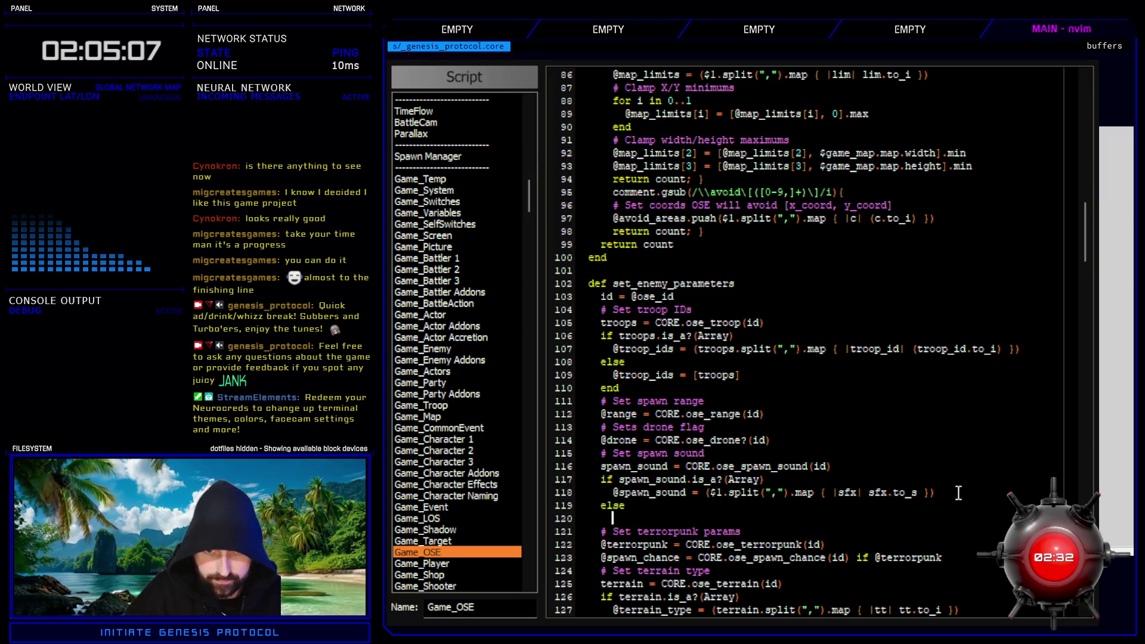
{"action": "type", "text": "@spawn_sound = [spawn"}
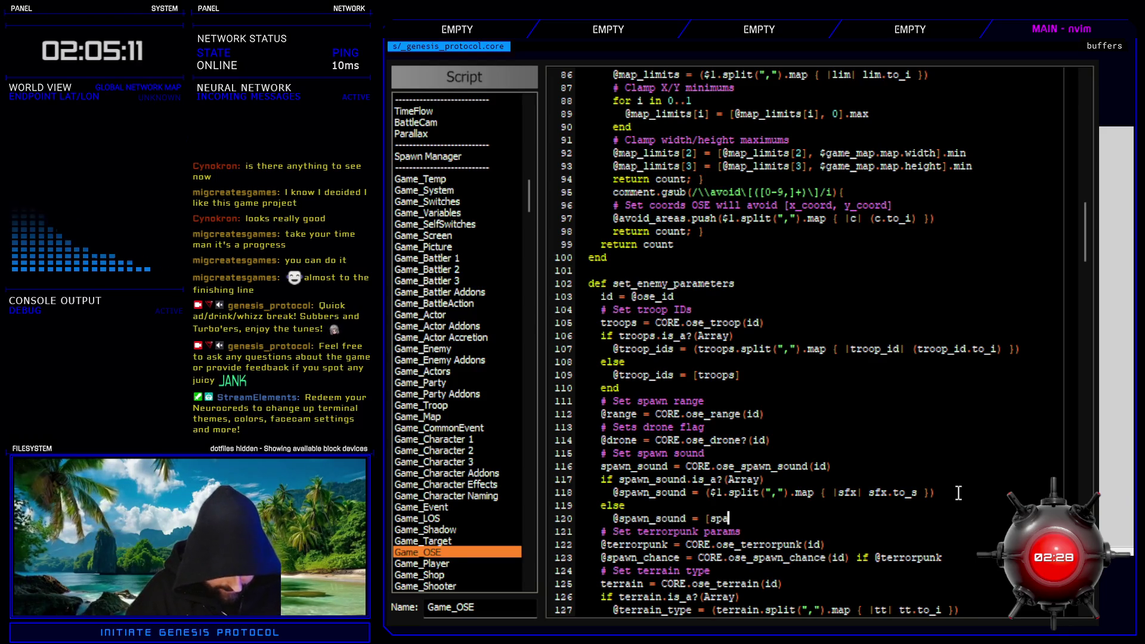
{"action": "type", "text": "_sound"}
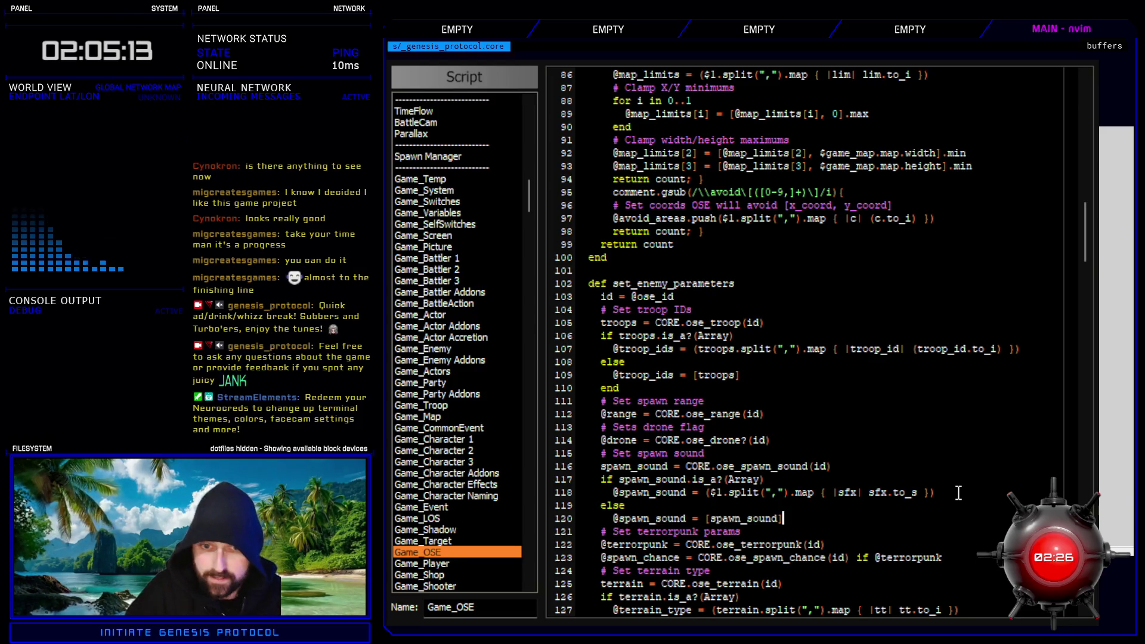
{"action": "key", "text": "Return"}
{"action": "type", "text": "nd"}
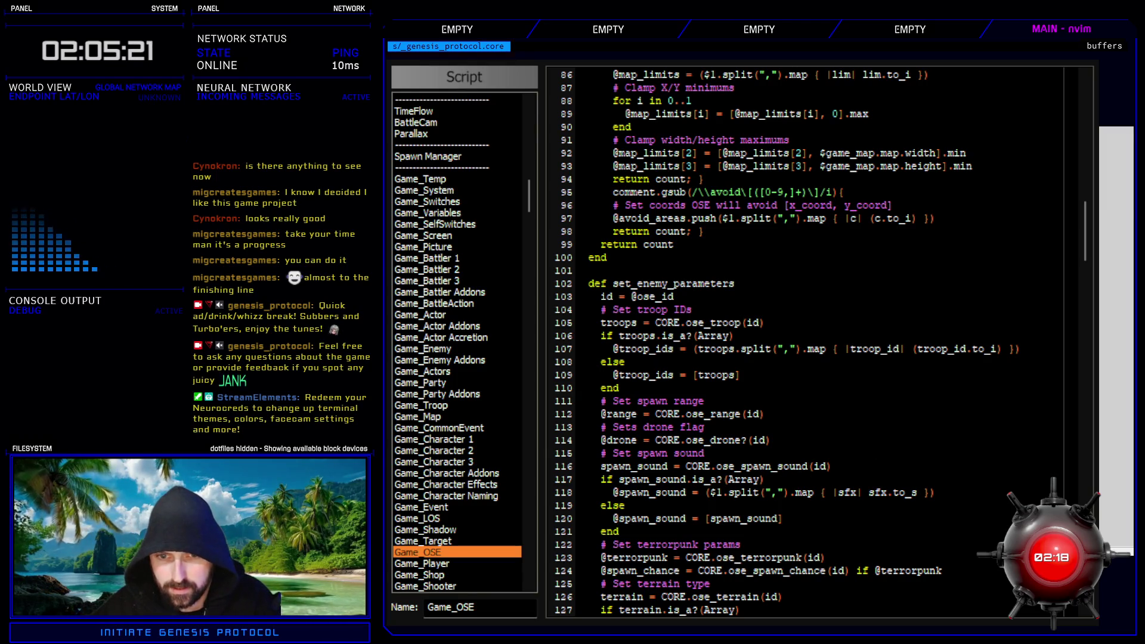
Delete the spawn sound comment parsing lines.
{"action": "scroll", "coordinate": [694, 466], "scroll_direction": "up", "scroll_amount": 16}
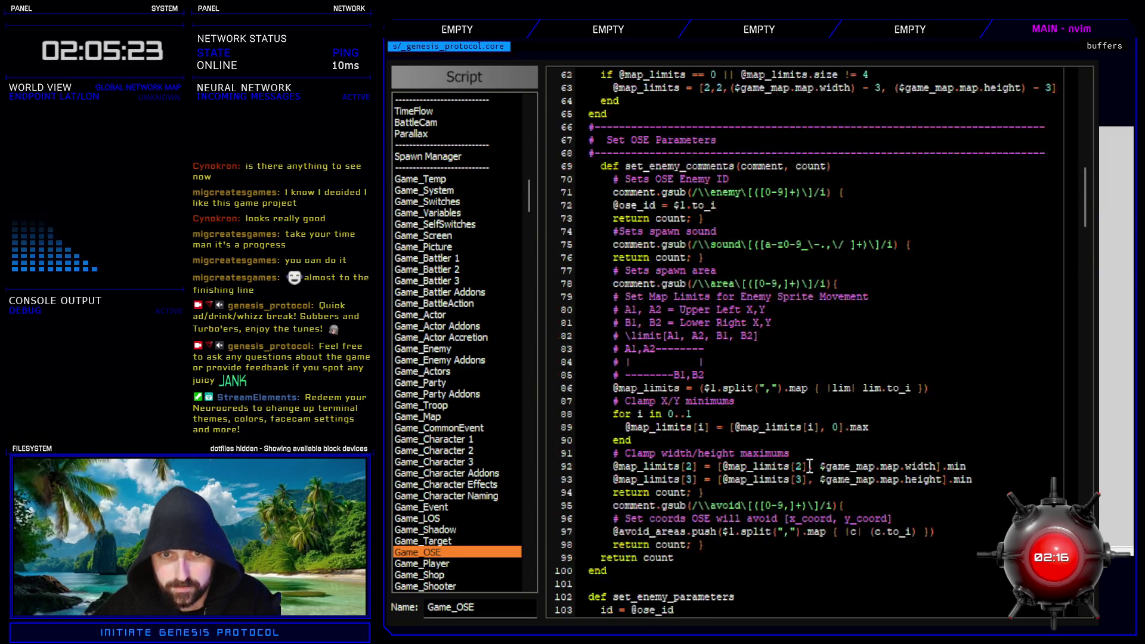
{"action": "scroll", "coordinate": [644, 401], "scroll_direction": "down", "scroll_amount": 6}
{"action": "mouse_move", "coordinate": [581, 309]}
{"action": "left_mouse_down"}
{"action": "mouse_move", "coordinate": [563, 318]}
{"action": "mouse_move", "coordinate": [577, 342]}
{"action": "left_mouse_up"}
{"action": "key", "text": "d"}
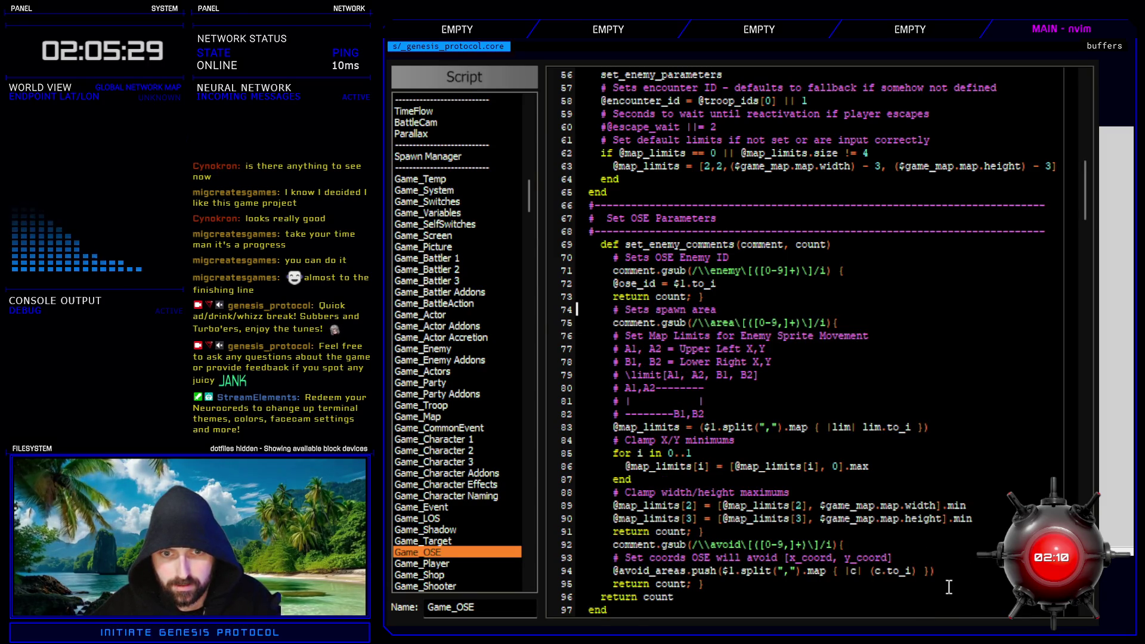
{"action": "left_click_drag", "start_coordinate": [528, 196], "coordinate": [528, 138]}
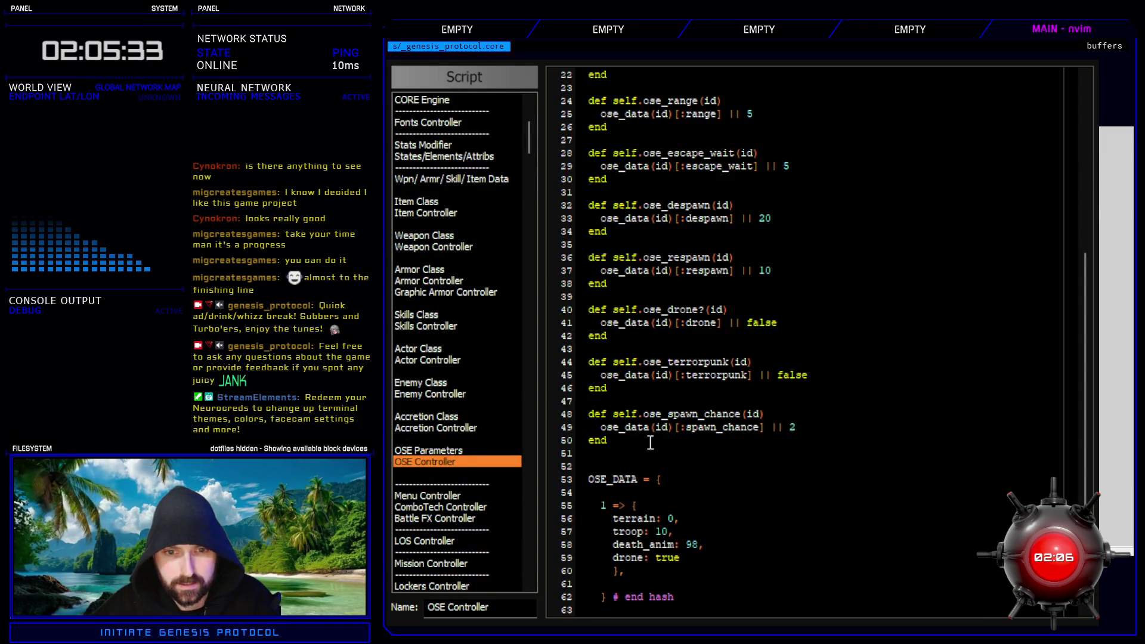
Duplicate ose_spawn_chance as ose_spawn_sound reading the :spawn_sound key.
{"action": "left_click_drag", "start_coordinate": [564, 418], "coordinate": [565, 442]}
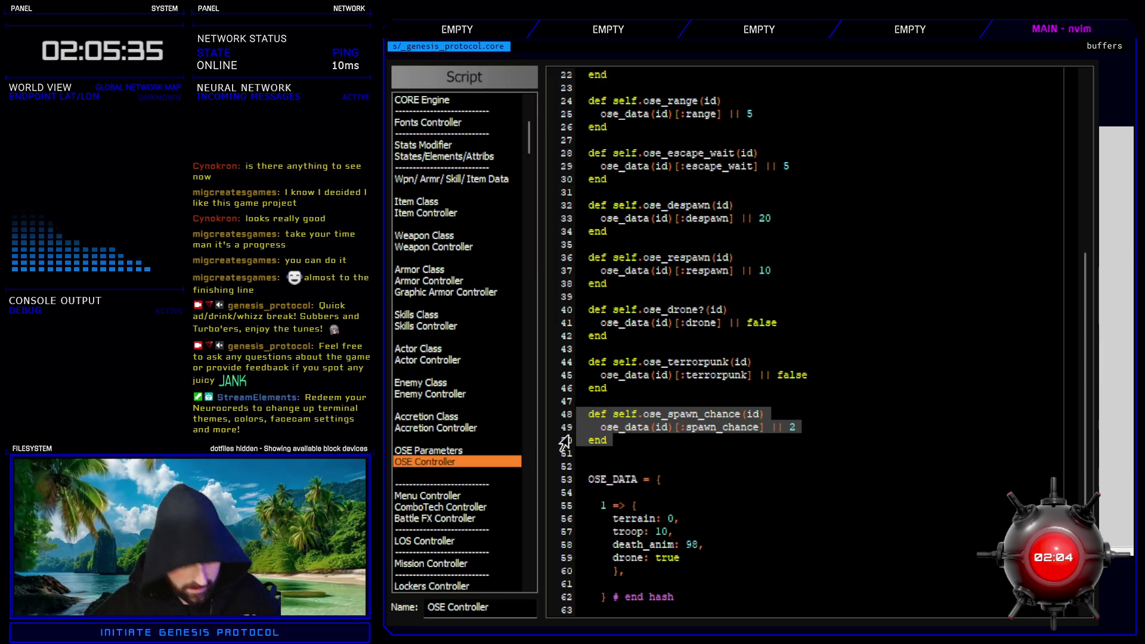
{"action": "key", "text": "y"}
{"action": "key", "text": "p"}
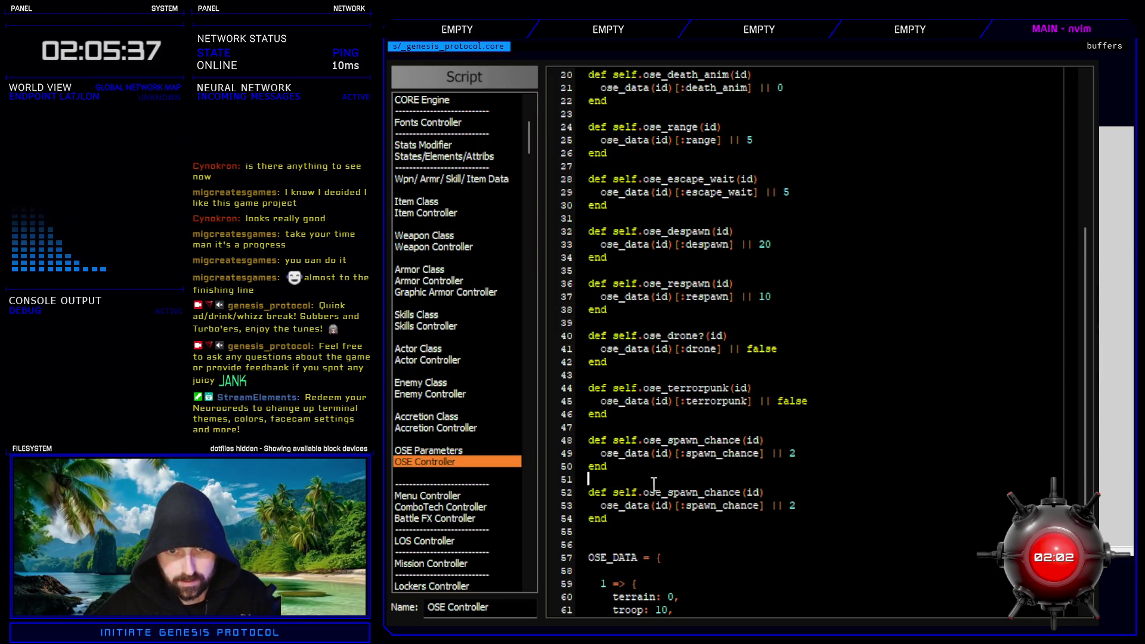
{"action": "left_click_drag", "start_coordinate": [704, 491], "coordinate": [739, 494]}
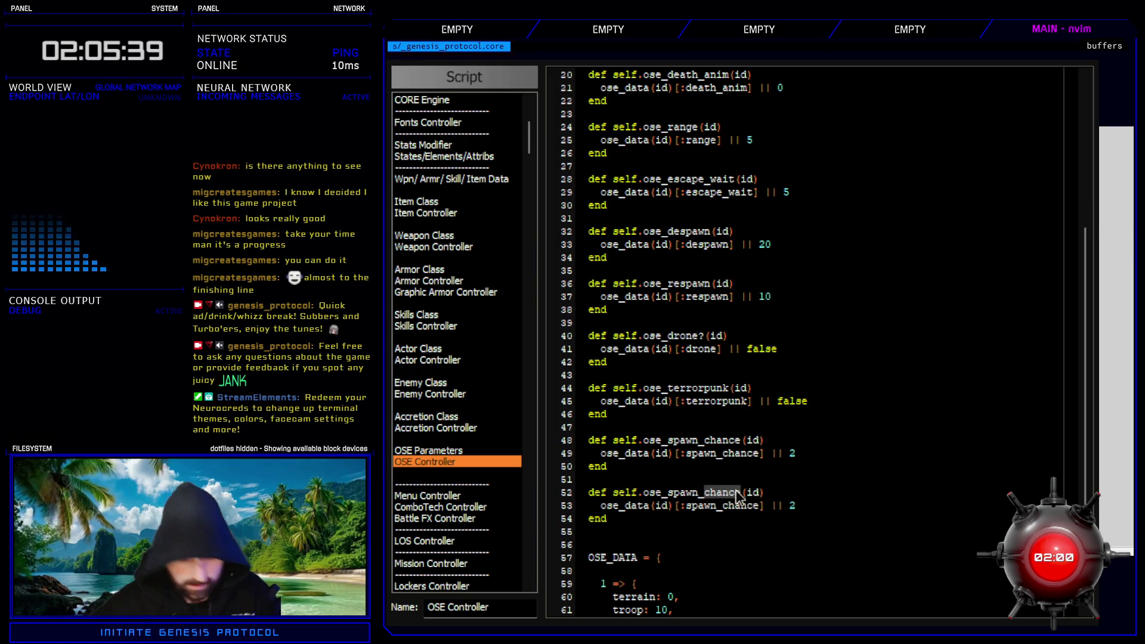
{"action": "type", "text": "csound"}
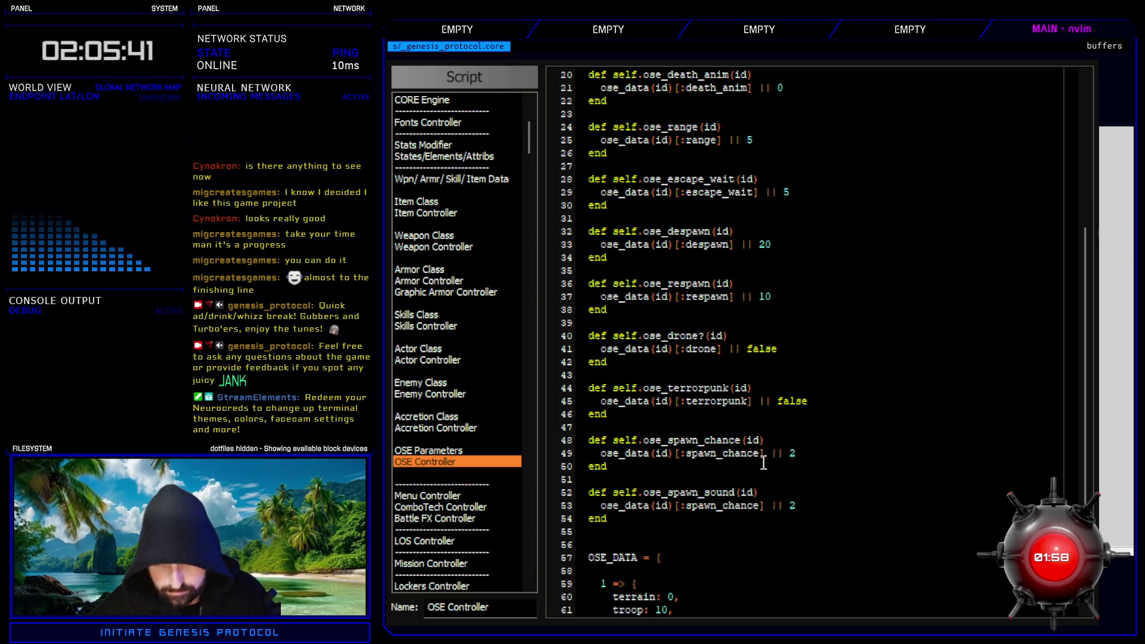
{"action": "scroll", "coordinate": [765, 459], "scroll_direction": "down", "scroll_amount": 2}
{"action": "left_click_drag", "start_coordinate": [724, 428], "coordinate": [755, 434]}
{"action": "type", "text": "c"}
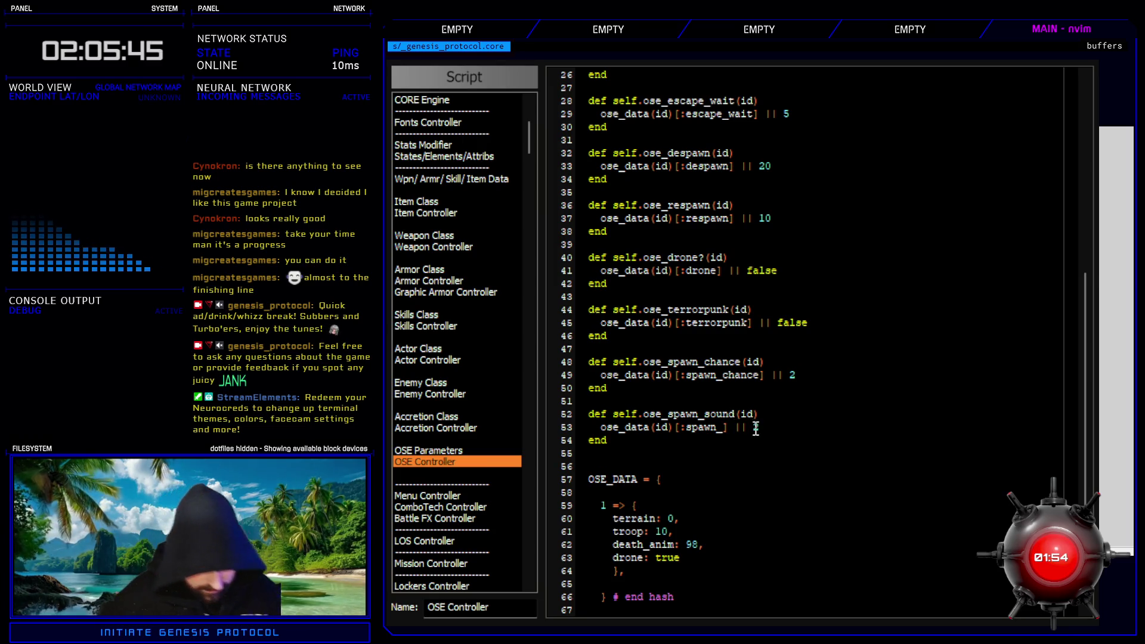
{"action": "type", "text": "sound"}
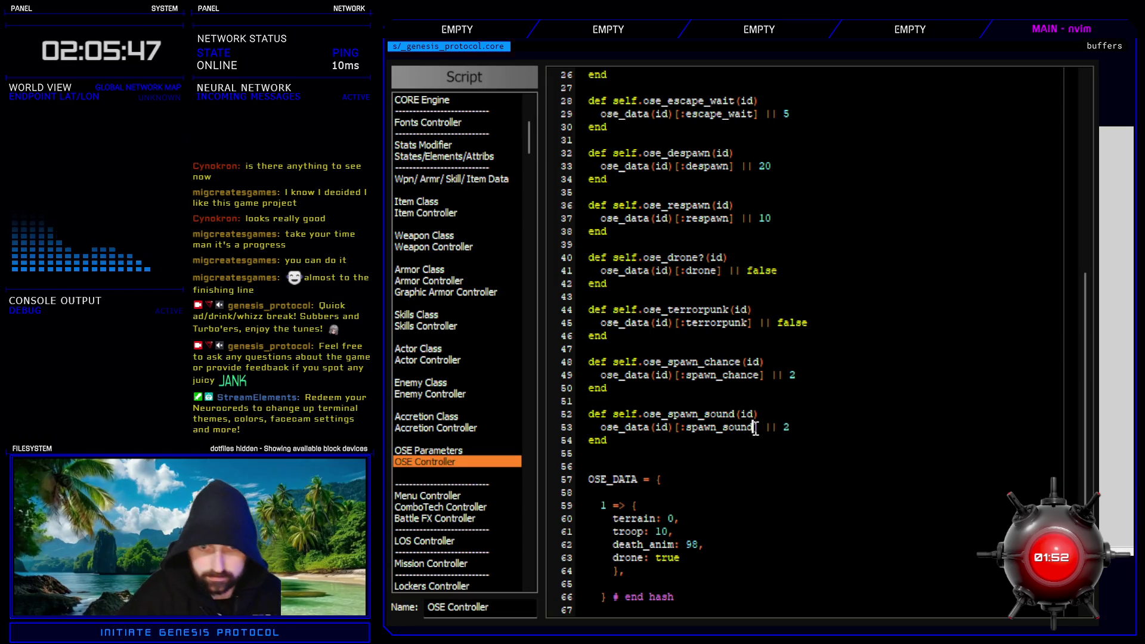
Change the new method's default value to [] and close the script editor.
{"action": "key", "text": "Escape"}
{"action": "left_click", "coordinate": [784, 427]}
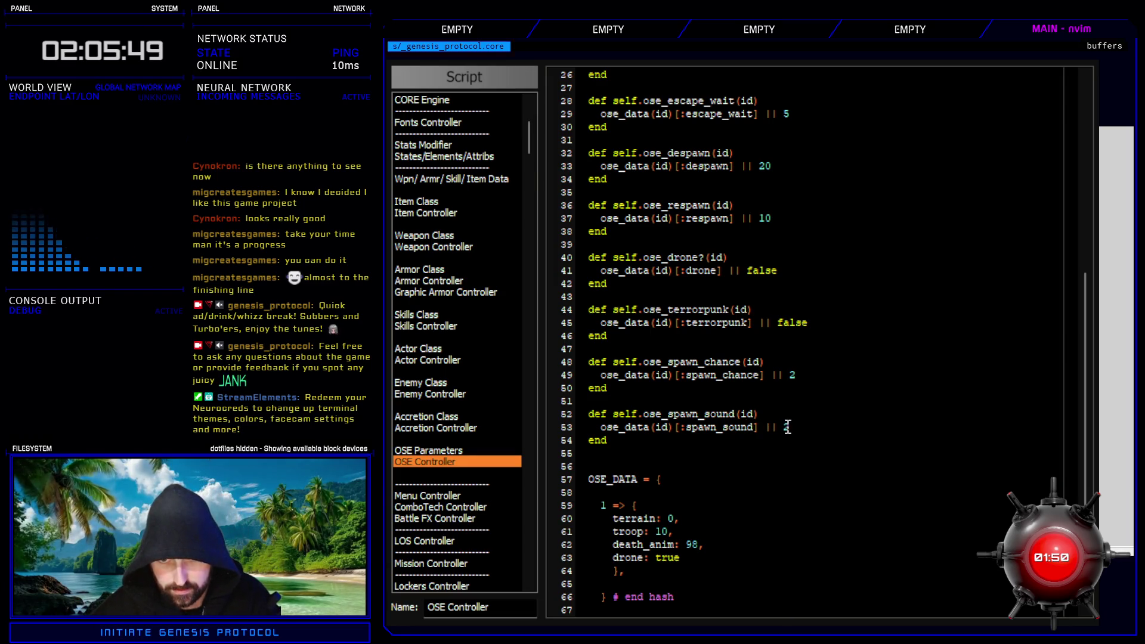
{"action": "type", "text": "s[]"}
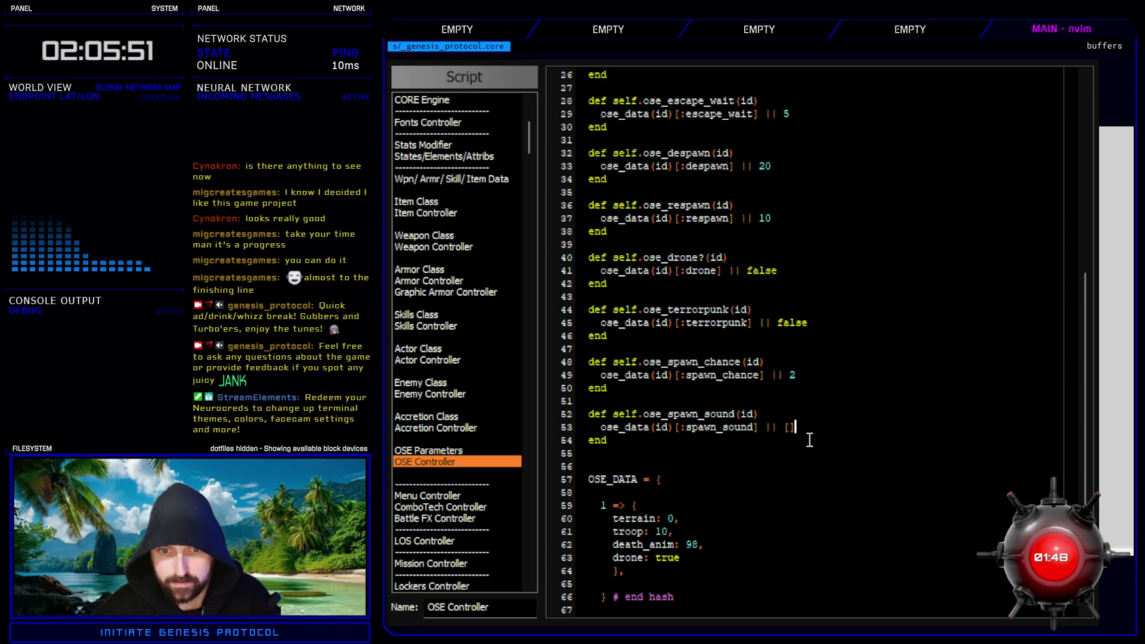
{"action": "left_click", "coordinate": [687, 413]}
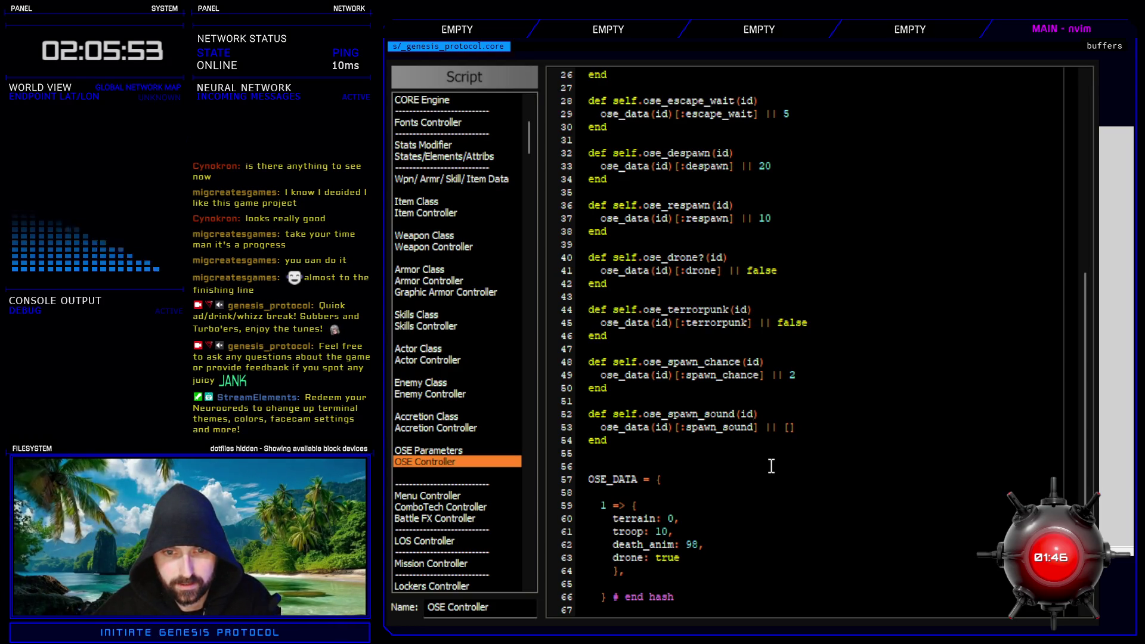
{"action": "key", "text": "Escape"}
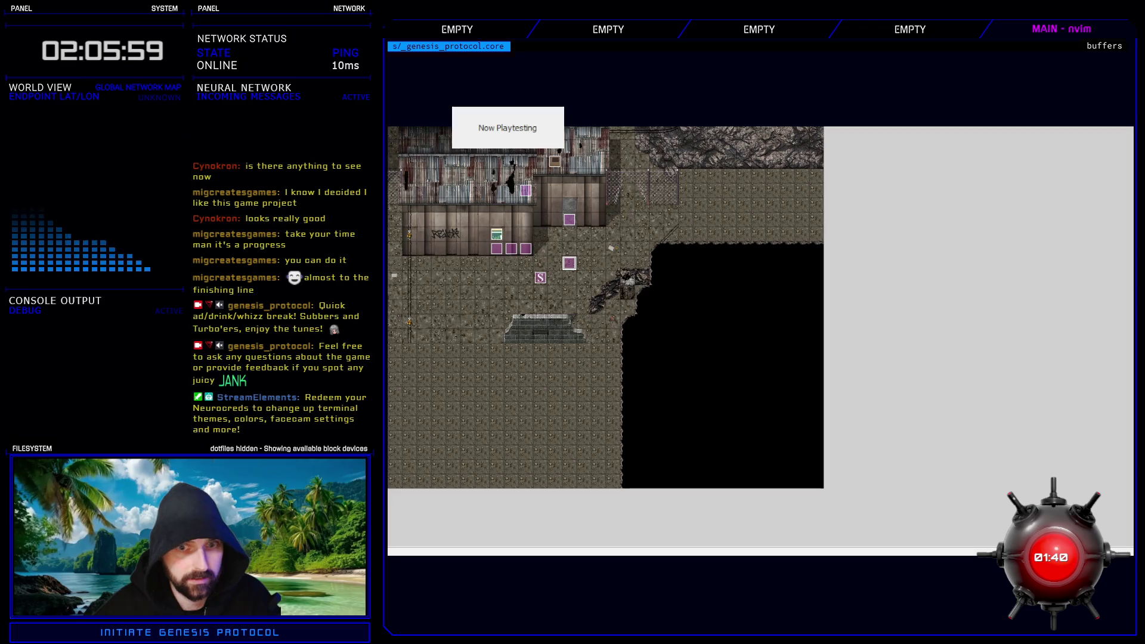
Start a playtest, then in Game_OSE replace $1 with the spawn_sound variable.
{"action": "left_click", "coordinate": [543, 203]}
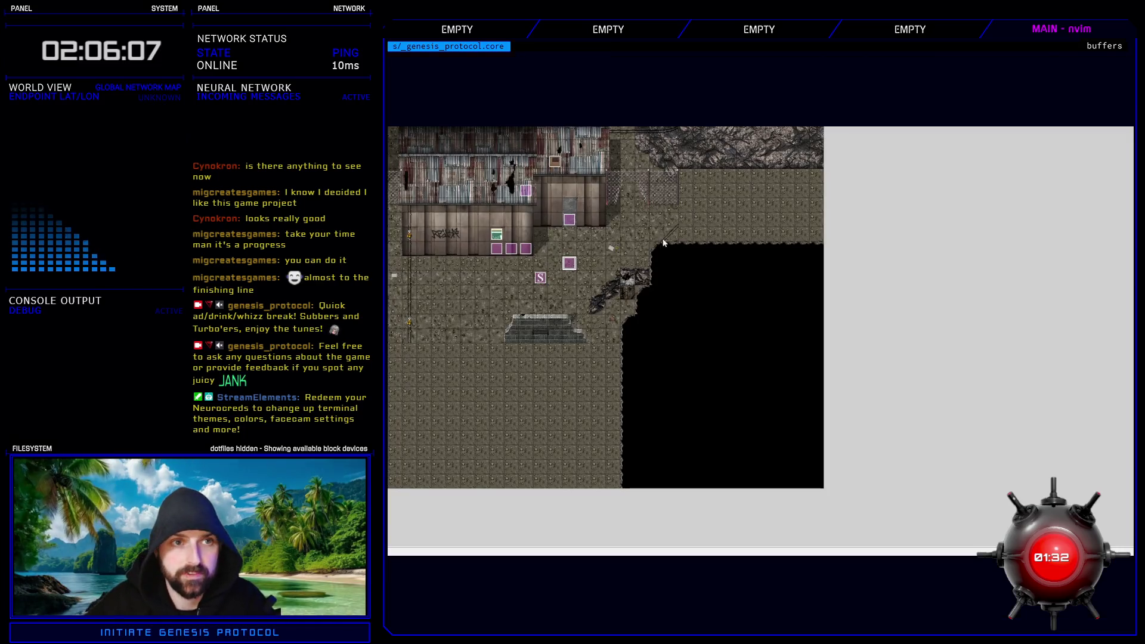
{"action": "key", "text": "F11"}
{"action": "scroll", "coordinate": [396, 432], "scroll_direction": "down", "scroll_amount": 2}
{"action": "scroll", "coordinate": [405, 441], "scroll_direction": "down", "scroll_amount": 10}
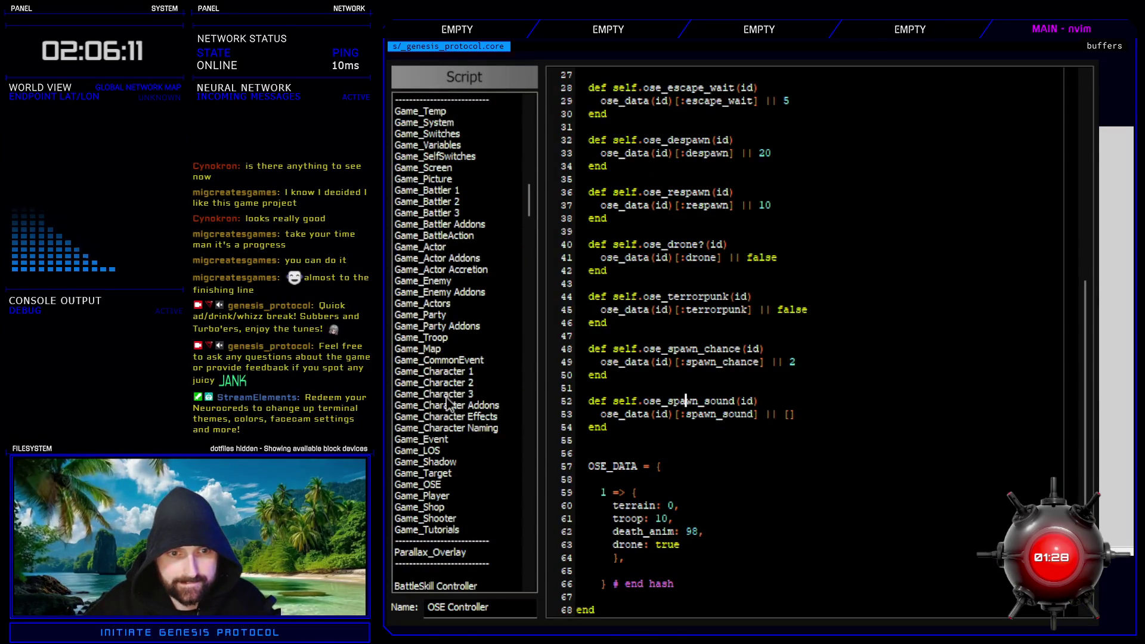
{"action": "left_click", "coordinate": [430, 484]}
{"action": "scroll", "coordinate": [621, 420], "scroll_direction": "down", "scroll_amount": 3}
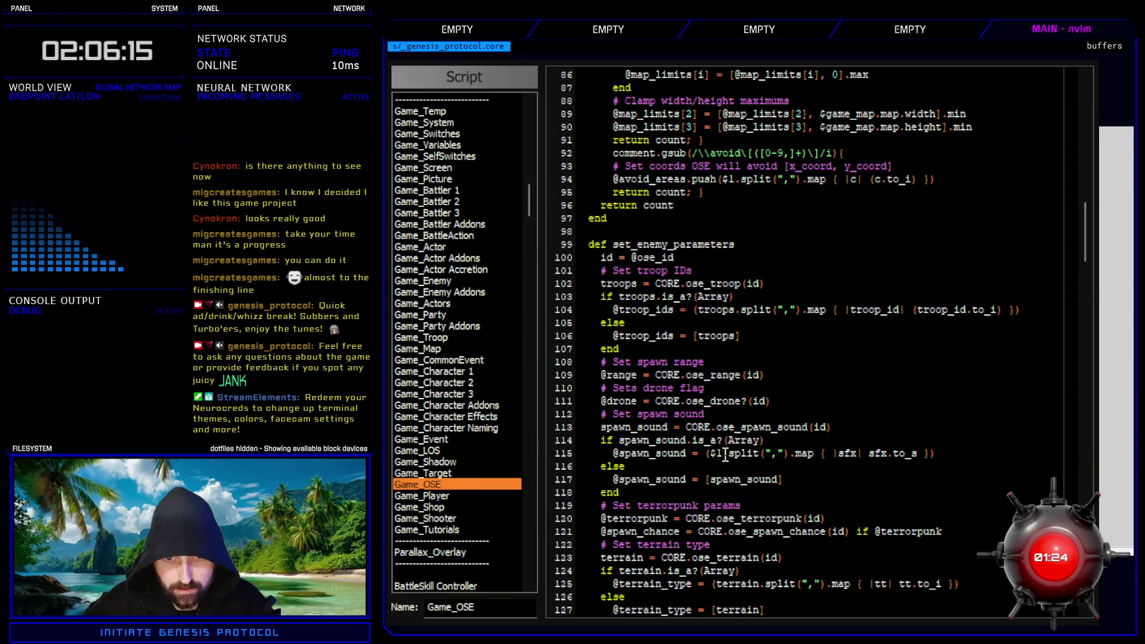
{"action": "key", "text": "BackSpace"}
{"action": "key", "text": "BackSpace"}
{"action": "type", "text": "spawn_sou"}
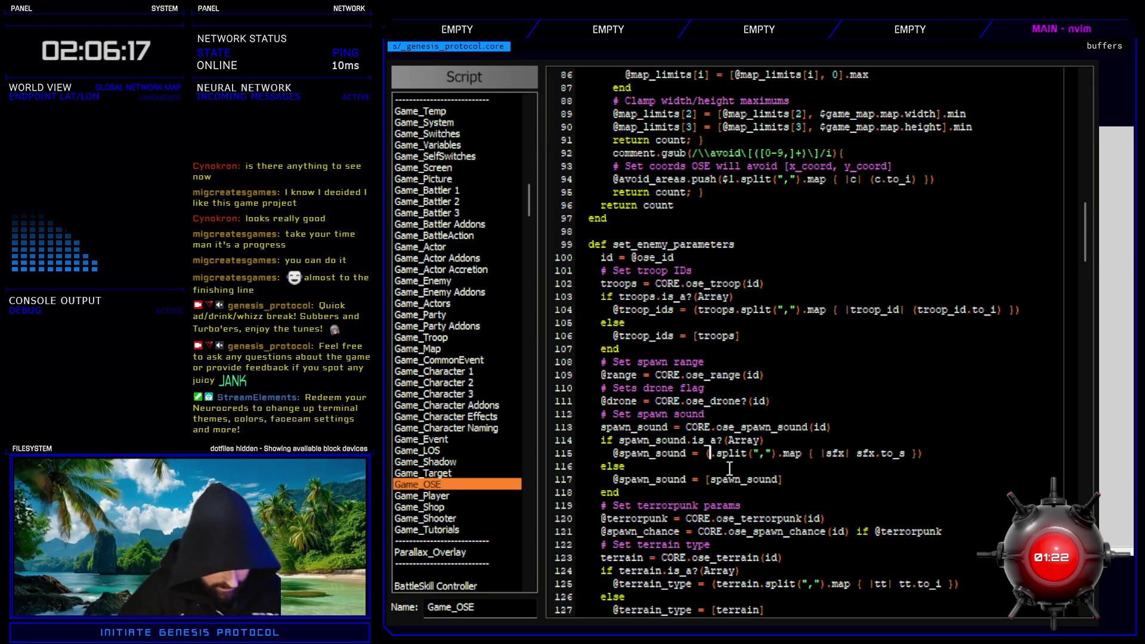
{"action": "type", "text": "nd"}
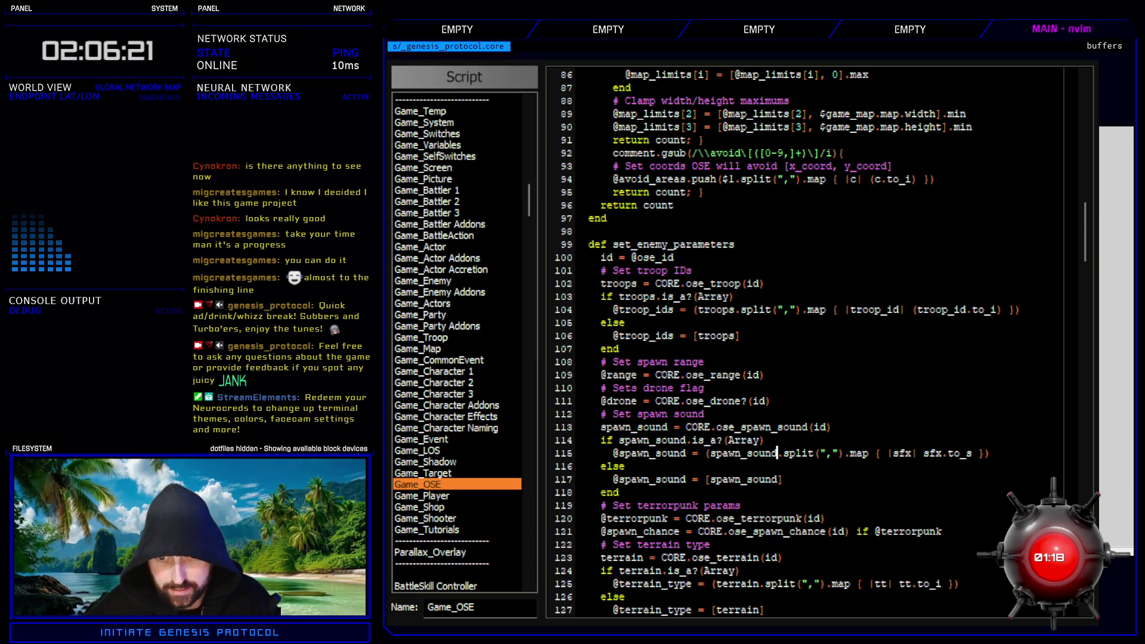
Playtest by continuing from a save, then return to the OSE Controller script.
{"action": "key", "text": "F12"}
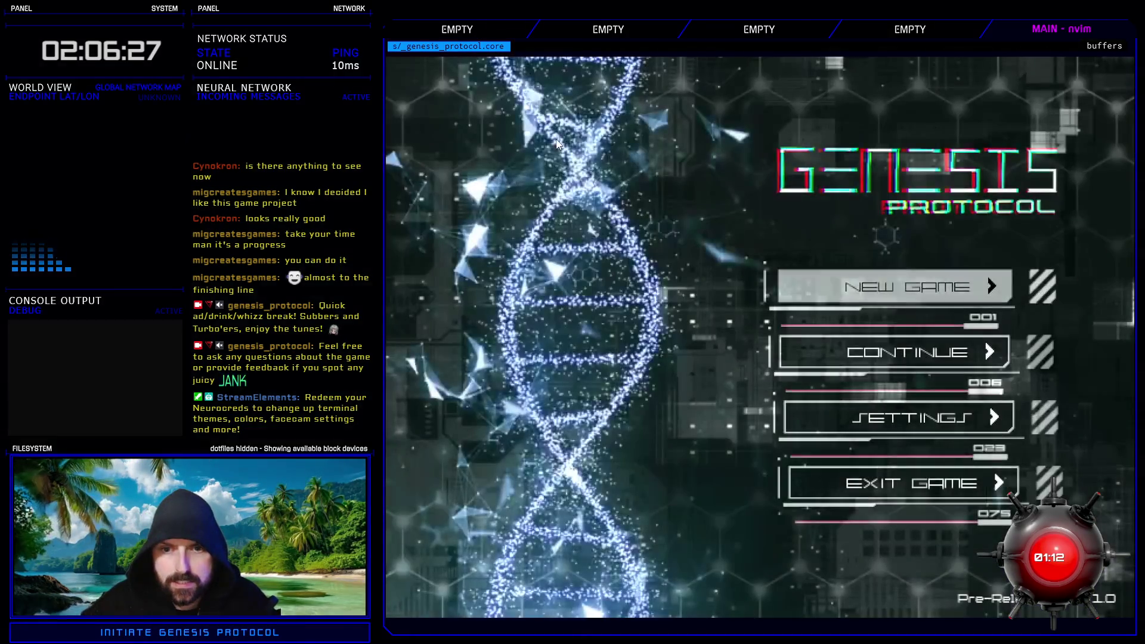
{"action": "key", "text": "Down"}
{"action": "key", "text": "Return"}
{"action": "key", "text": "Return"}
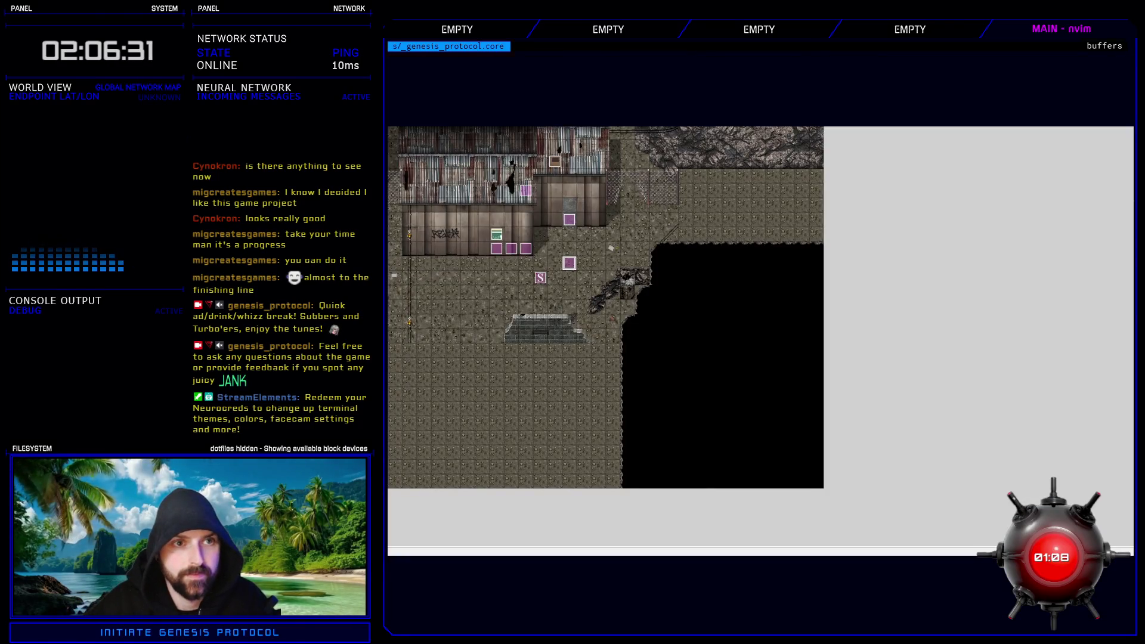
{"action": "key", "text": "alt+Tab"}
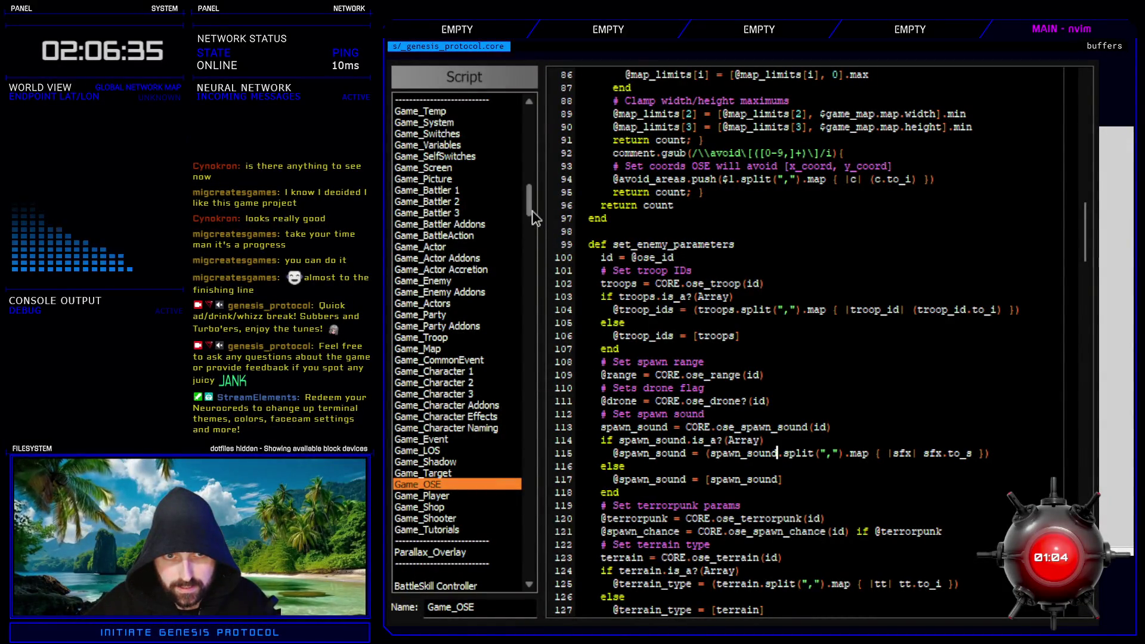
{"action": "scroll", "coordinate": [532, 210], "scroll_direction": "up", "scroll_amount": 10}
{"action": "left_click_drag", "start_coordinate": [537, 193], "coordinate": [538, 157]}
{"action": "left_click", "coordinate": [477, 314]}
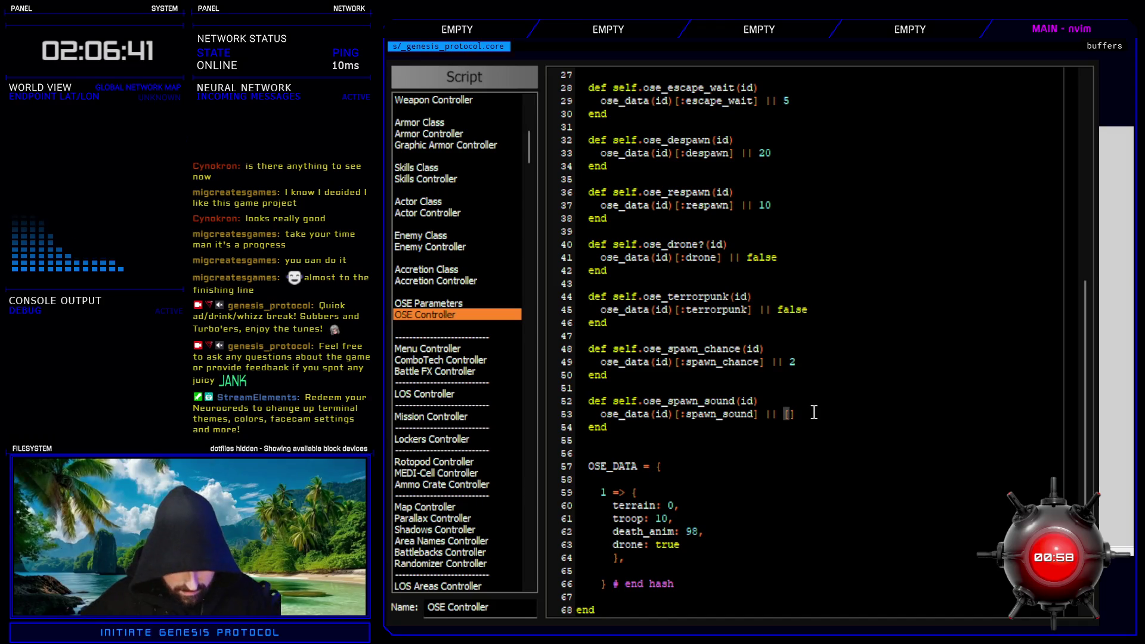
Set the ose_spawn_sound default to nil and playtest by continuing a saved game.
{"action": "type", "text": "nil"}
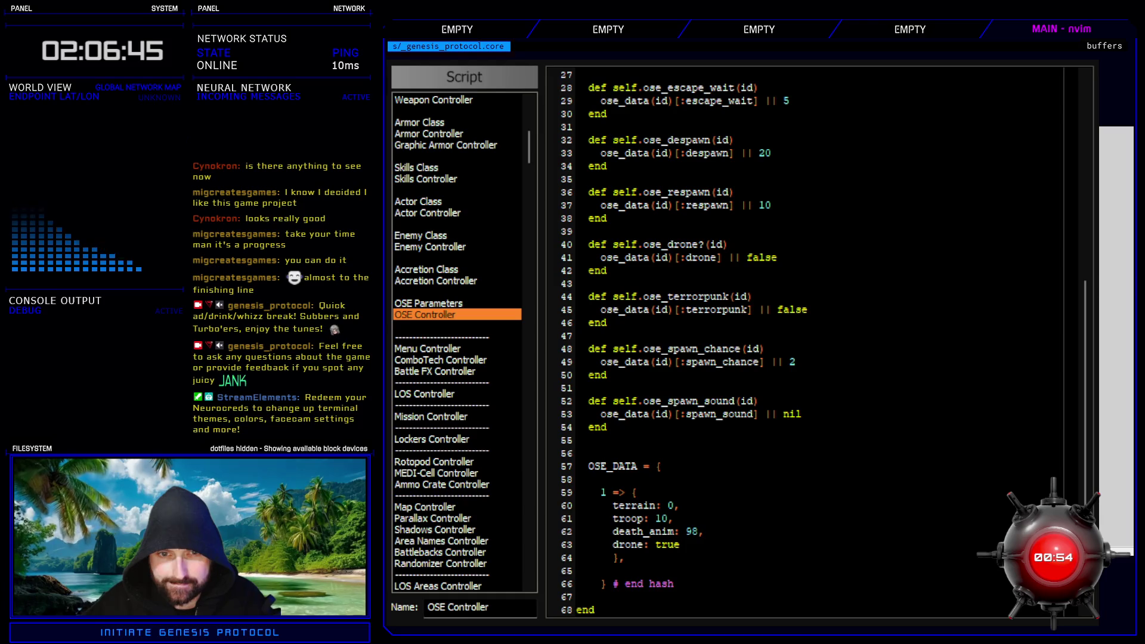
{"action": "key", "text": "Escape"}
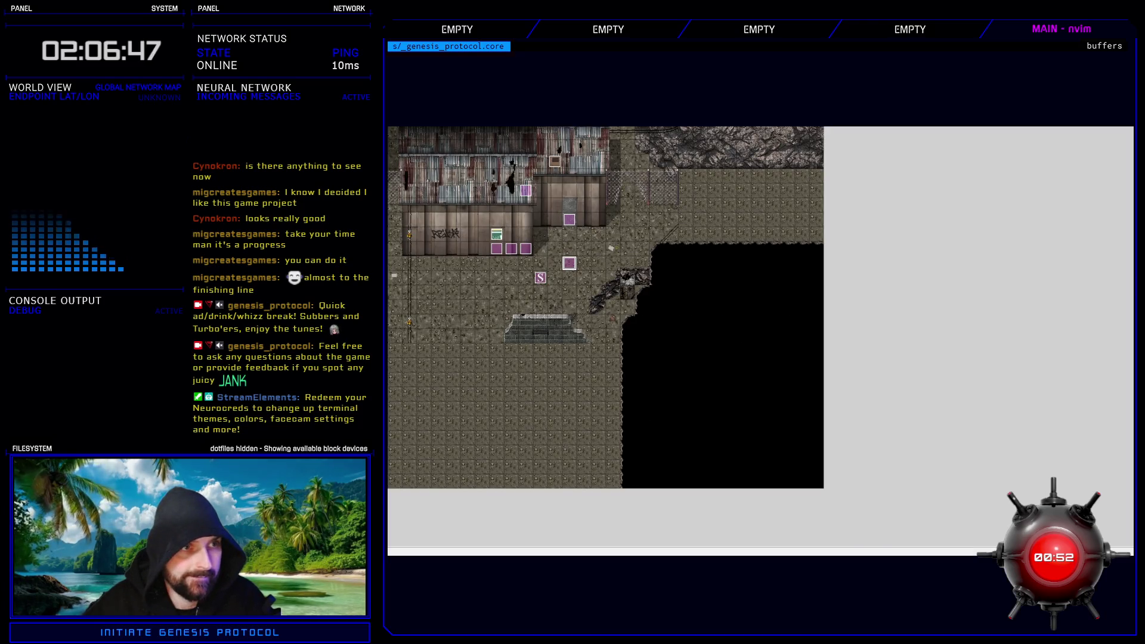
{"action": "key", "text": "ctrl+z"}
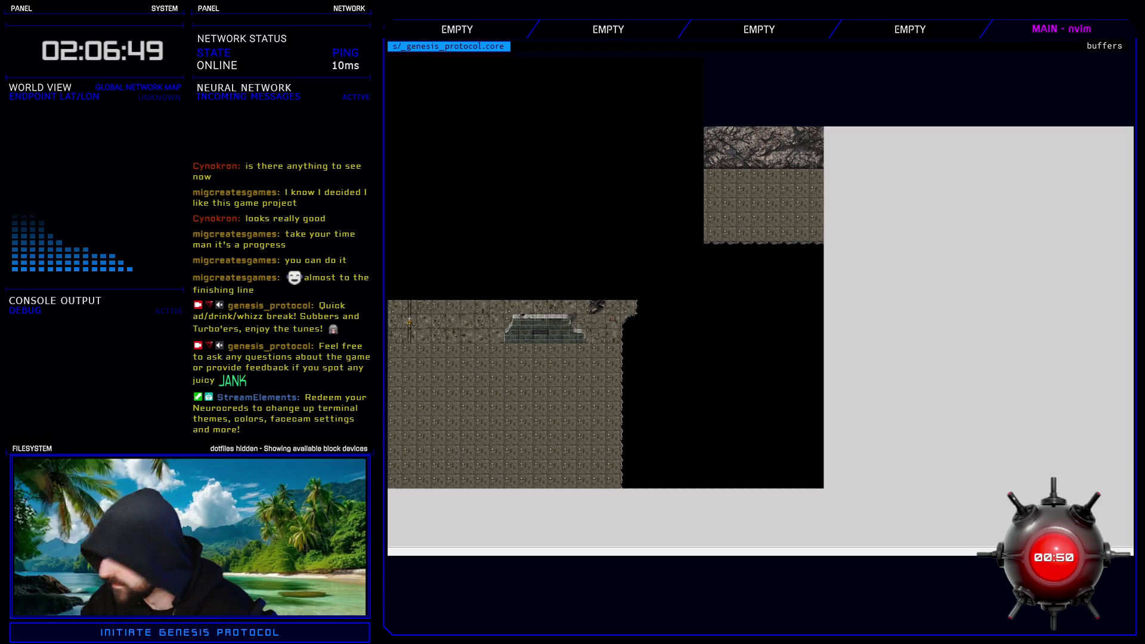
{"action": "key", "text": "Return"}
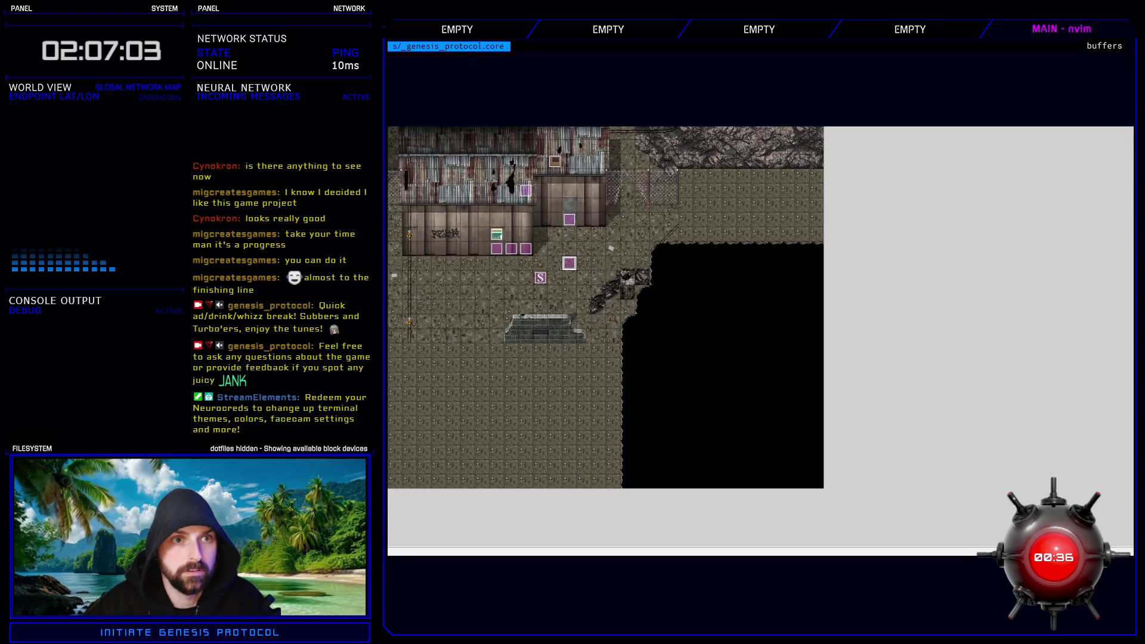
{"action": "key", "text": "alt+F4"}
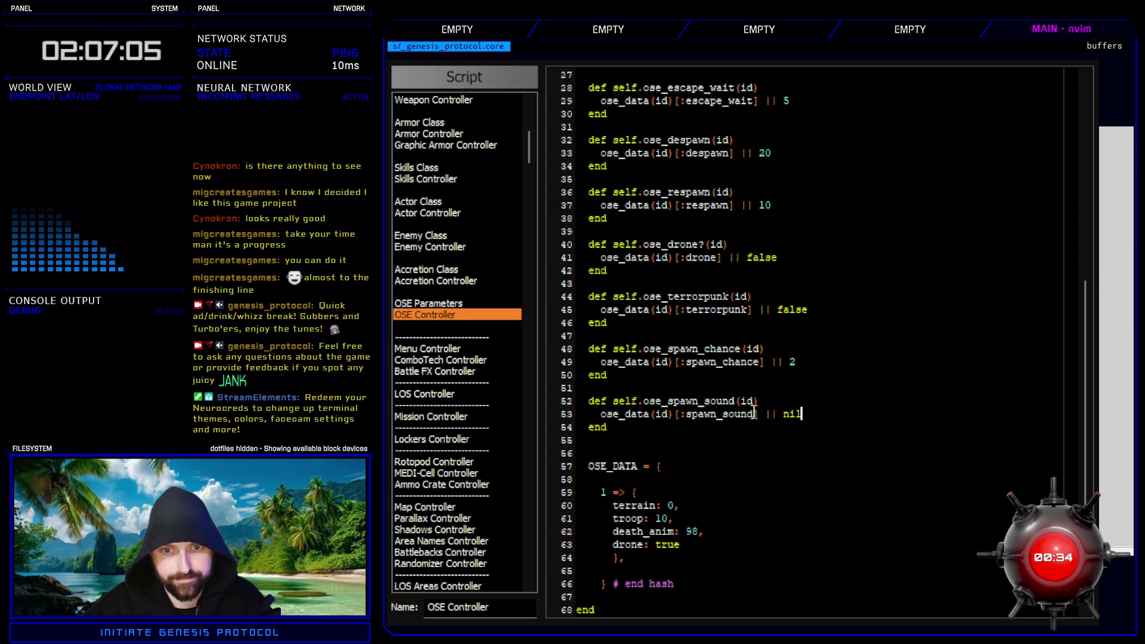
Change the line 53 default to "" and playtest again from save slot 1.
{"action": "left_click_drag", "start_coordinate": [780, 414], "coordinate": [803, 414]}
{"action": "type", "text": "\"\""}
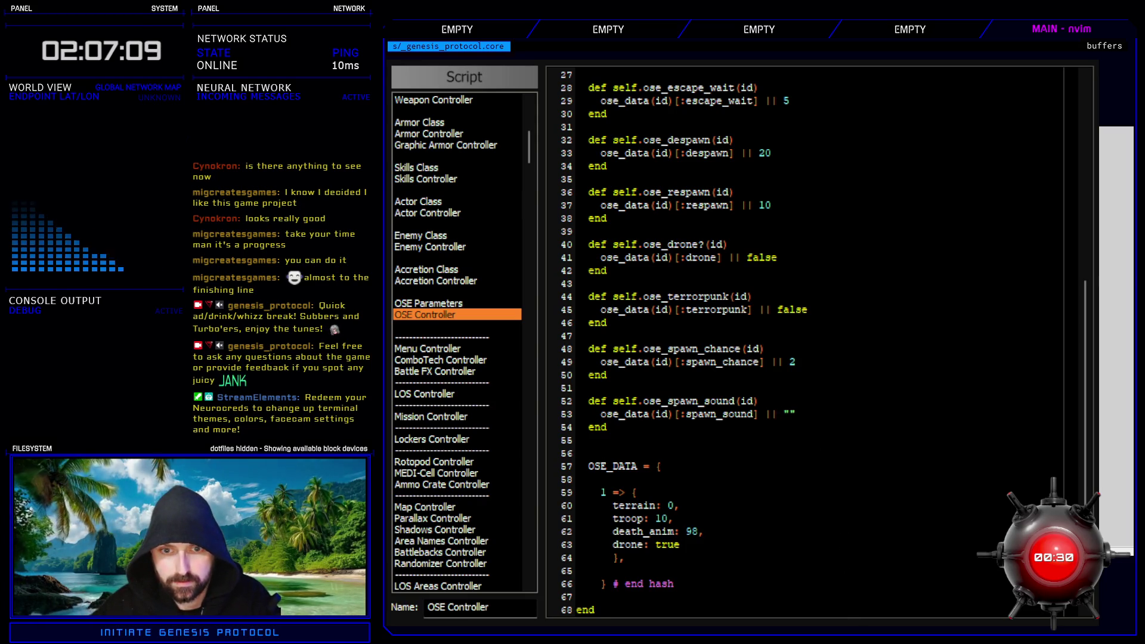
{"action": "key", "text": "F12"}
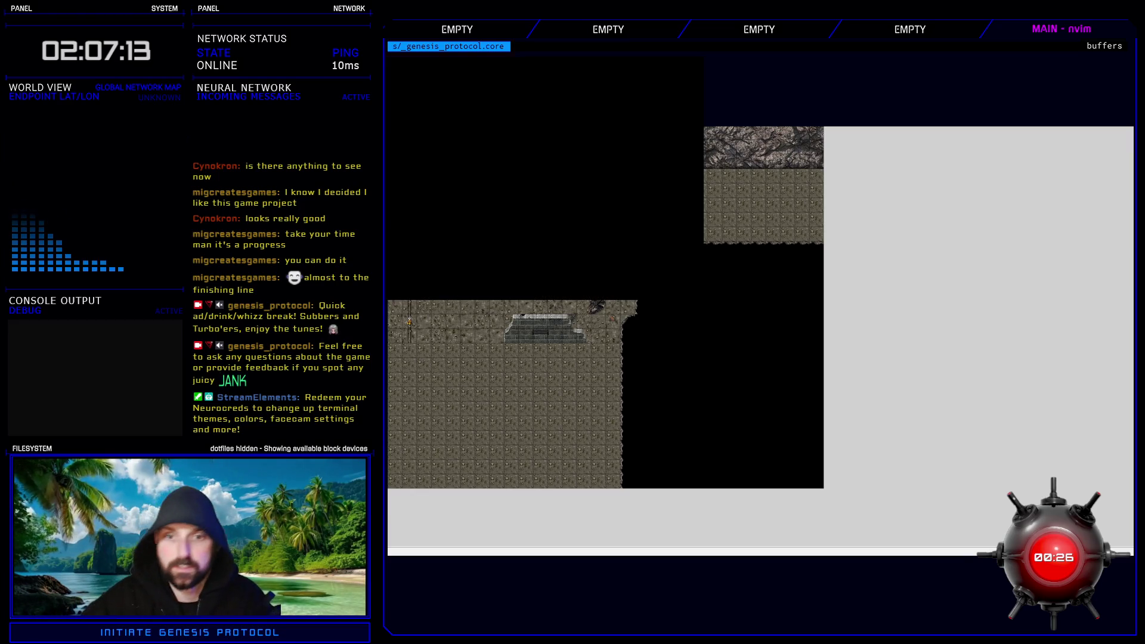
{"action": "key", "text": "Return"}
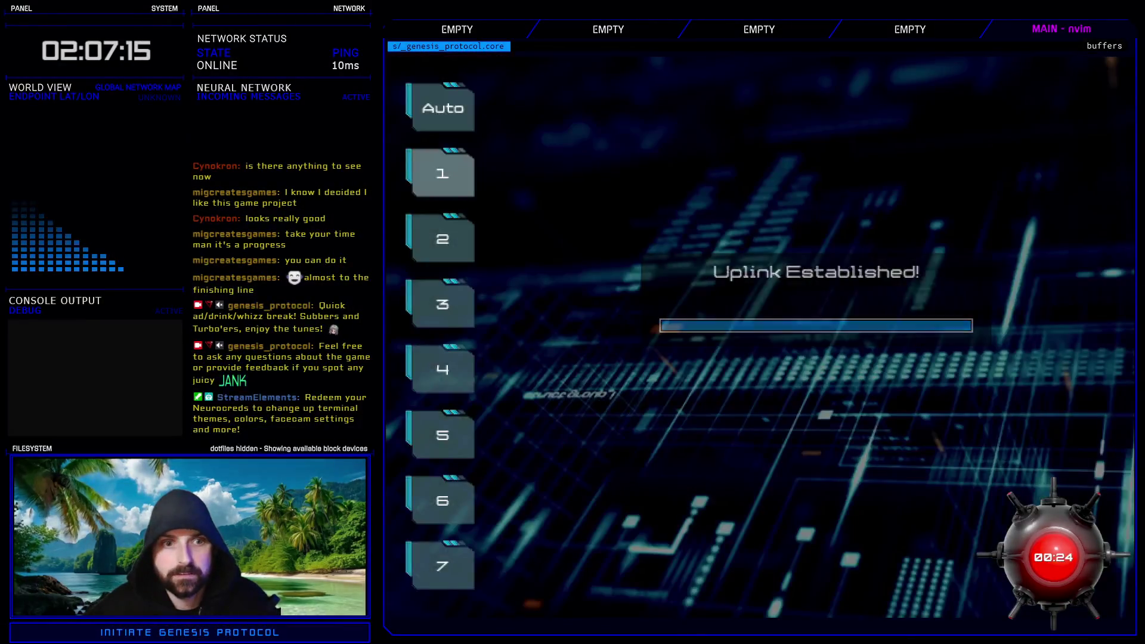
{"action": "key", "text": "Return"}
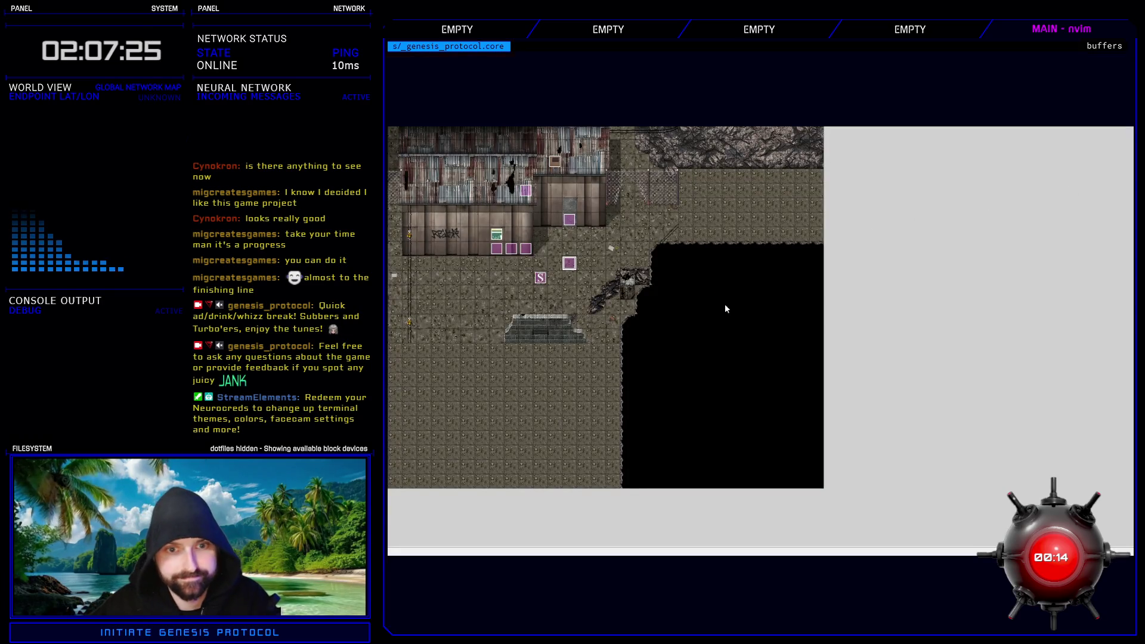
{"action": "key", "text": "alt+F4"}
{"action": "scroll", "coordinate": [498, 440], "scroll_direction": "down", "scroll_amount": 15}
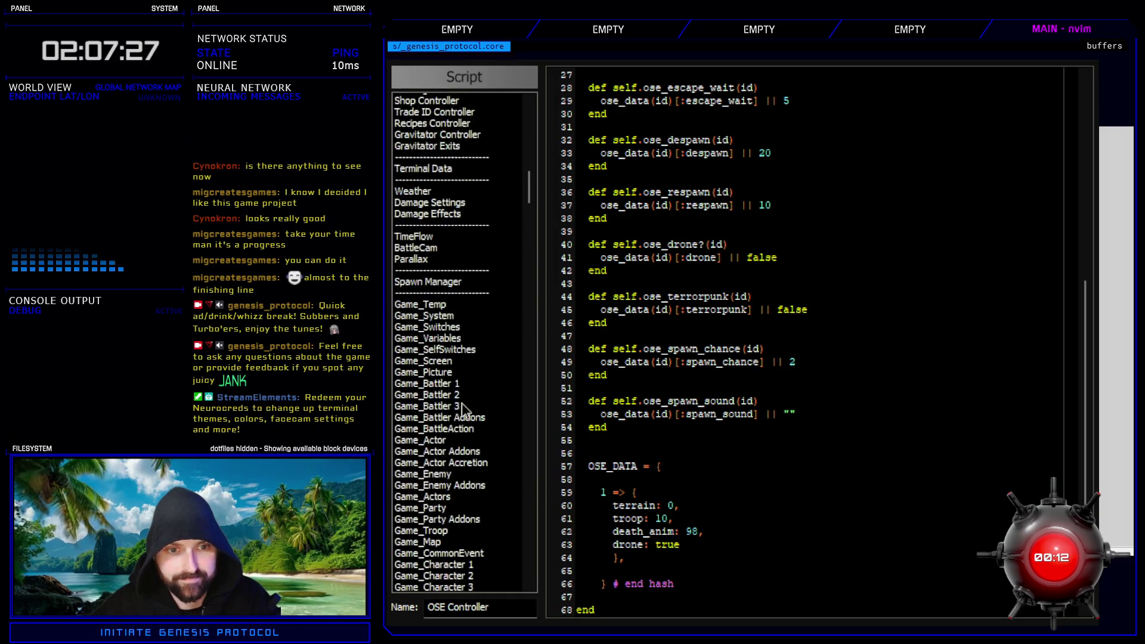
In Game_OSE, insert 'if spawn_sound' below the spawn_sound assignment and indent the is_a? check.
{"action": "left_click", "coordinate": [432, 542]}
{"action": "scroll", "coordinate": [681, 514], "scroll_direction": "down", "scroll_amount": 15}
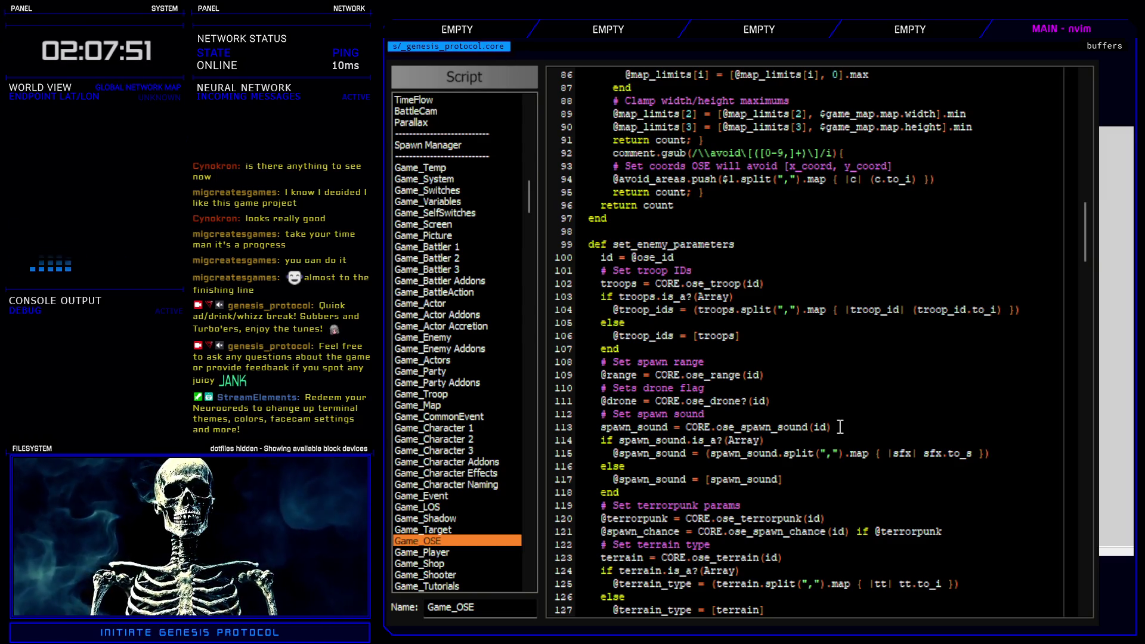
{"action": "key", "text": "Return"}
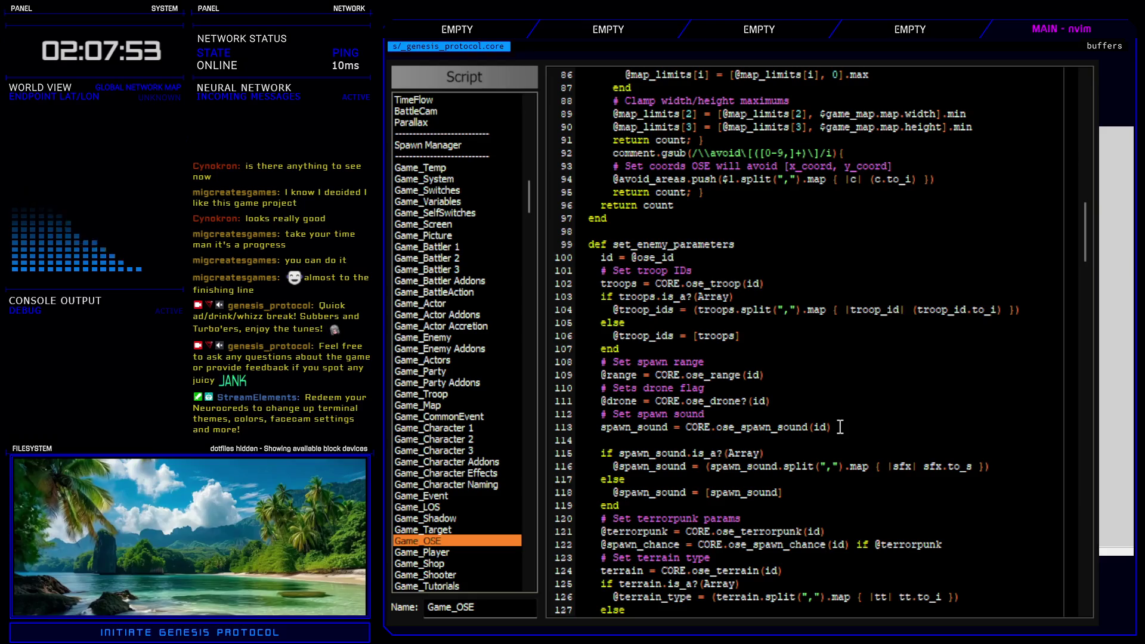
{"action": "type", "text": "if spawn"}
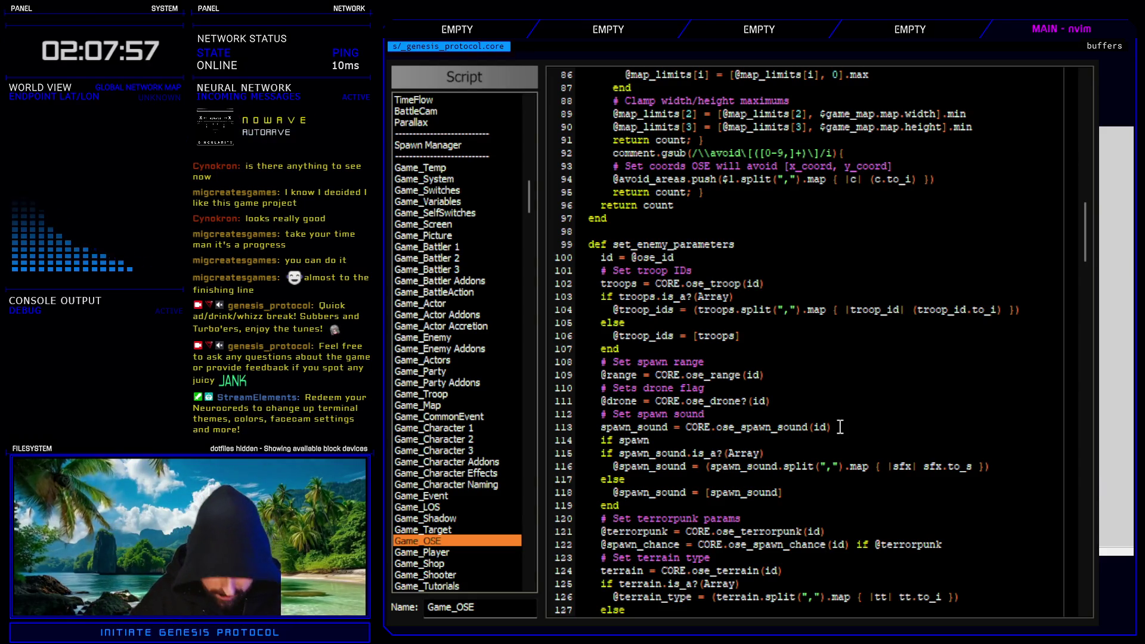
{"action": "type", "text": "_sound"}
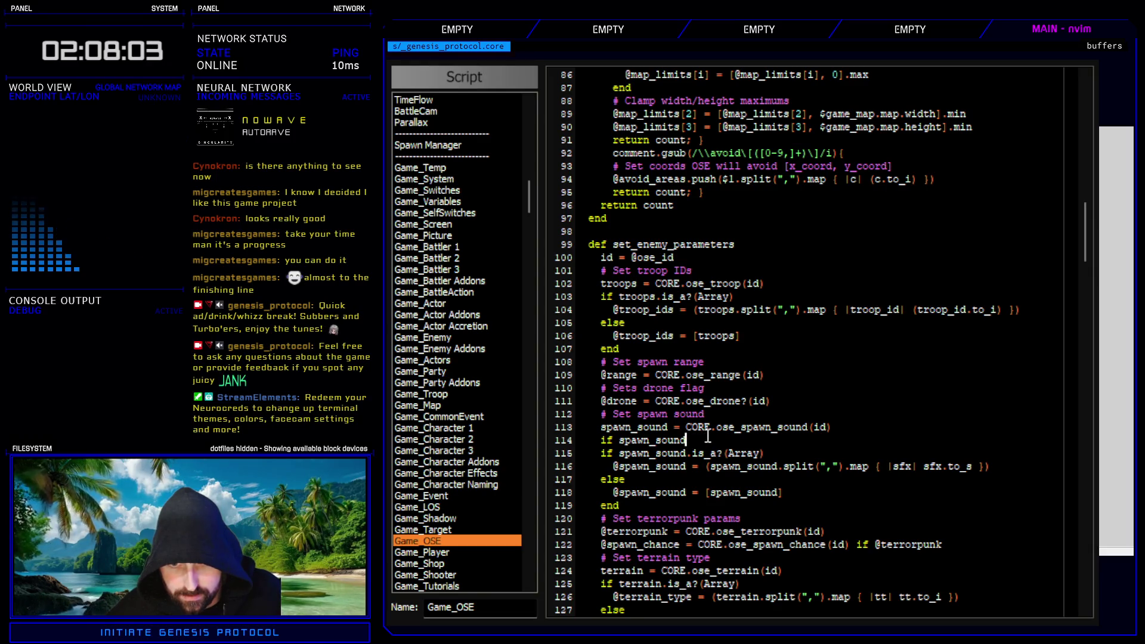
{"action": "left_click", "coordinate": [601, 453]}
{"action": "key", "text": "Tab"}
Indent lines 116–119 of the array handling, add a closing end, close the editor and playtest.
{"action": "left_click_drag", "start_coordinate": [563, 469], "coordinate": [566, 506]}
{"action": "key", "text": "greater"}
{"action": "key", "text": "o"}
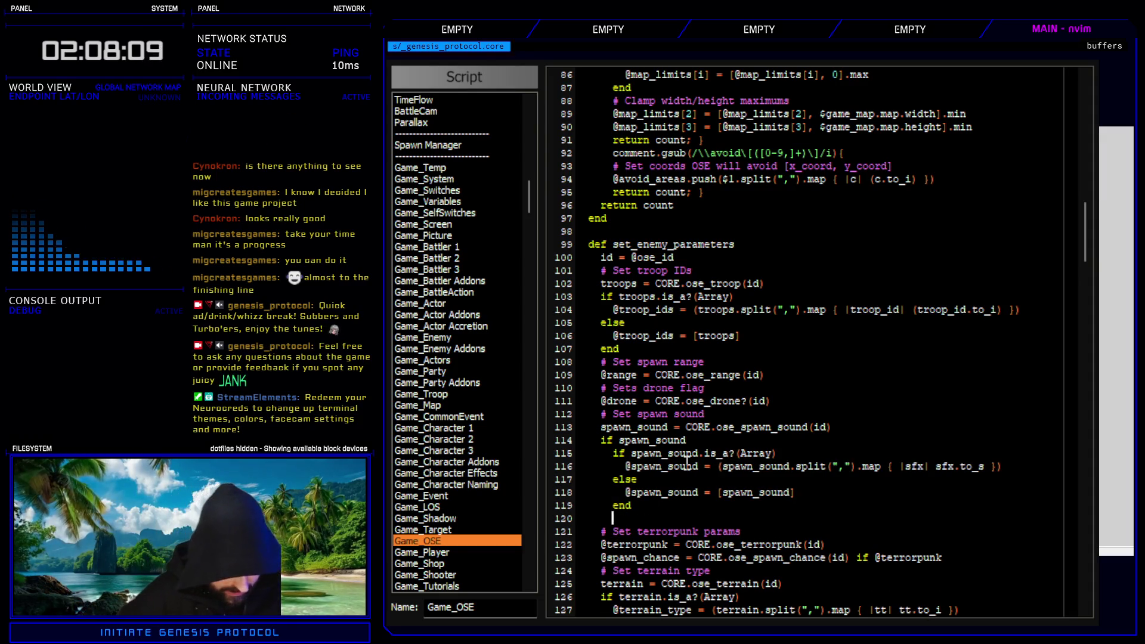
{"action": "key", "text": "Return"}
{"action": "key", "text": "BackSpace"}
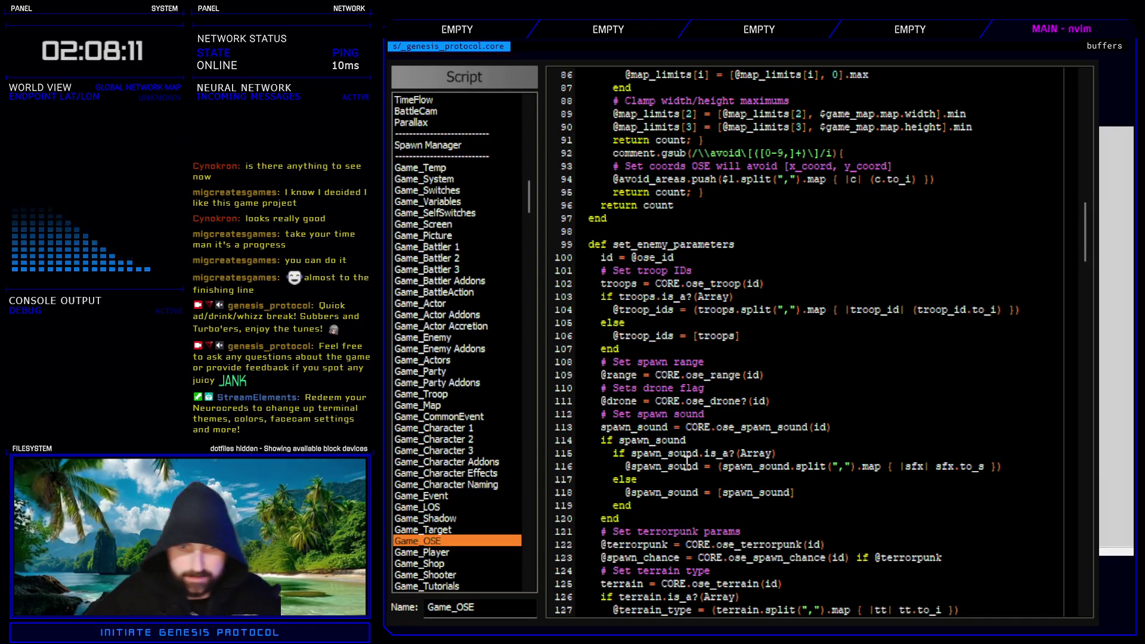
{"action": "key", "text": "Escape"}
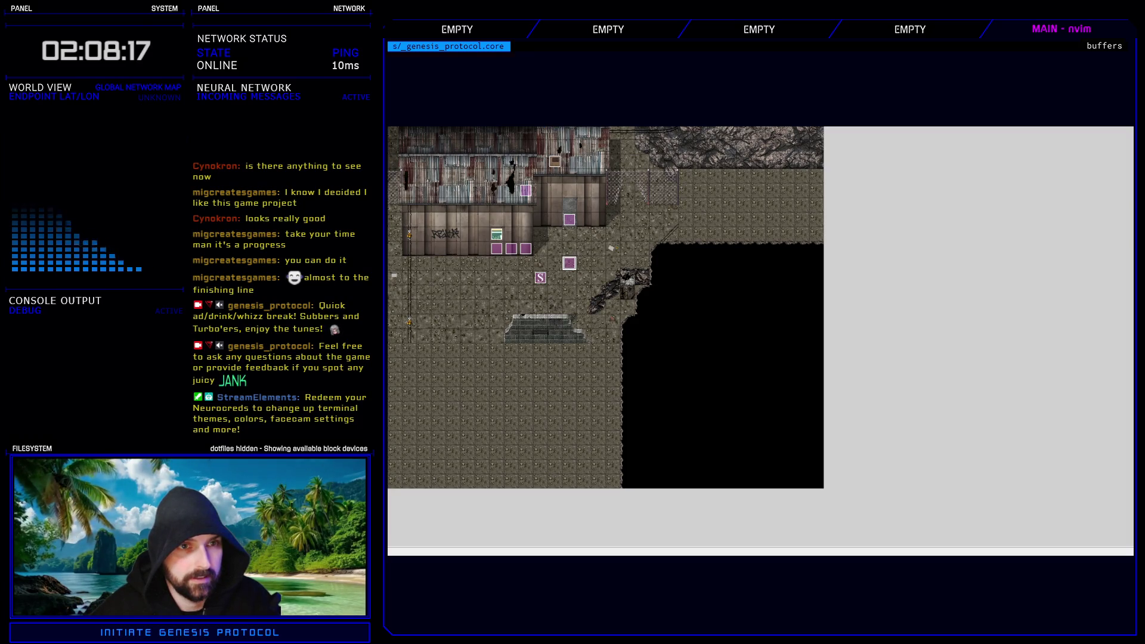
{"action": "left_click", "coordinate": [433, 113]}
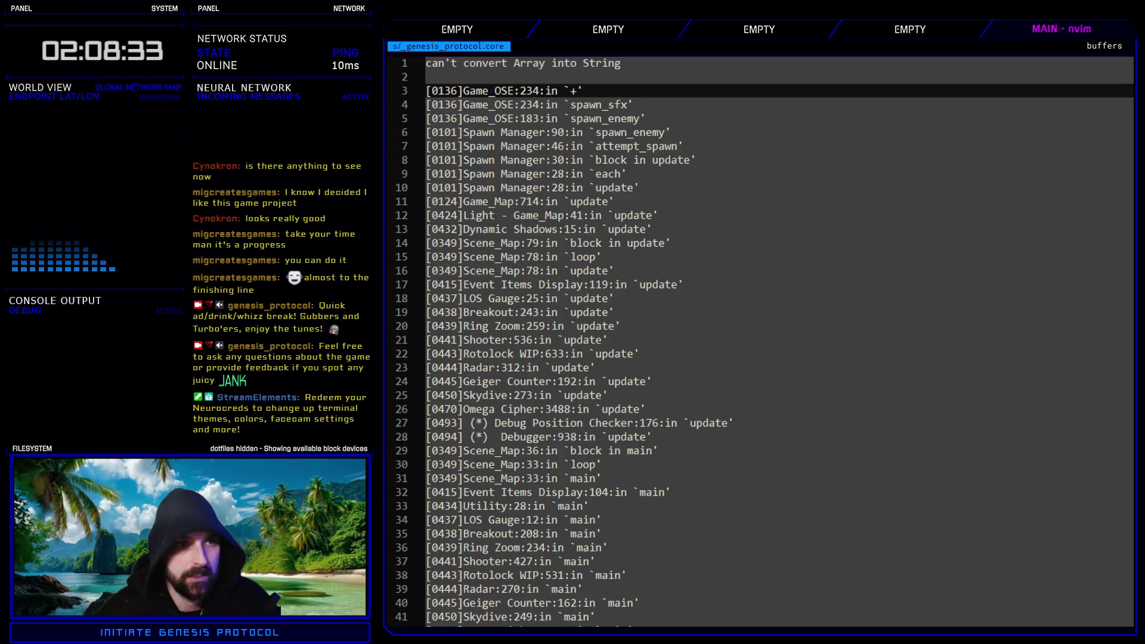
Dismiss the 'can't convert Array into String' error report from Game_OSE line 234.
{"action": "key", "text": "F5"}
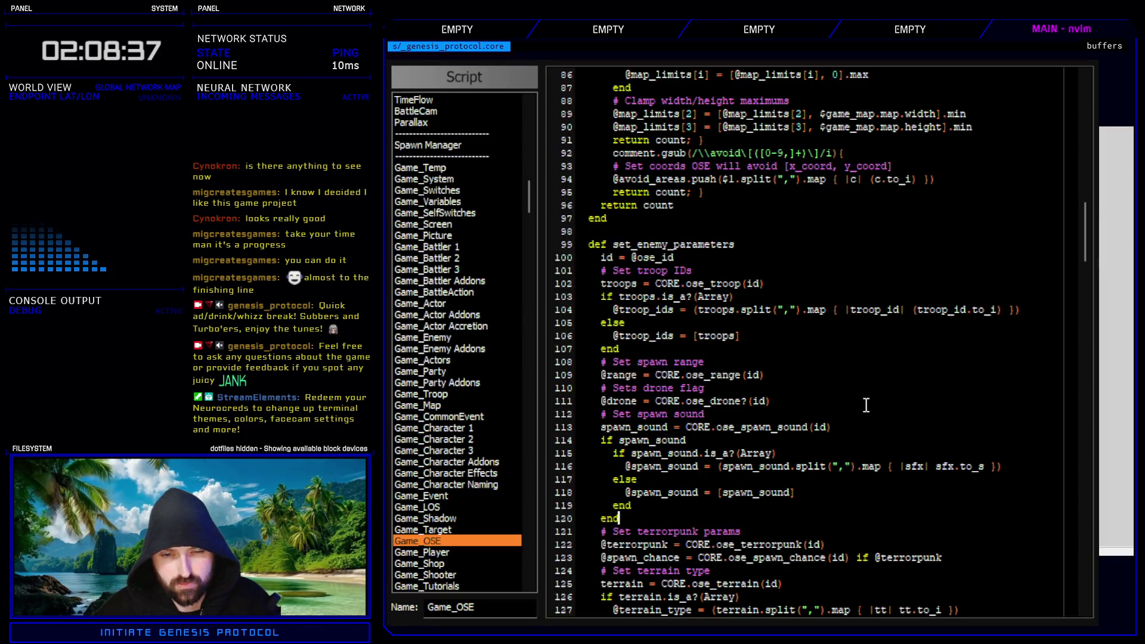
On line 118, replace the bracketed spawn_sound with CORE.ose_spawn_sound(id).
{"action": "key", "text": "BackSpace"}
{"action": "key", "text": "Left"}
{"action": "key", "text": "Left"}
{"action": "key", "text": "Left"}
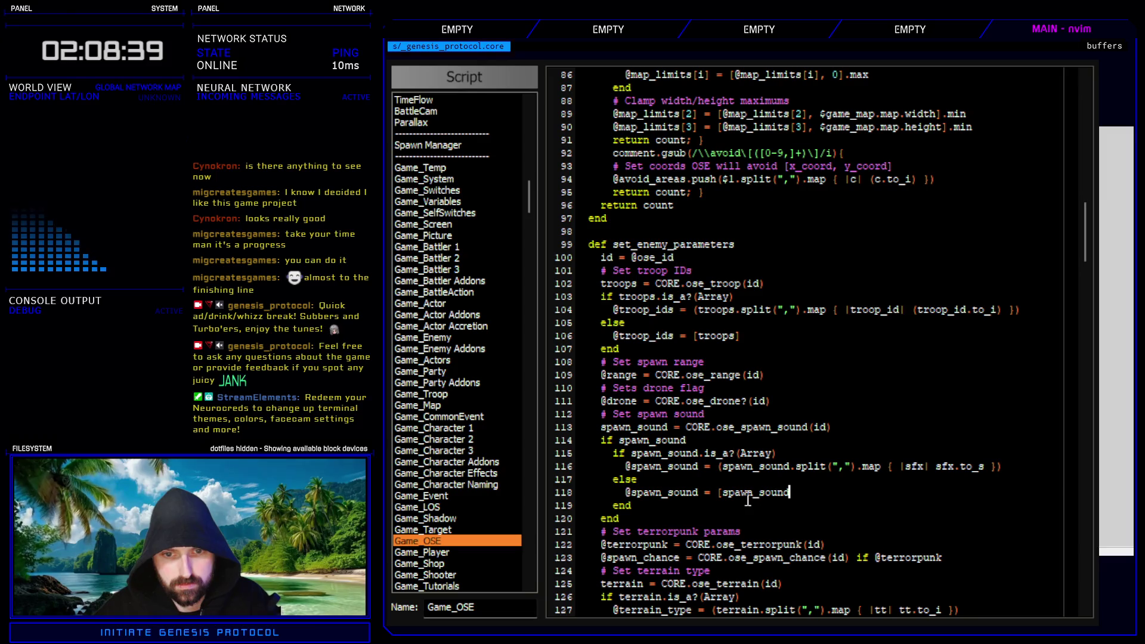
{"action": "key", "text": "BackSpace"}
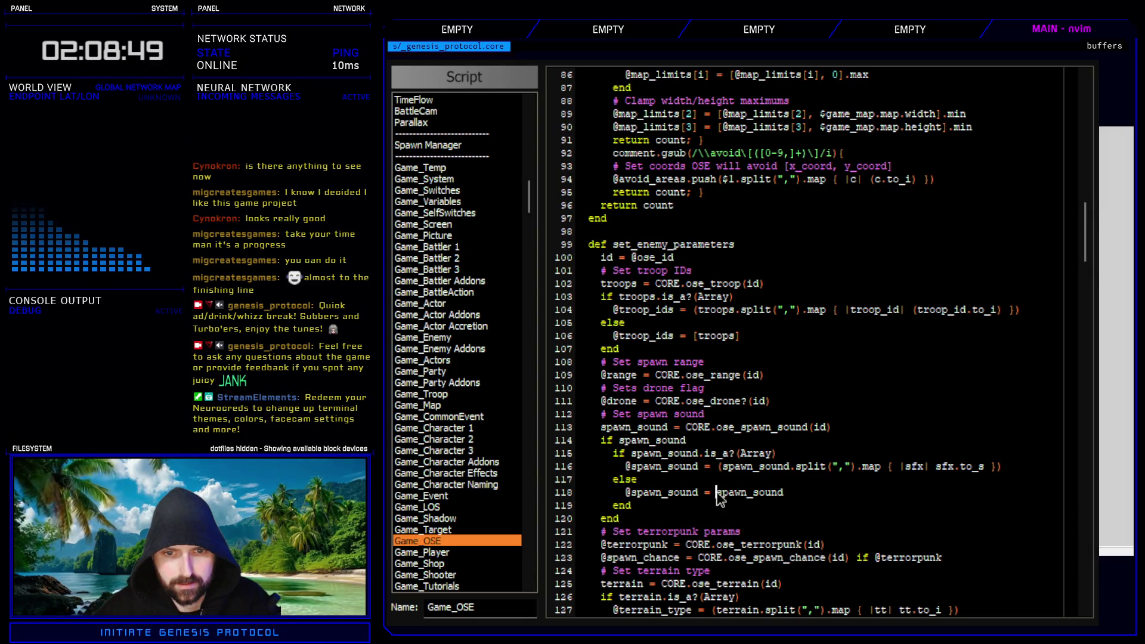
{"action": "left_click_drag", "start_coordinate": [717, 492], "coordinate": [831, 494]}
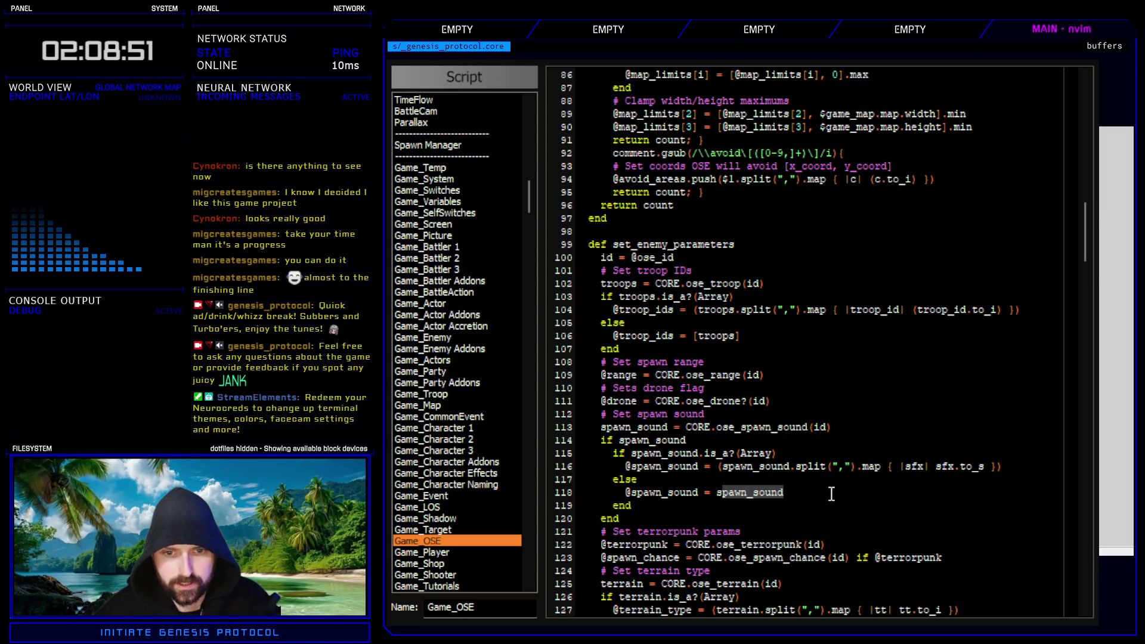
{"action": "key", "text": "c"}
{"action": "left_click_drag", "start_coordinate": [824, 431], "coordinate": [760, 490]}
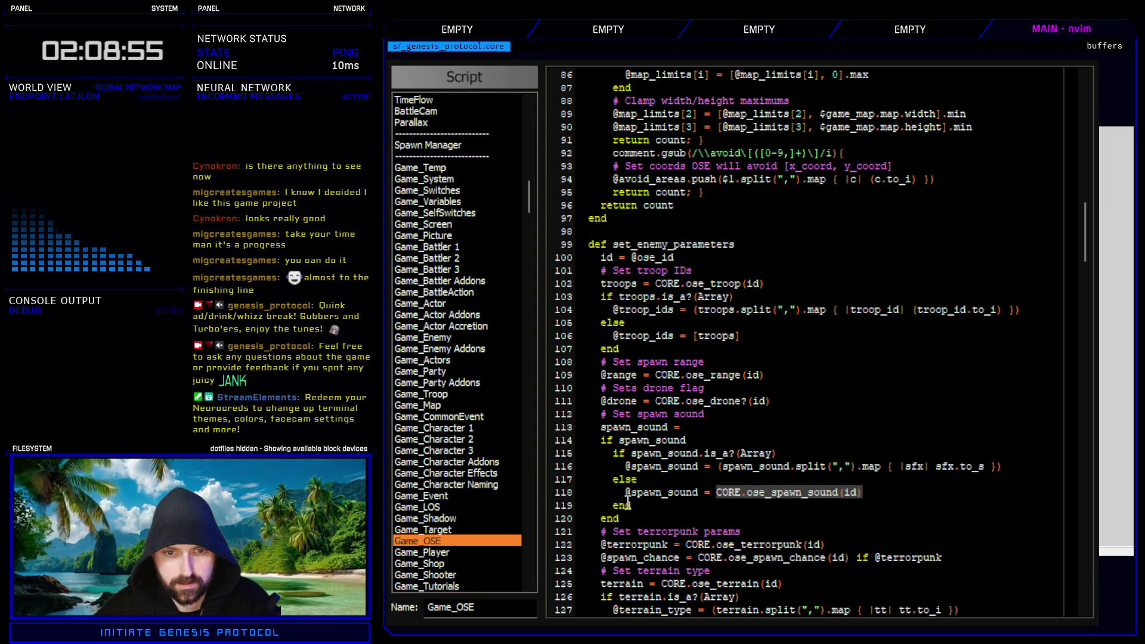
Delete the inner end and old spawn_sound check lines 113–117, then continue the saved game in a playtest.
{"action": "left_click_drag", "start_coordinate": [637, 506], "coordinate": [562, 505]}
{"action": "key", "text": "BackSpace"}
{"action": "mouse_move", "coordinate": [651, 481]}
{"action": "left_mouse_down"}
{"action": "mouse_move", "coordinate": [547, 458]}
{"action": "mouse_move", "coordinate": [532, 433]}
{"action": "left_mouse_up"}
{"action": "key", "text": "d"}
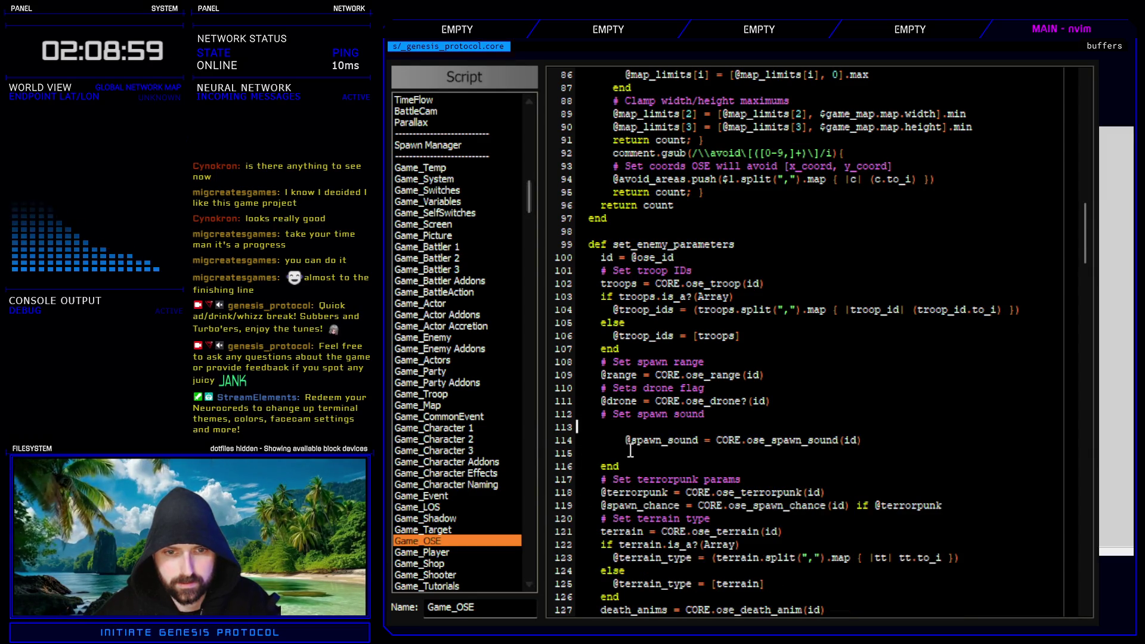
{"action": "key", "text": "d"}
{"action": "key", "text": "d"}
{"action": "key", "text": "d"}
{"action": "key", "text": "d"}
{"action": "key", "text": "d"}
{"action": "key", "text": "d"}
{"action": "key", "text": "k"}
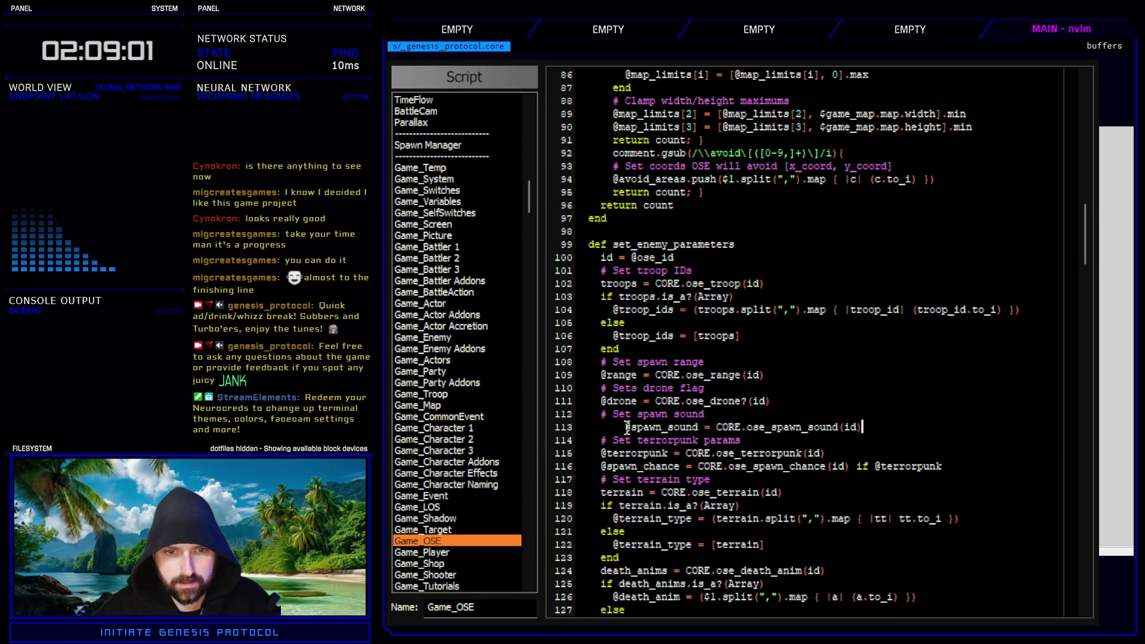
{"action": "key", "text": "="}
{"action": "key", "text": "="}
{"action": "key", "text": "Escape"}
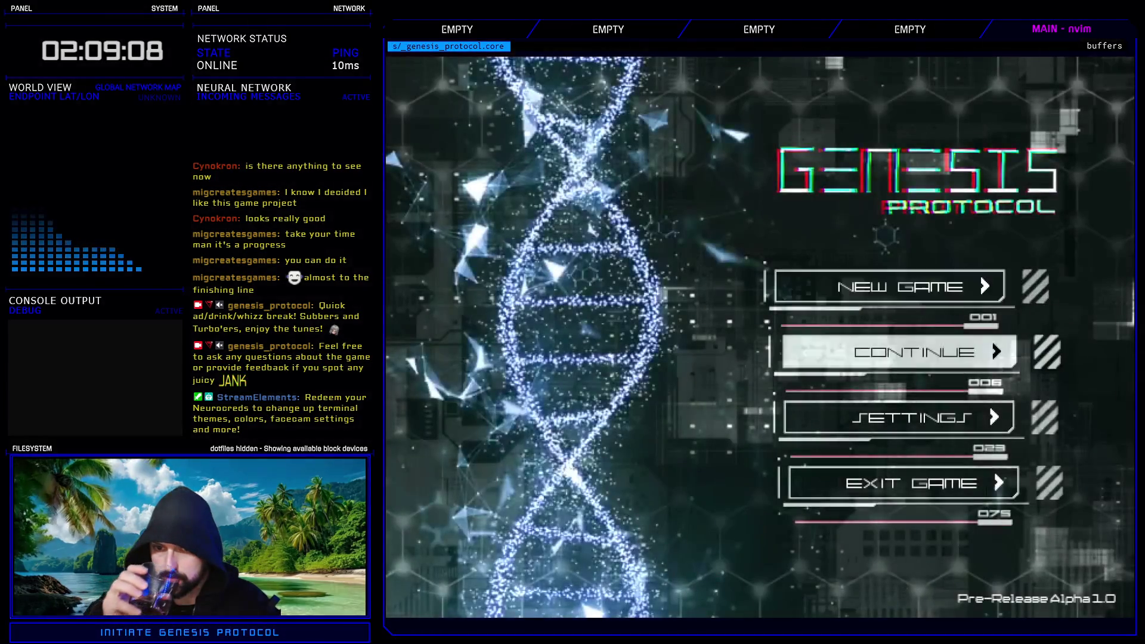
{"action": "left_click", "coordinate": [773, 331]}
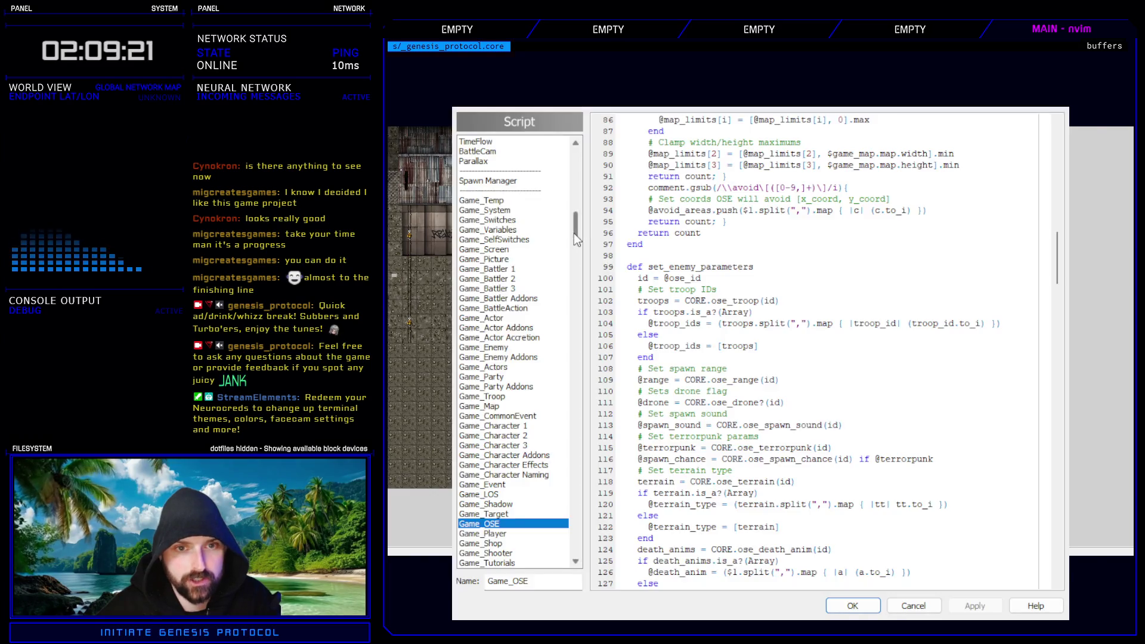
Open the OSE Controller script, passing OSE Parameters, and close the error backtrace view.
{"action": "scroll", "coordinate": [438, 519], "scroll_direction": "down", "scroll_amount": 4}
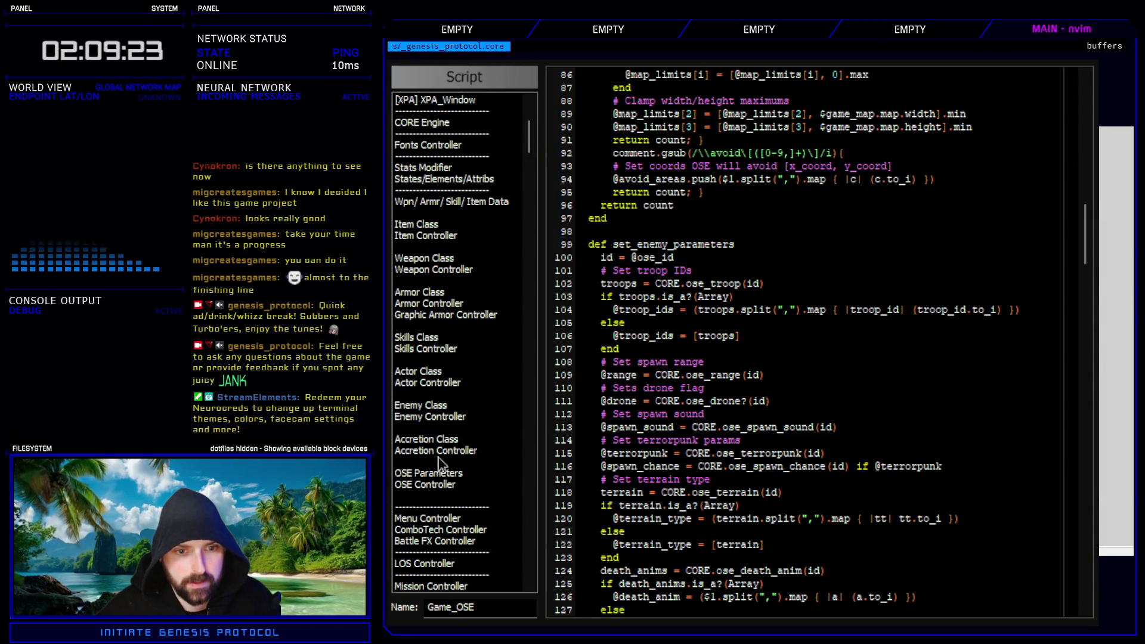
{"action": "left_click", "coordinate": [437, 472]}
{"action": "left_click", "coordinate": [435, 484]}
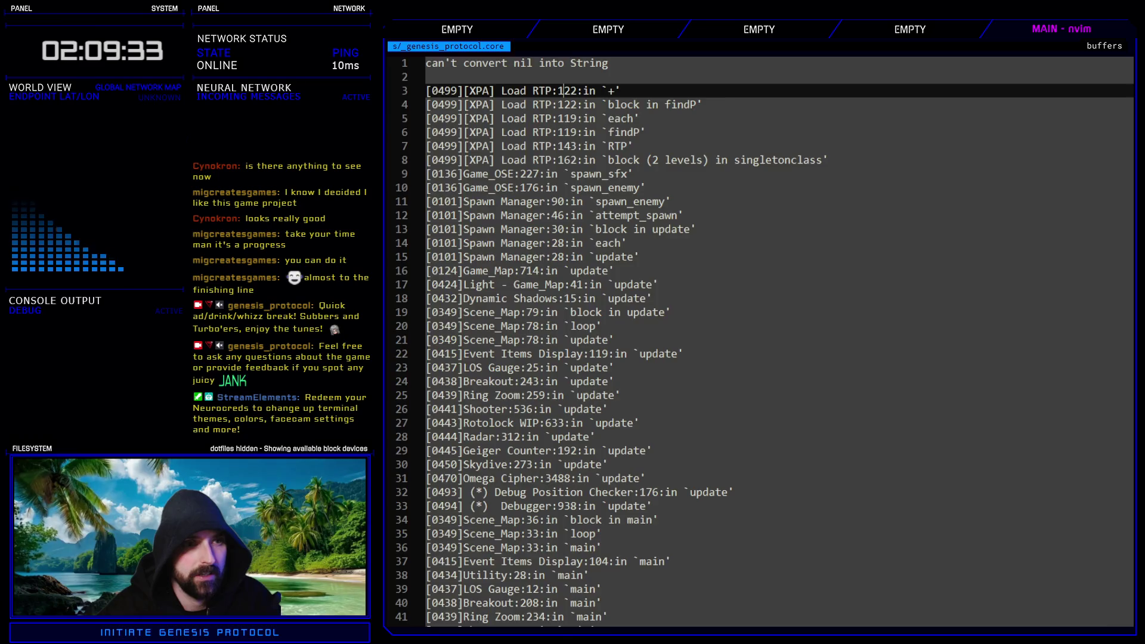
{"action": "key", "text": "Return"}
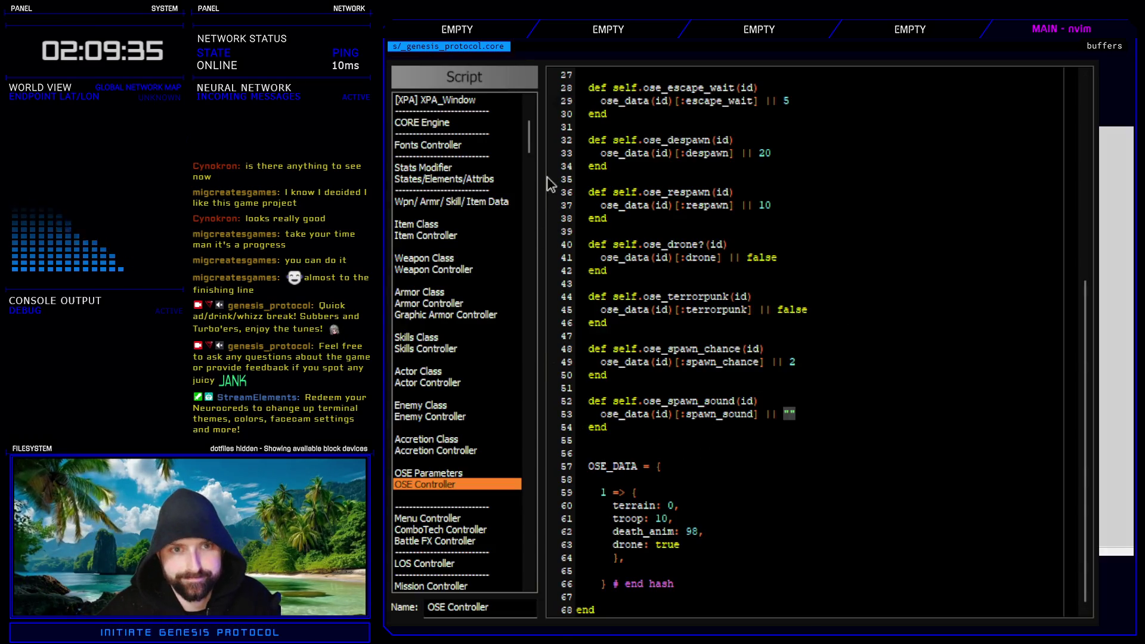
{"action": "left_click_drag", "start_coordinate": [532, 152], "coordinate": [530, 225]}
{"action": "left_click", "coordinate": [442, 338]}
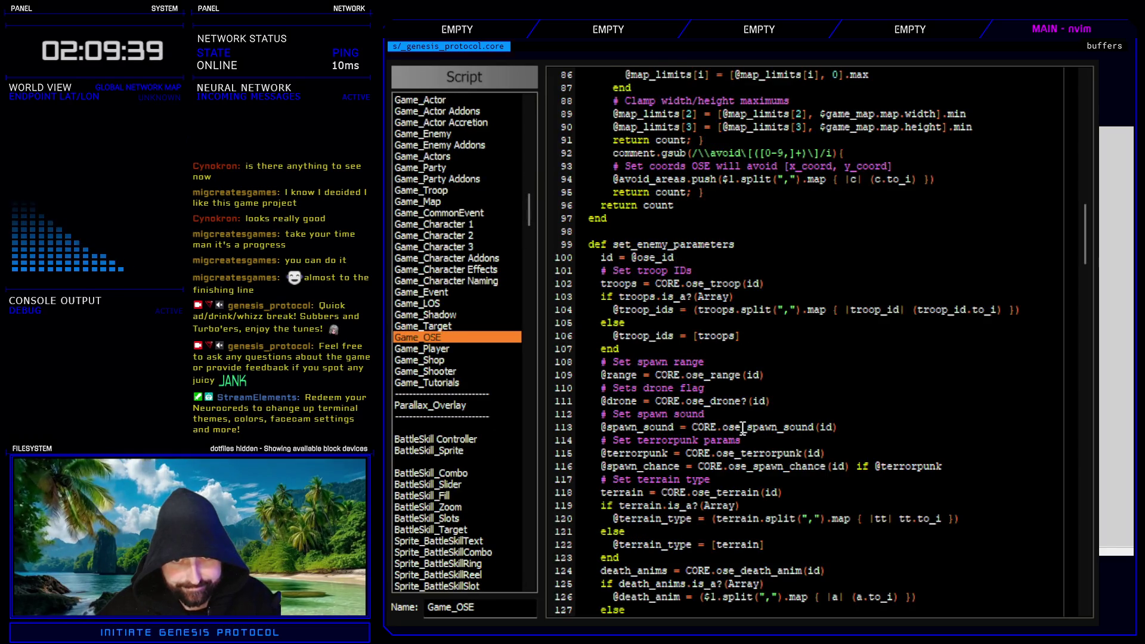
{"action": "scroll", "coordinate": [689, 474], "scroll_direction": "down", "scroll_amount": 20}
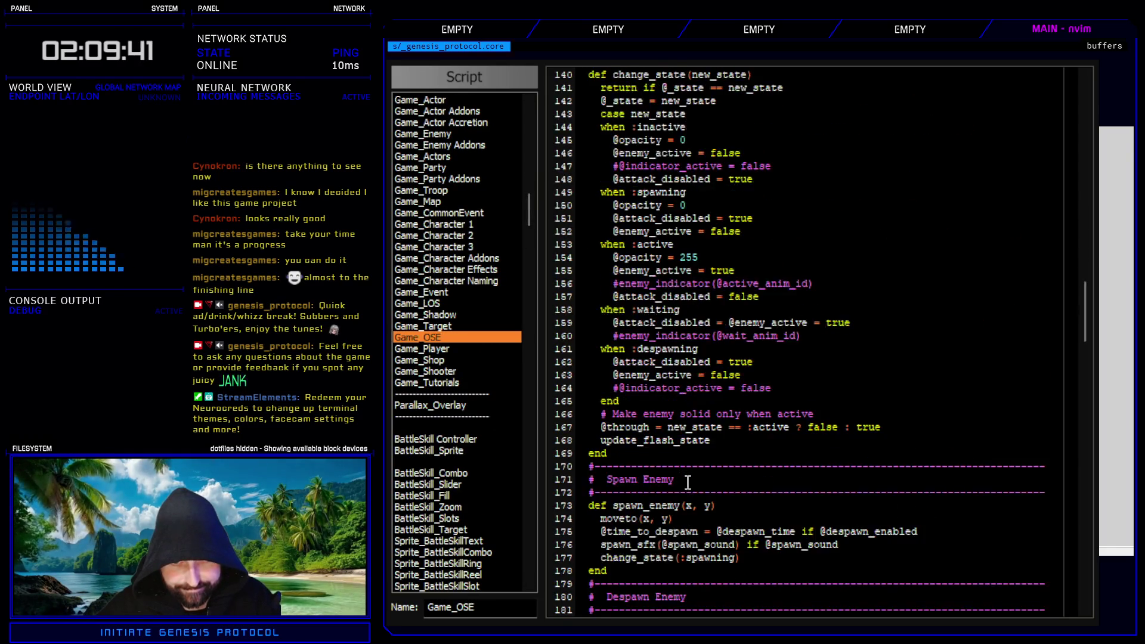
{"action": "left_click_drag", "start_coordinate": [637, 501], "coordinate": [900, 503]}
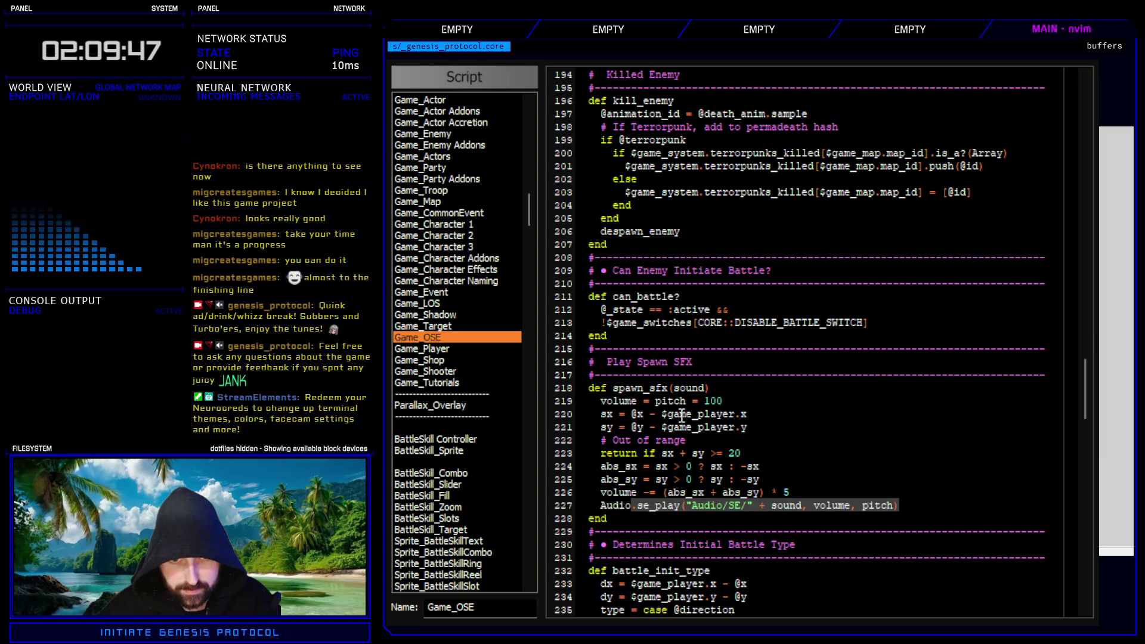
{"action": "left_click", "coordinate": [658, 388]}
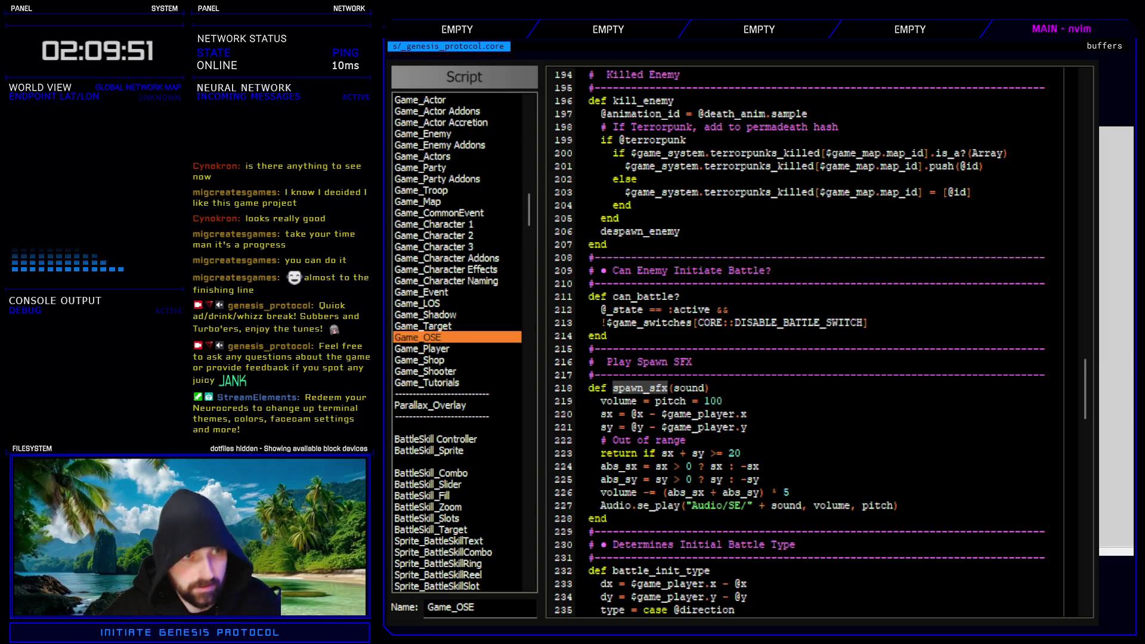
{"action": "key", "text": "ctrl+f"}
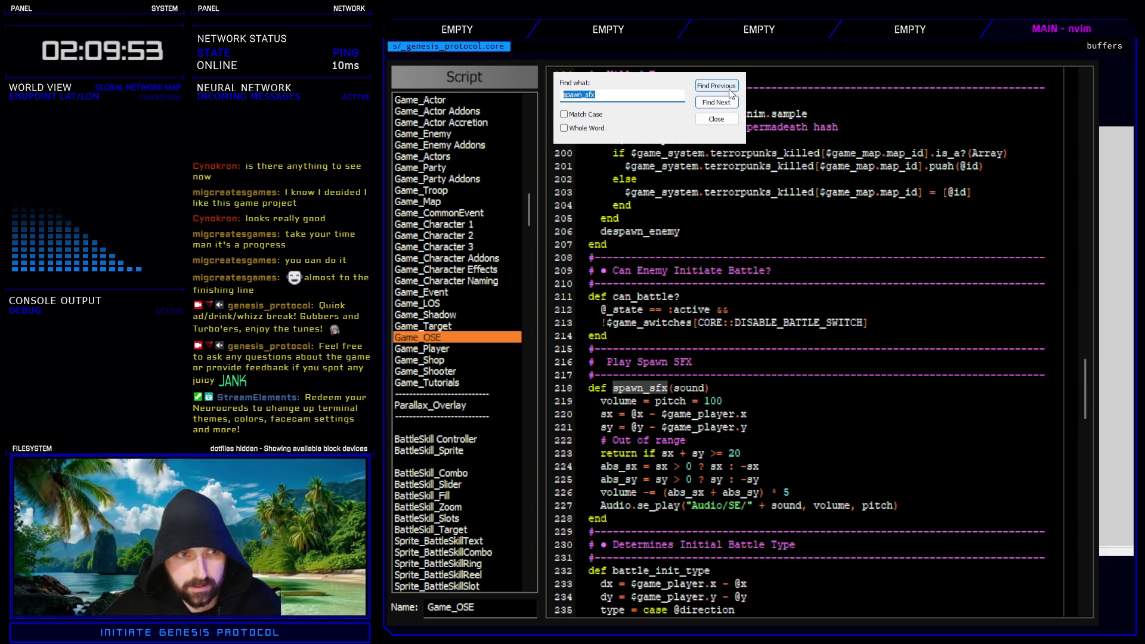
{"action": "left_click", "coordinate": [729, 90]}
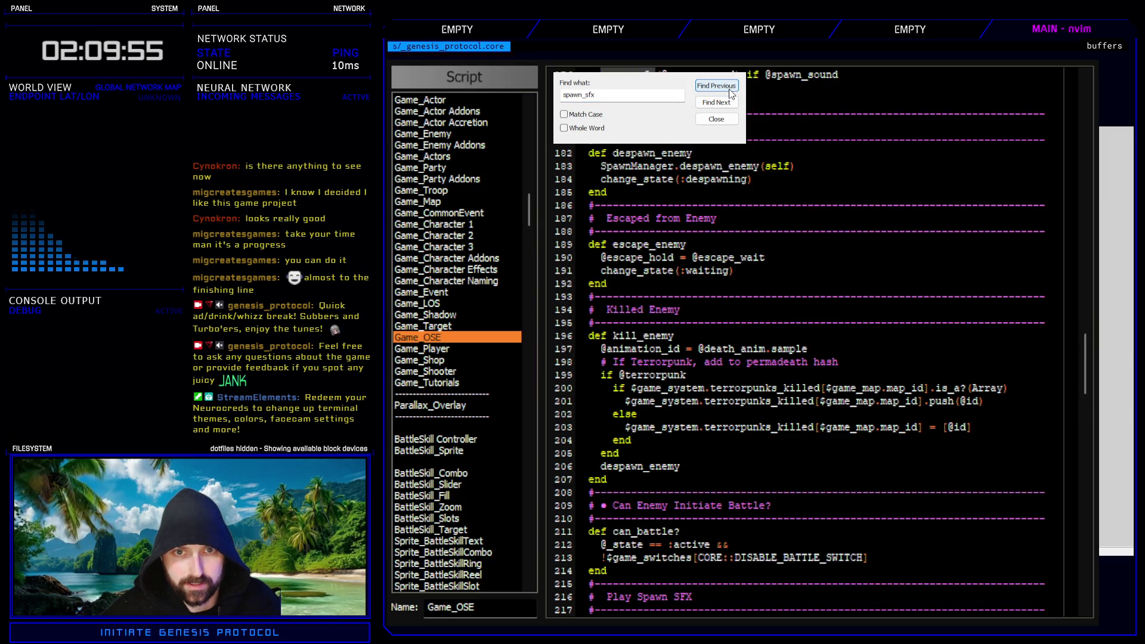
{"action": "scroll", "coordinate": [705, 299], "scroll_direction": "up", "scroll_amount": 6}
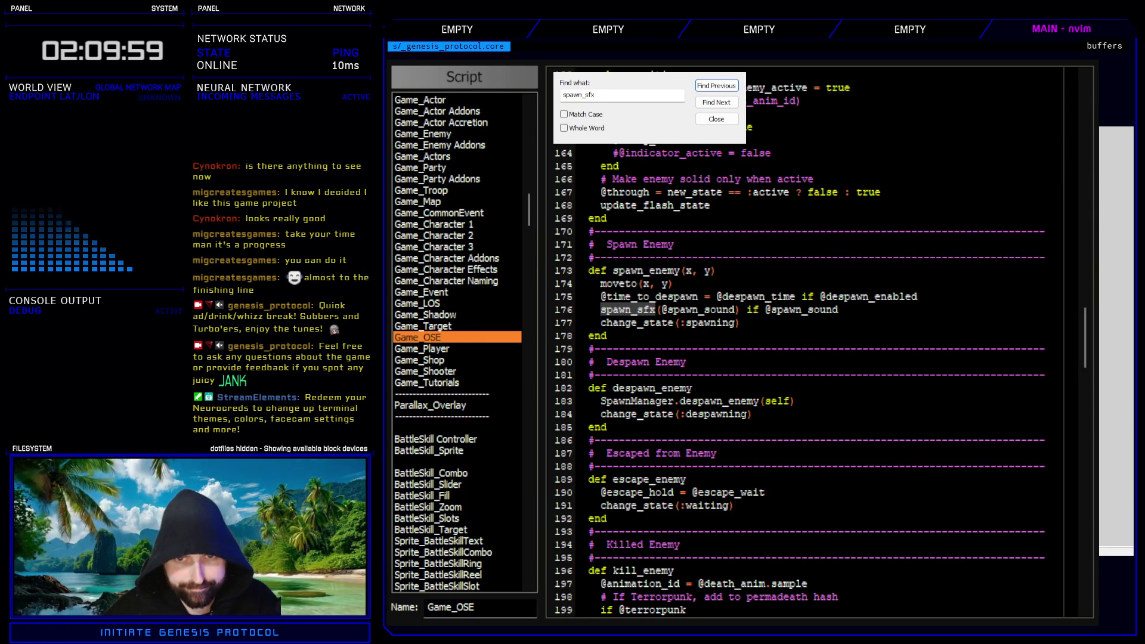
{"action": "left_click", "coordinate": [721, 88]}
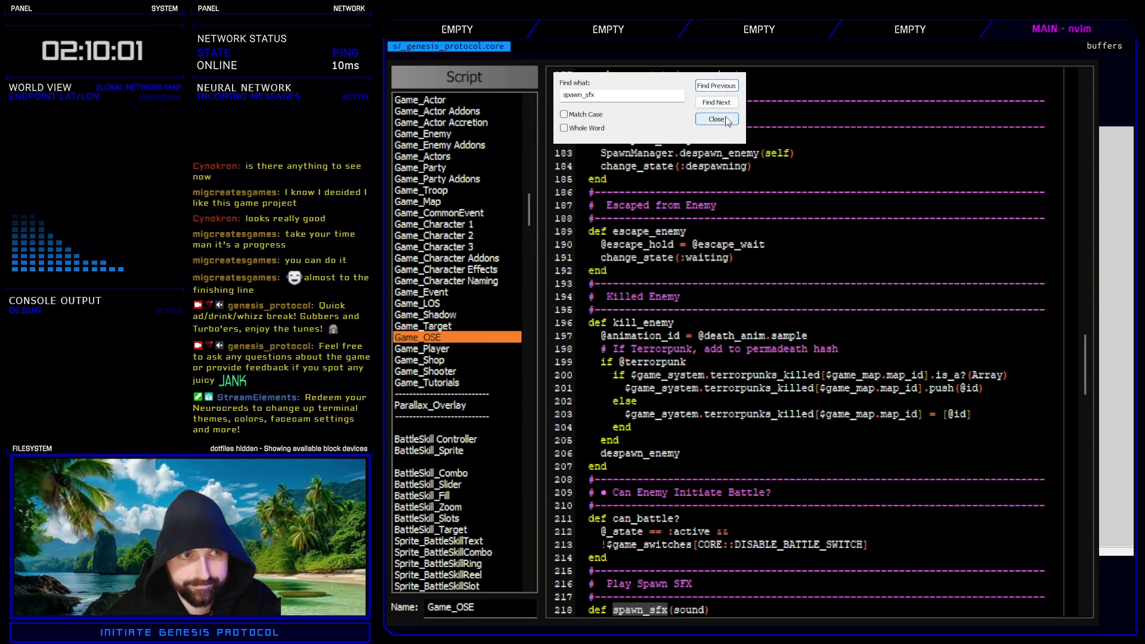
{"action": "left_click_drag", "start_coordinate": [531, 206], "coordinate": [514, 104]}
{"action": "scroll", "coordinate": [459, 340], "scroll_direction": "down", "scroll_amount": 4}
{"action": "left_click", "coordinate": [442, 530]}
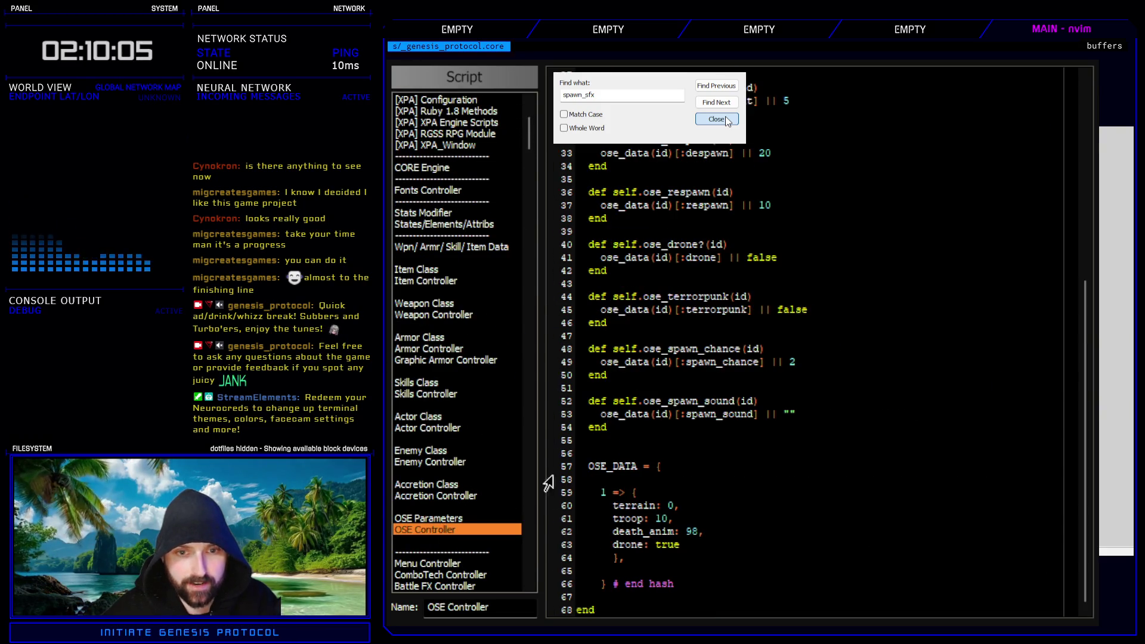
Change the ose_spawn_sound default on line 53 from "" to nil, then playtest with F12.
{"action": "key", "text": "Delete"}
{"action": "key", "text": "Delete"}
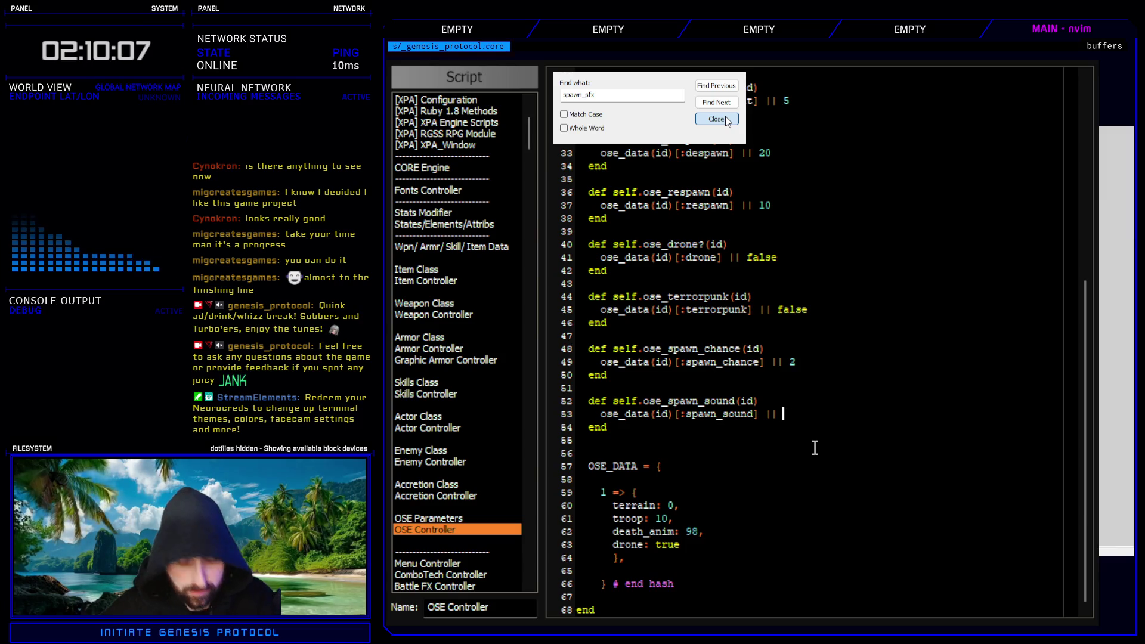
{"action": "type", "text": "il"}
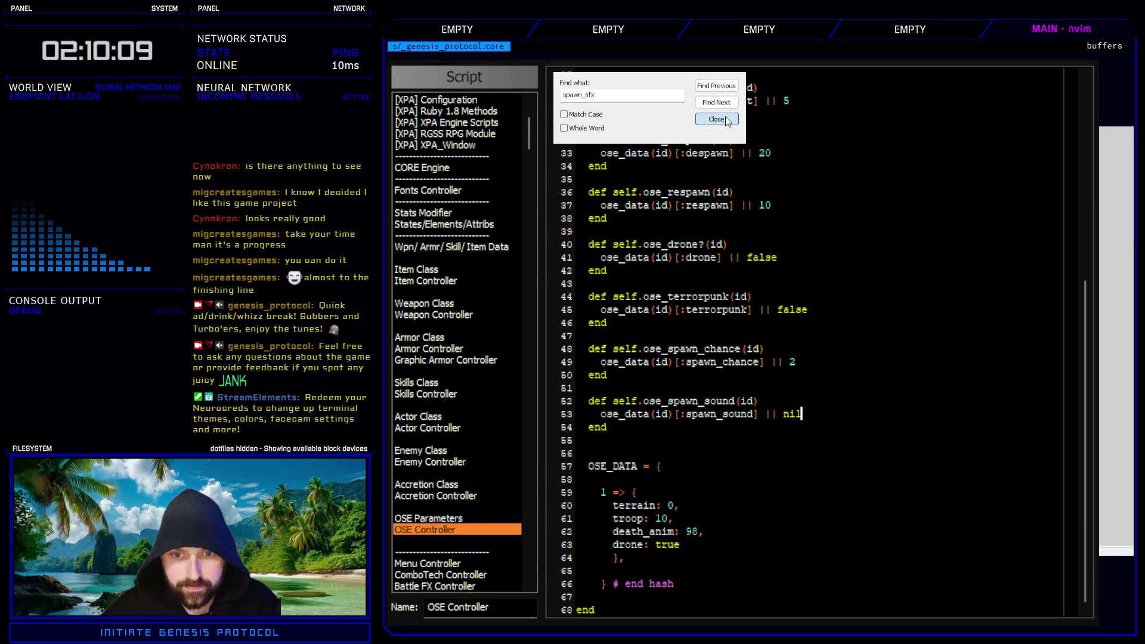
{"action": "left_click", "coordinate": [727, 120]}
{"action": "key", "text": "F12"}
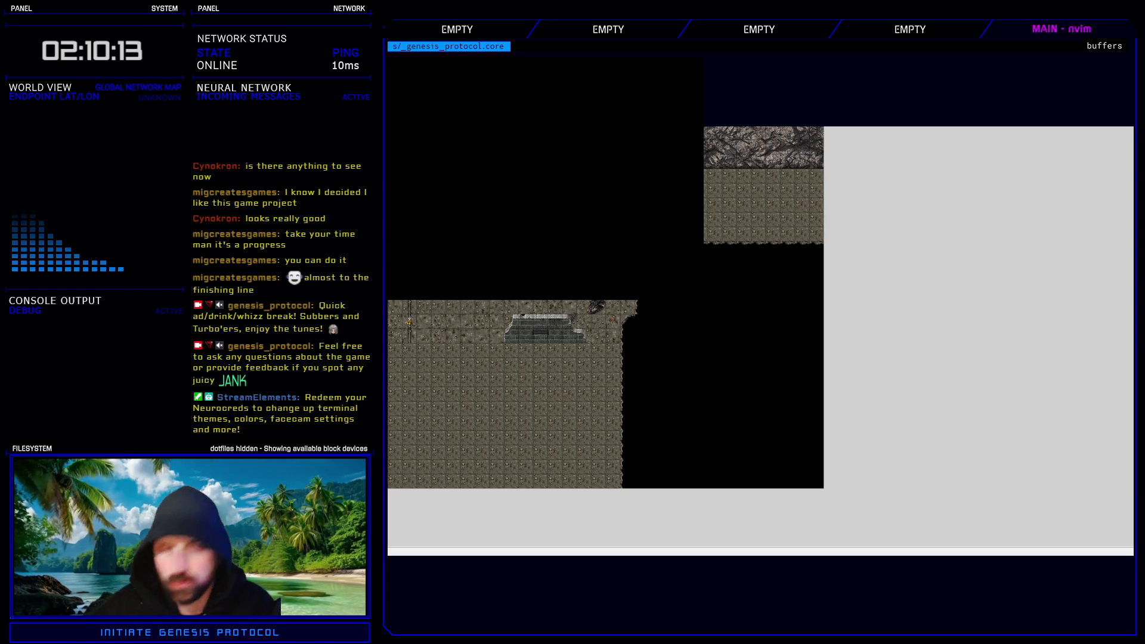
{"action": "key", "text": "Return"}
{"action": "key", "text": "Return"}
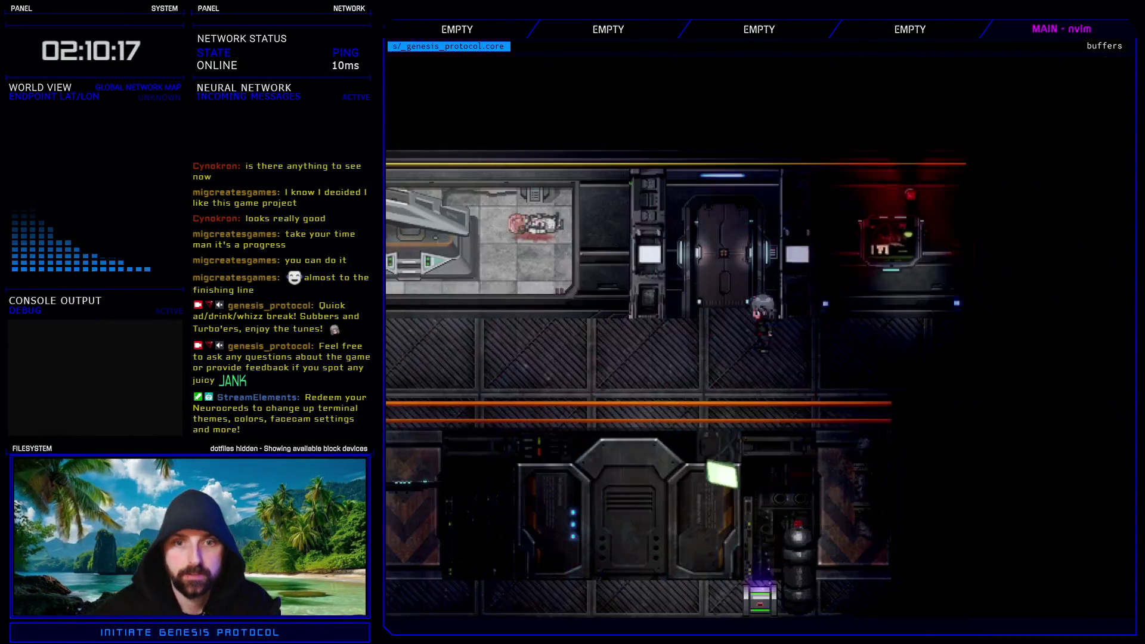
{"action": "key", "text": "Left"}
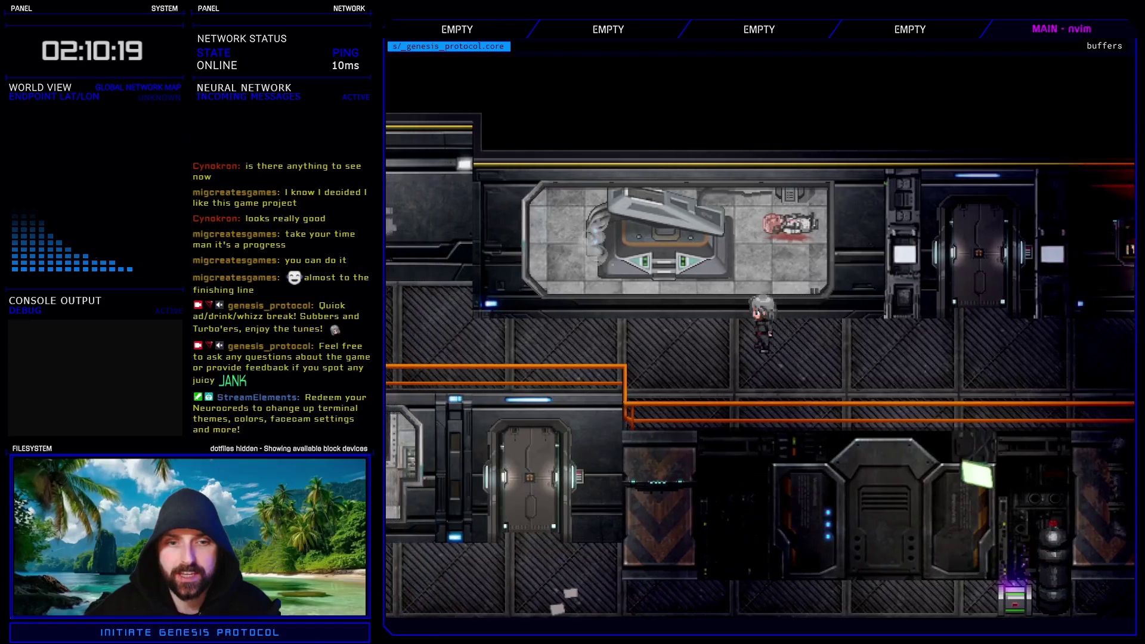
{"action": "key", "text": "Left"}
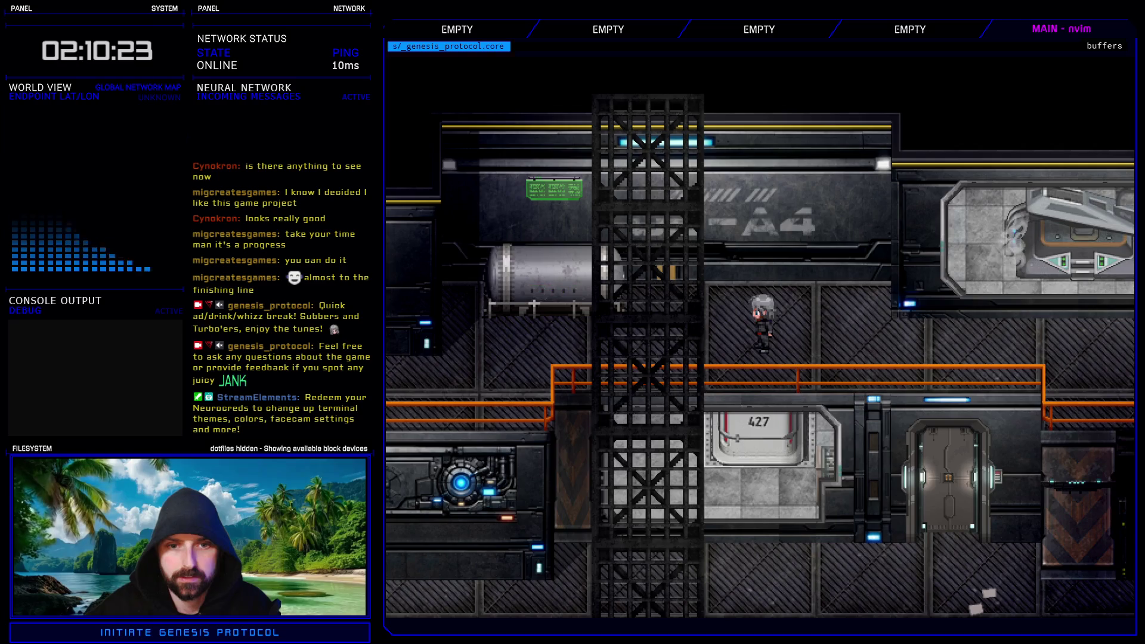
{"action": "key", "text": "Down"}
{"action": "key", "text": "Right"}
{"action": "key", "text": "Right"}
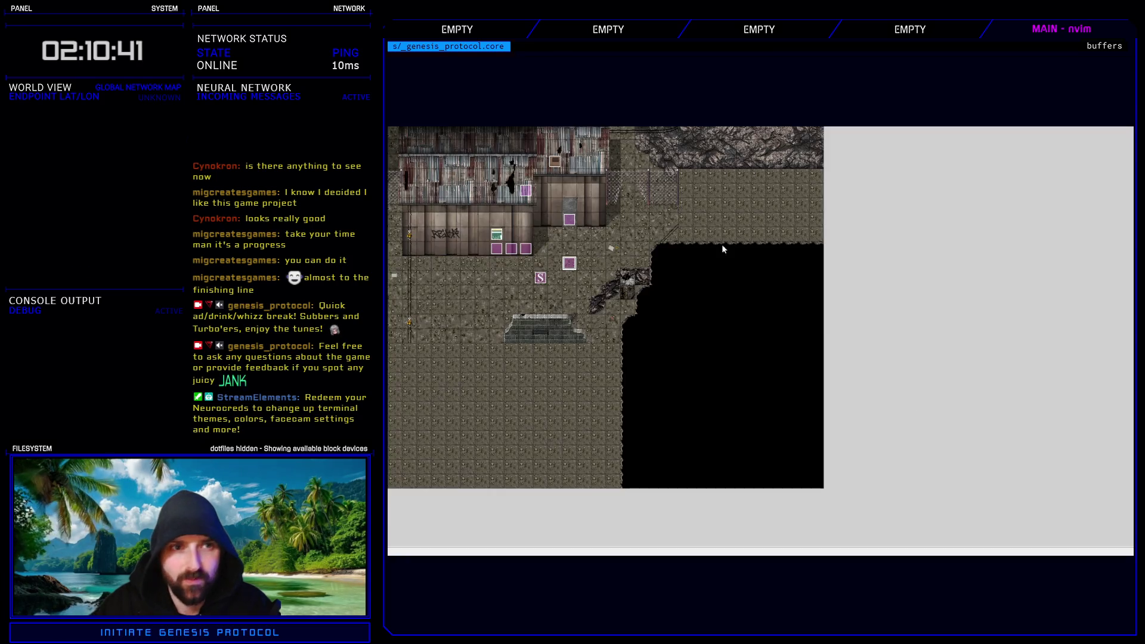
Open Game_Enemy and select battles_won in the added_hp calculation on line 143.
{"action": "scroll", "coordinate": [546, 215], "scroll_direction": "down", "scroll_amount": 10}
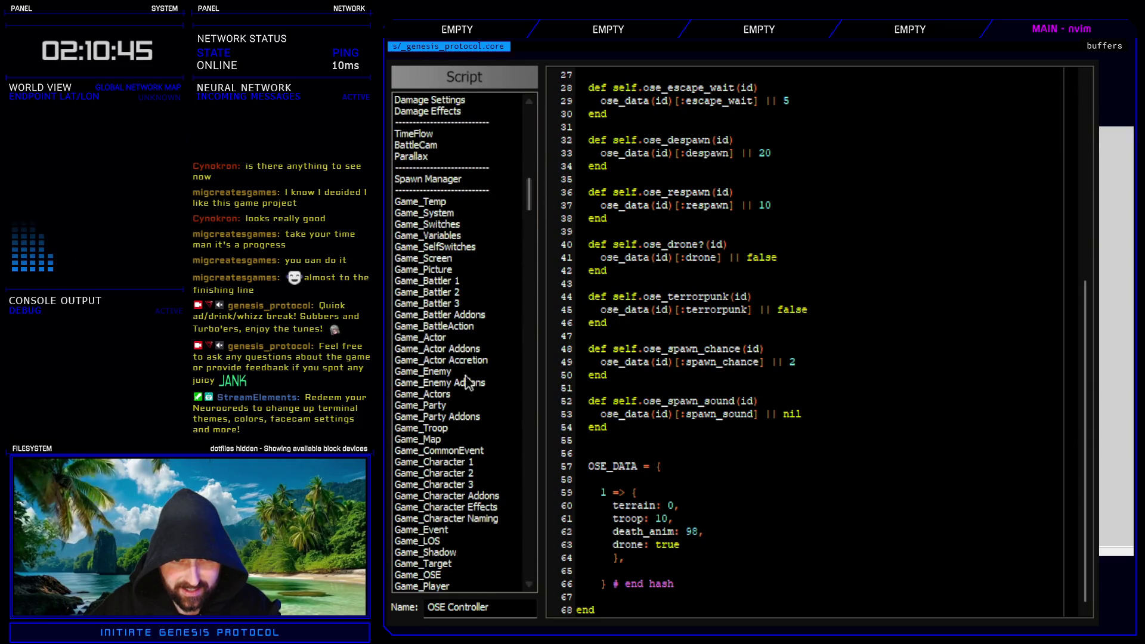
{"action": "left_click", "coordinate": [450, 371]}
{"action": "scroll", "coordinate": [736, 462], "scroll_direction": "down", "scroll_amount": 20}
{"action": "scroll", "coordinate": [737, 462], "scroll_direction": "down", "scroll_amount": 14}
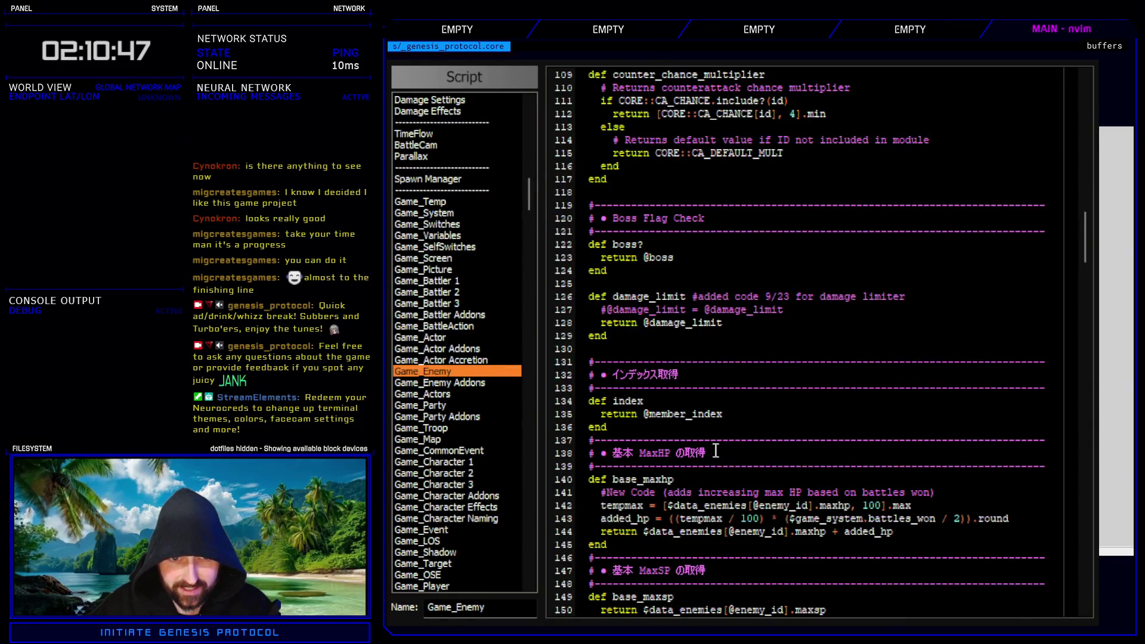
{"action": "left_click_drag", "start_coordinate": [619, 279], "coordinate": [1011, 282]}
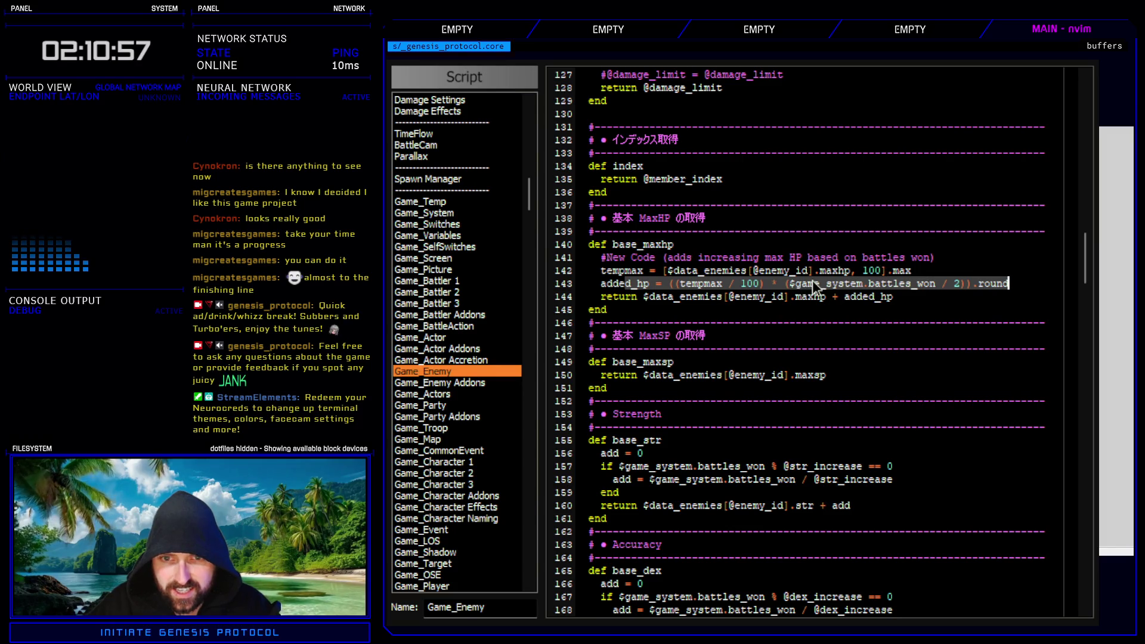
{"action": "left_click", "coordinate": [793, 282]}
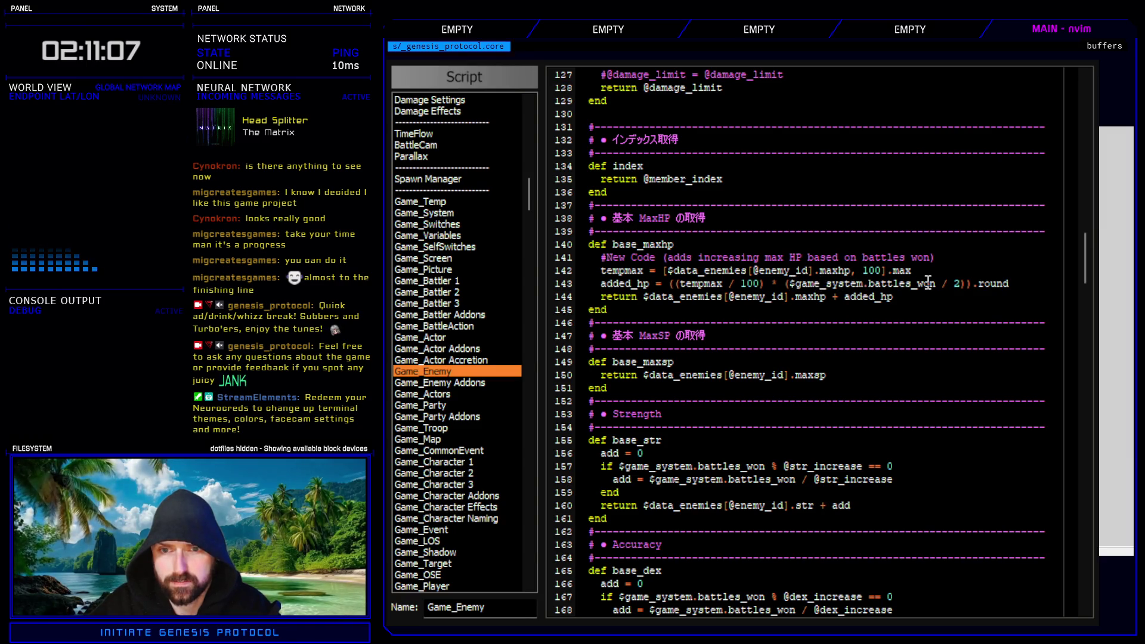
{"action": "left_click_drag", "start_coordinate": [935, 284], "coordinate": [790, 284]}
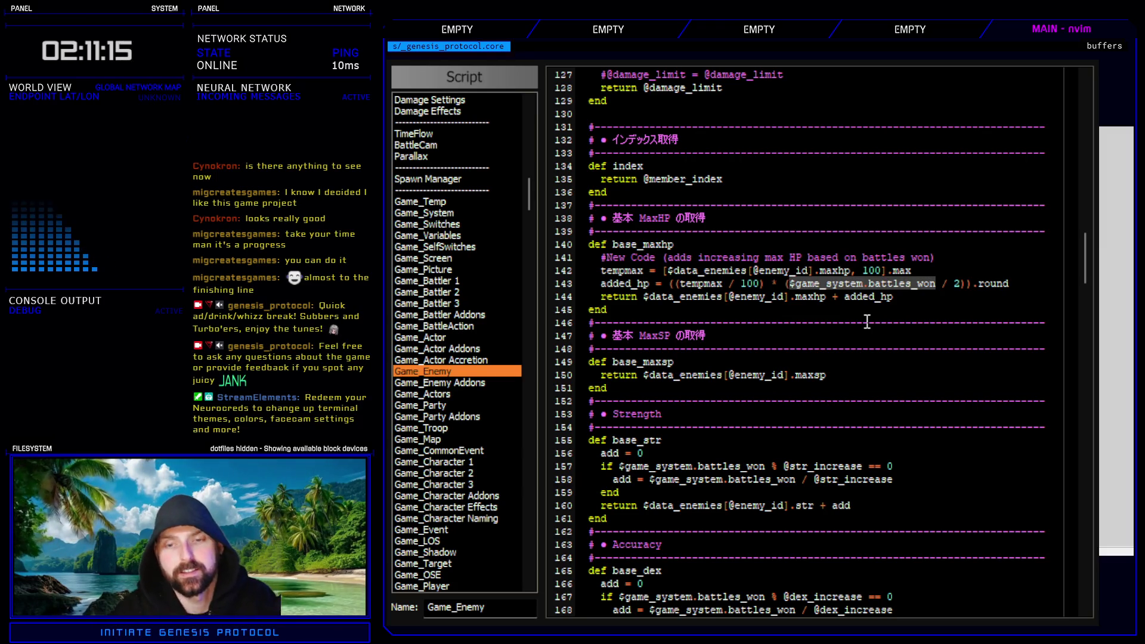
{"action": "double_click", "coordinate": [889, 285]}
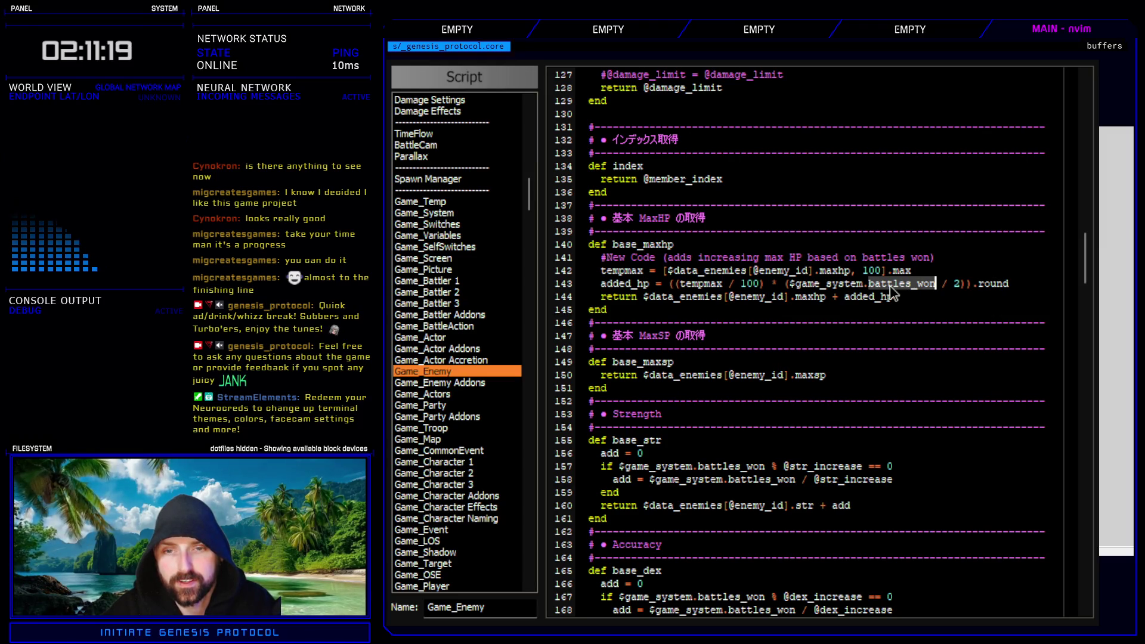
Close the Script Editor and confirm saving the project changes.
{"action": "key", "text": "Escape"}
{"action": "key", "text": "alt+F4"}
{"action": "key", "text": "Return"}
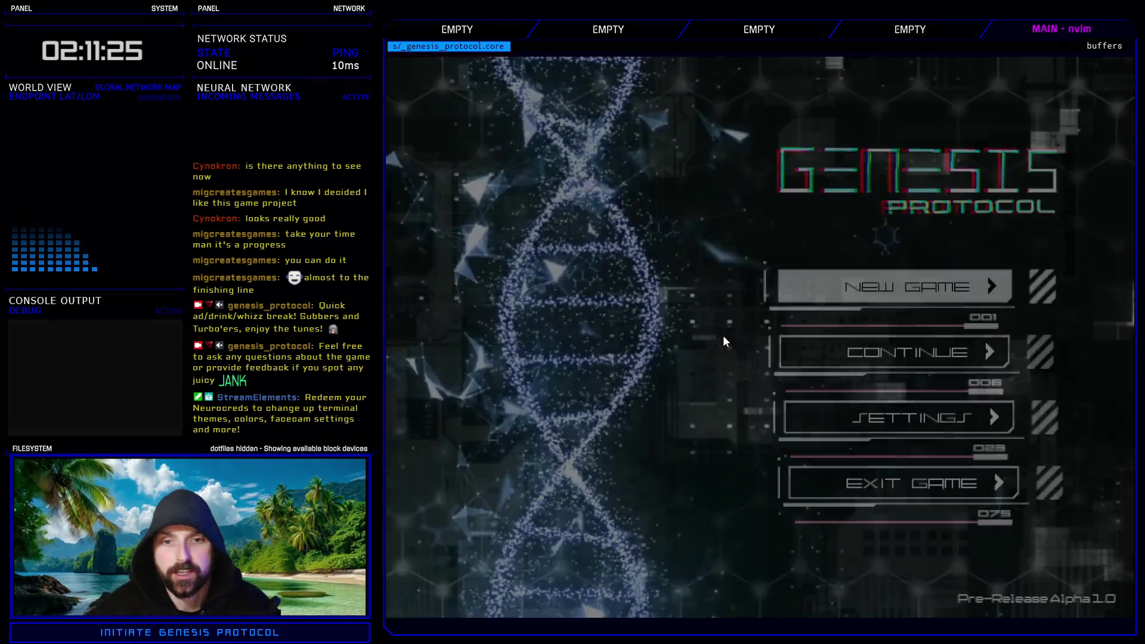
Continue the saved game and check that battleswon reads 3 in the debug system values.
{"action": "key", "text": "Down"}
{"action": "key", "text": "Return"}
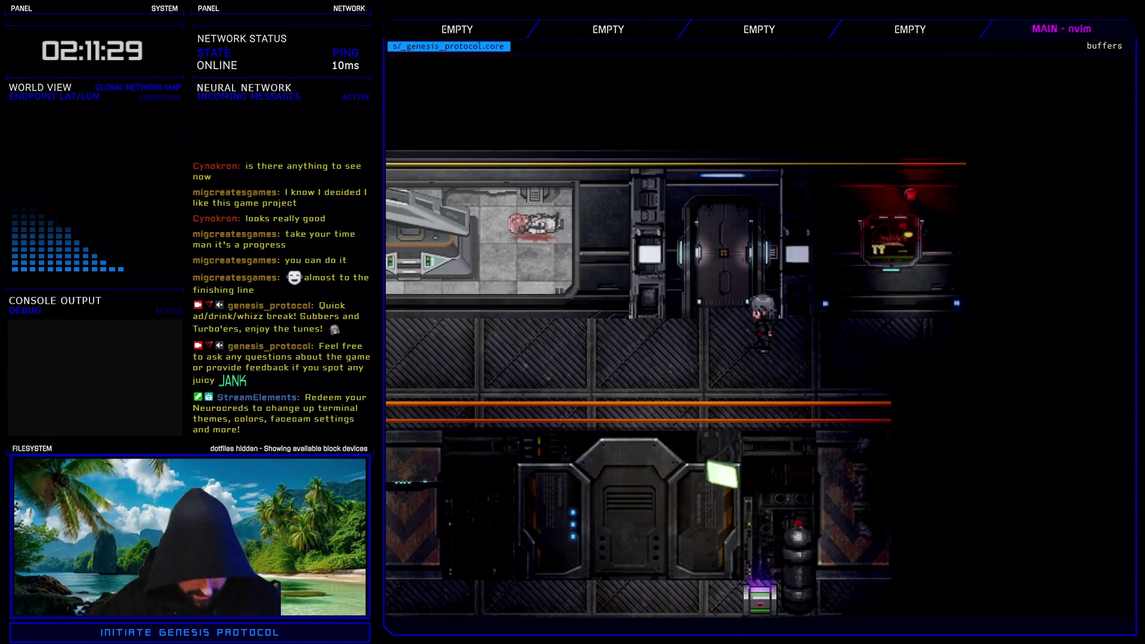
{"action": "key", "text": "F9"}
{"action": "key", "text": "Down"}
{"action": "key", "text": "Down"}
{"action": "key", "text": "Down"}
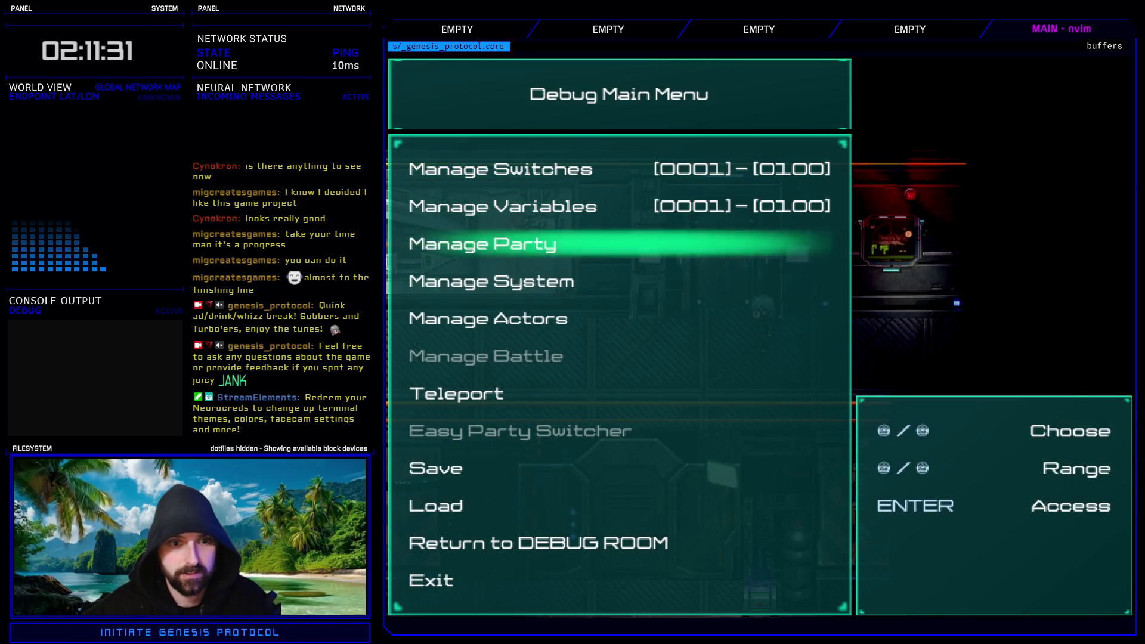
{"action": "key", "text": "Return"}
{"action": "key", "text": "Down"}
{"action": "key", "text": "Down"}
{"action": "key", "text": "Down"}
{"action": "key", "text": "Up"}
{"action": "key", "text": "Up"}
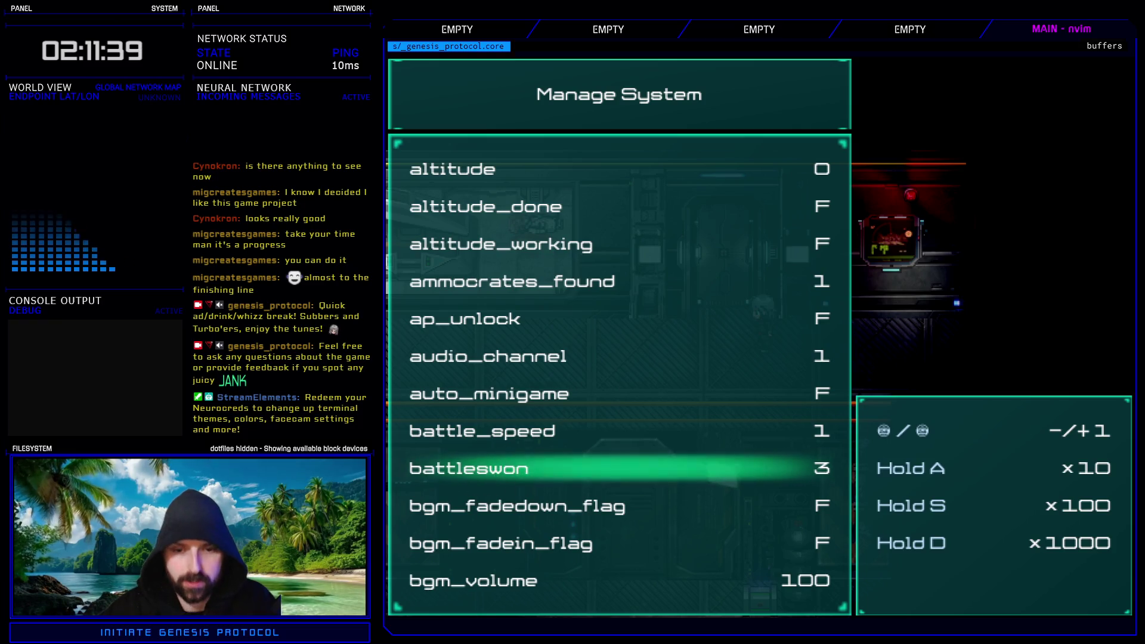
{"action": "key", "text": "Escape"}
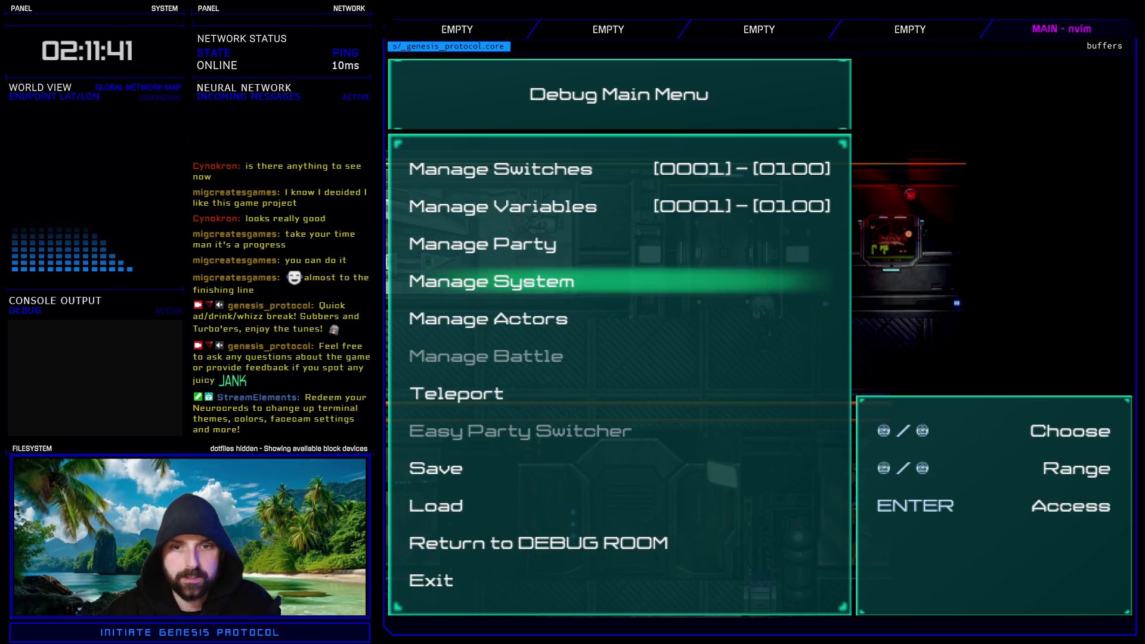
Leave the debug menu and exit the playtest via the game menu's Quit > Exit Game.
{"action": "key", "text": "Up"}
{"action": "key", "text": "Up"}
{"action": "key", "text": "Up"}
{"action": "key", "text": "Return"}
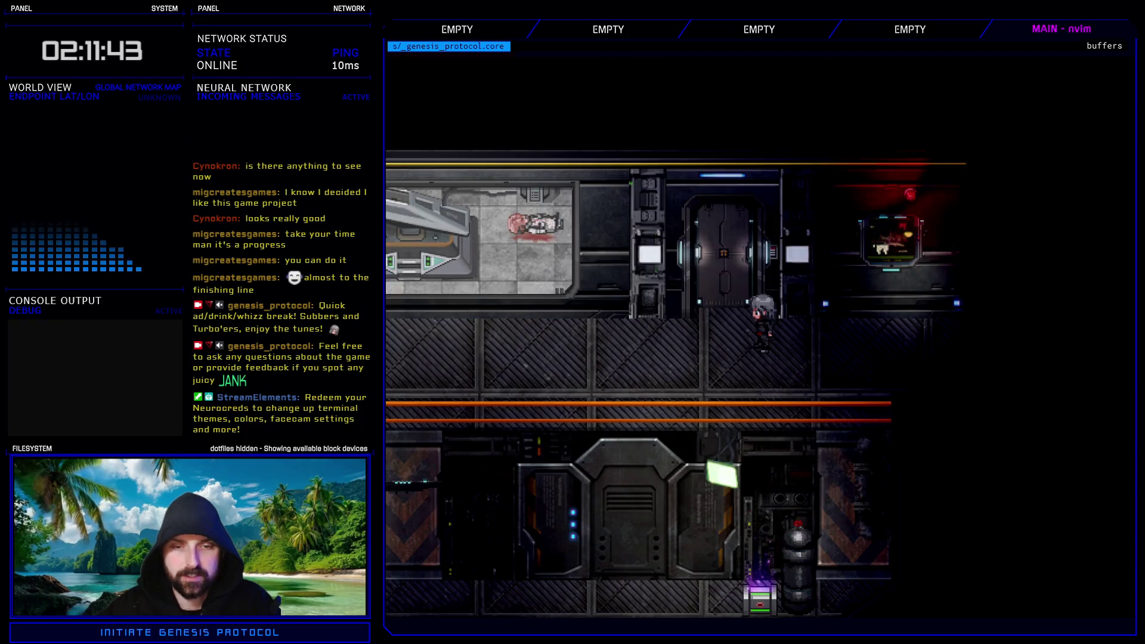
{"action": "key", "text": "Escape"}
{"action": "key", "text": "Return"}
{"action": "key", "text": "Down"}
{"action": "key", "text": "Down"}
{"action": "key", "text": "Return"}
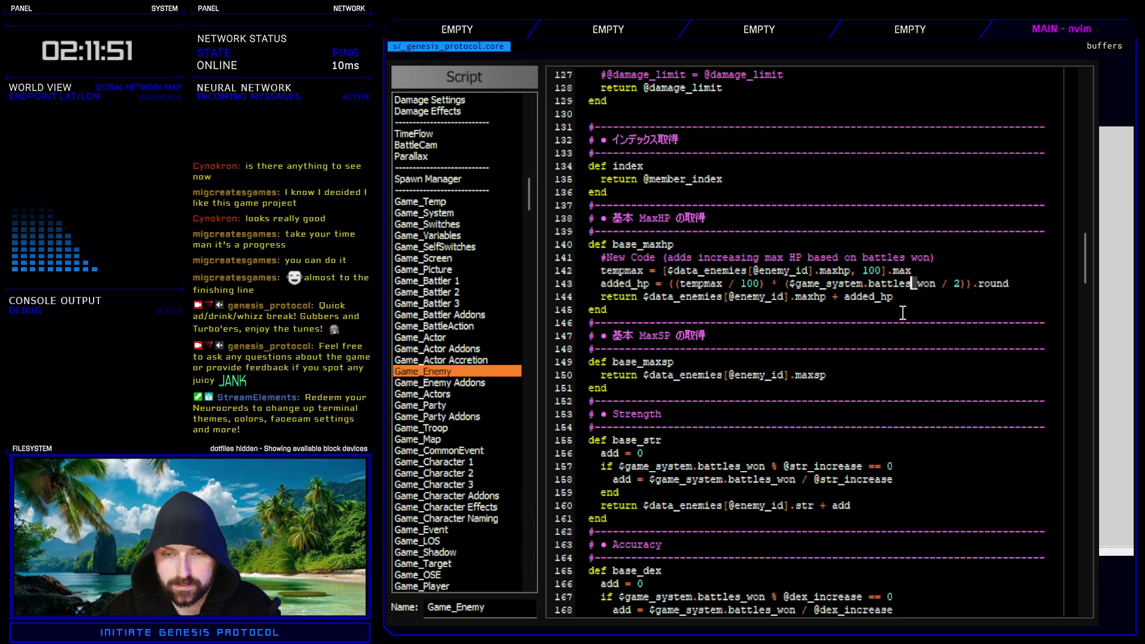
Retype the underscore in battles_won on Game_Enemy line 143, then playtest with F12.
{"action": "double_click", "coordinate": [903, 284]}
{"action": "left_click", "coordinate": [913, 283]}
{"action": "key", "text": "BackSpace"}
{"action": "type", "text": "_"}
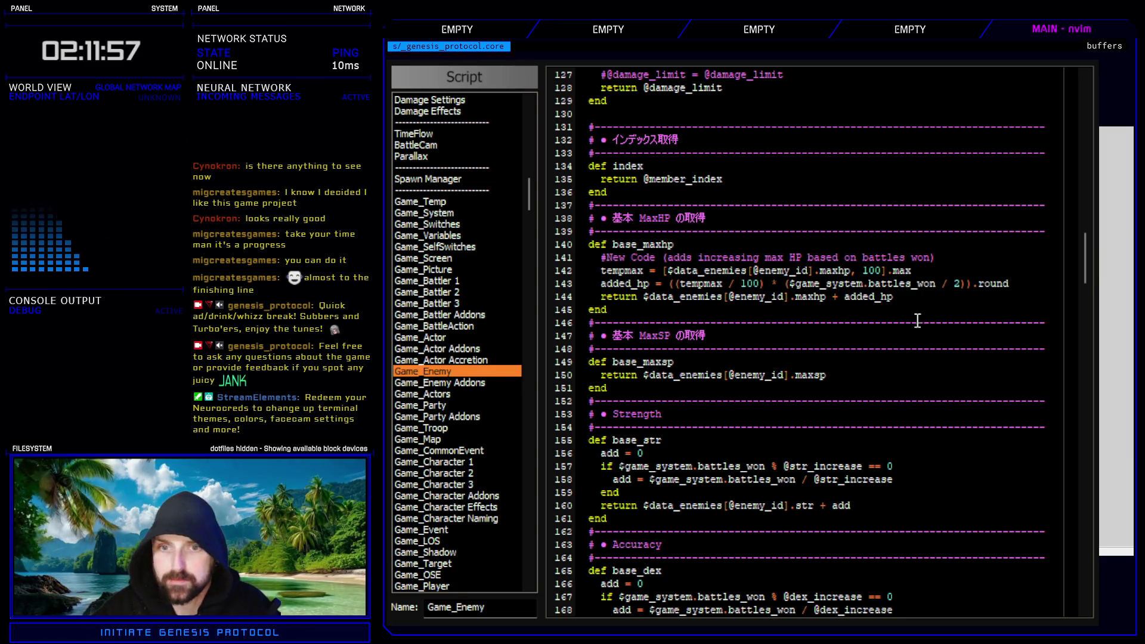
{"action": "key", "text": "F12"}
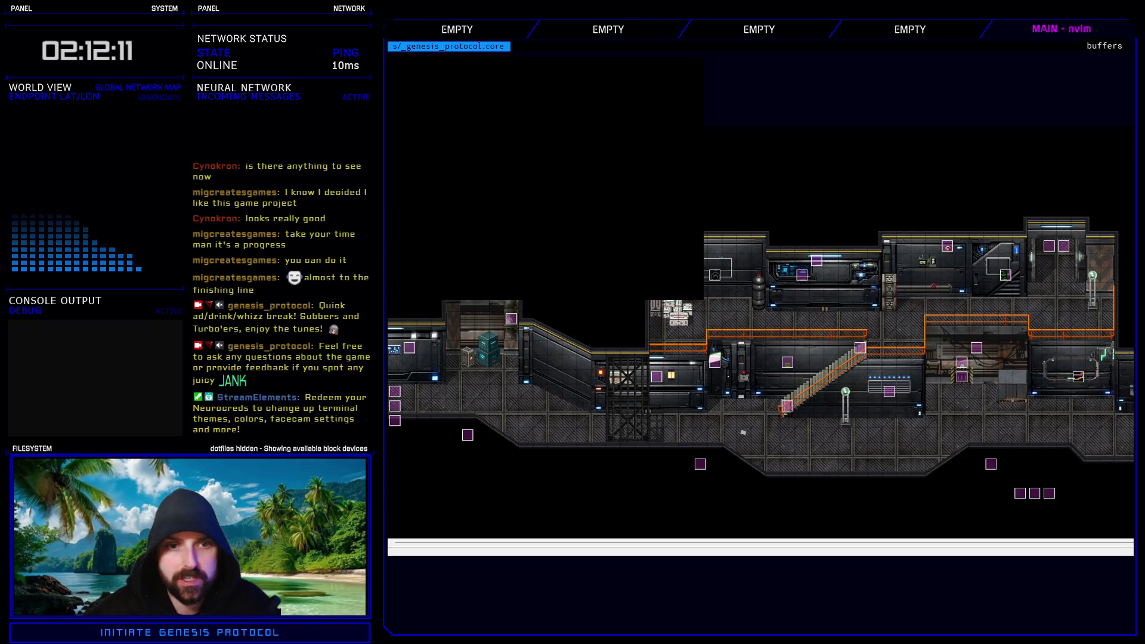
Open Settings from the title menu and look through the Controls key bindings.
{"action": "key", "text": "Down"}
{"action": "key", "text": "Return"}
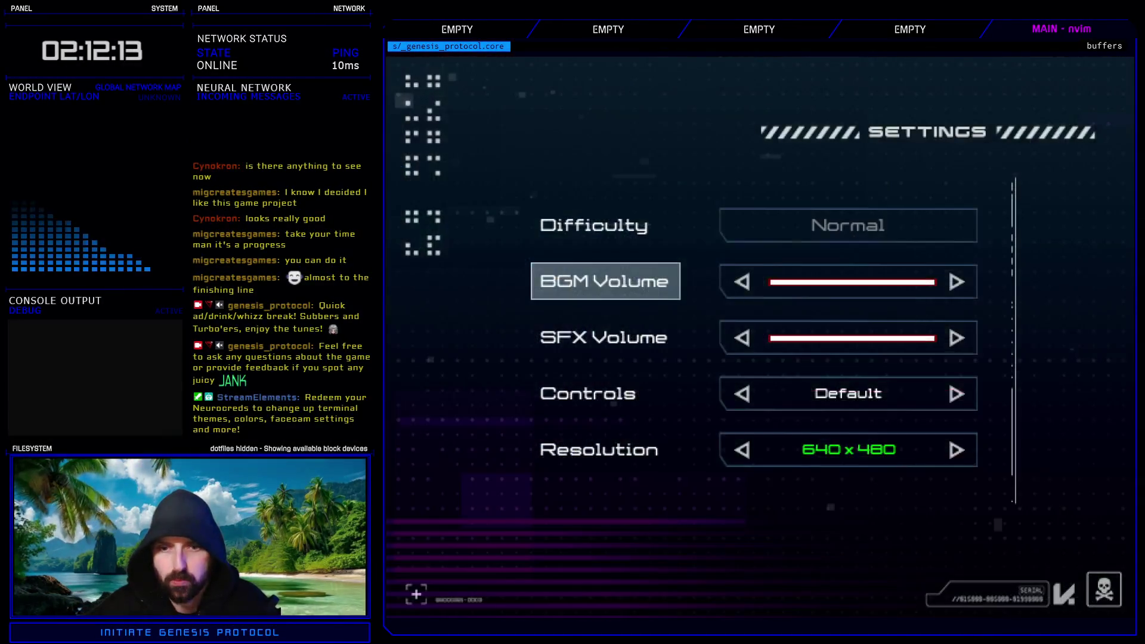
{"action": "key", "text": "Down"}
{"action": "key", "text": "Down"}
{"action": "key", "text": "Down"}
{"action": "key", "text": "Up"}
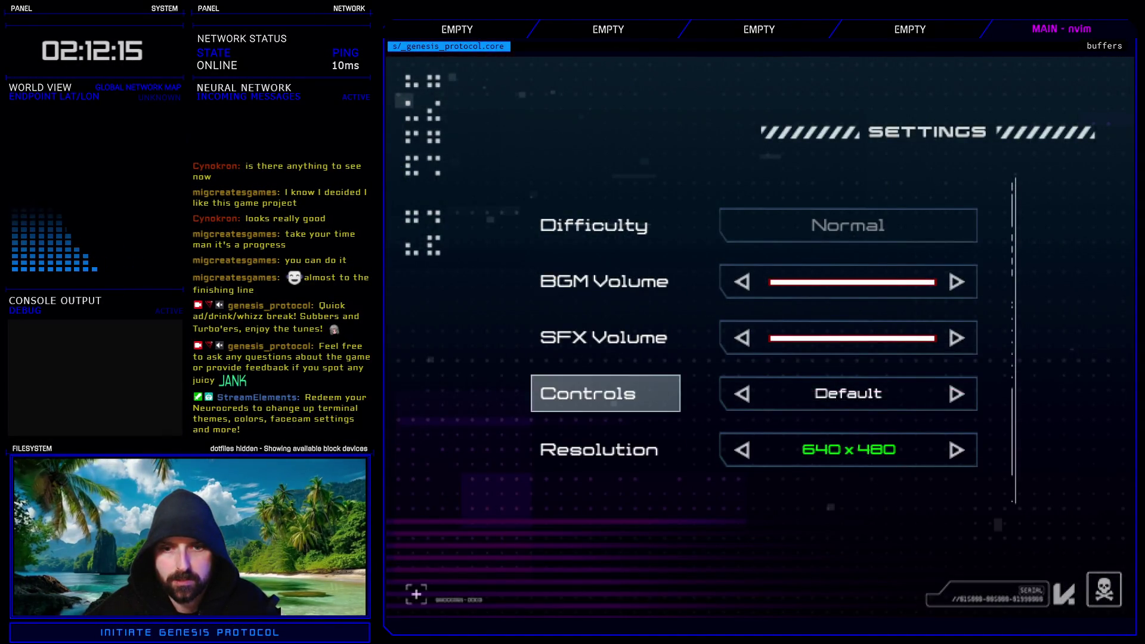
{"action": "key", "text": "Return"}
{"action": "key", "text": "Down"}
{"action": "key", "text": "Down"}
{"action": "key", "text": "Down"}
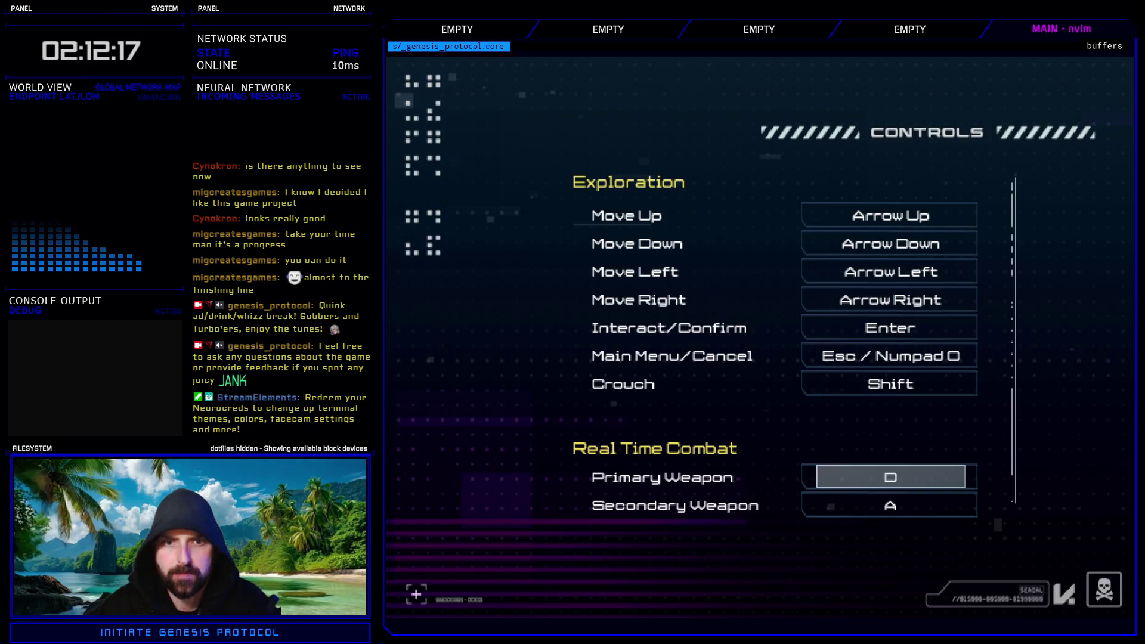
{"action": "key", "text": "Up"}
{"action": "key", "text": "Up"}
{"action": "key", "text": "Up"}
{"action": "key", "text": "Up"}
{"action": "key", "text": "Up"}
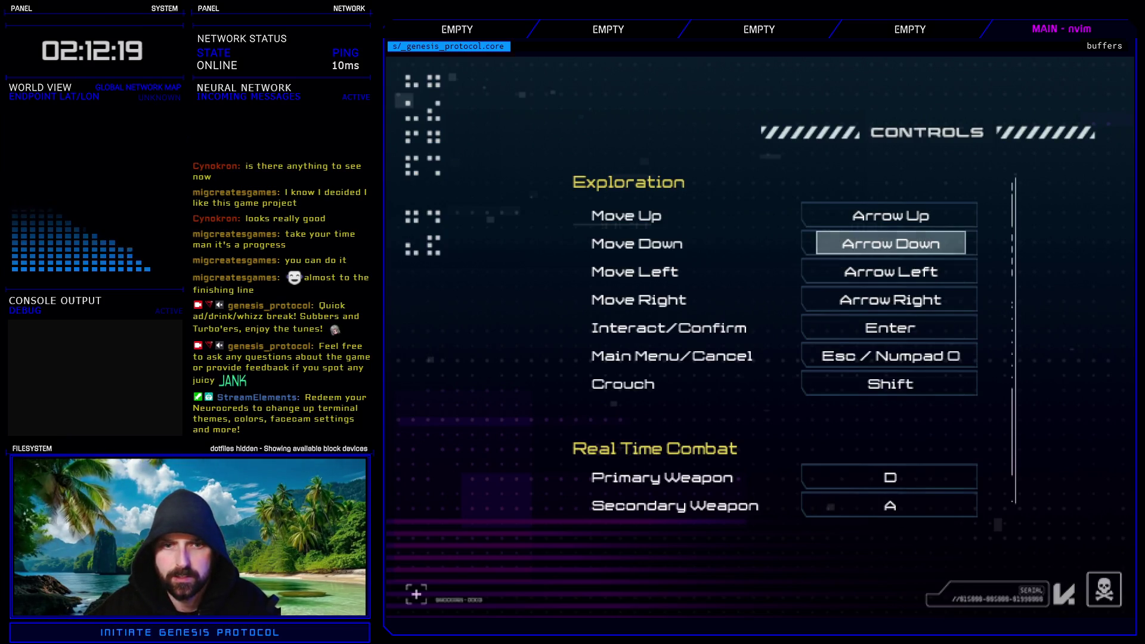
{"action": "key", "text": "Escape"}
Lower the BGM and SFX volume levels with the arrow keys.
{"action": "key", "text": "Left"}
{"action": "key", "text": "Left"}
{"action": "key", "text": "Left"}
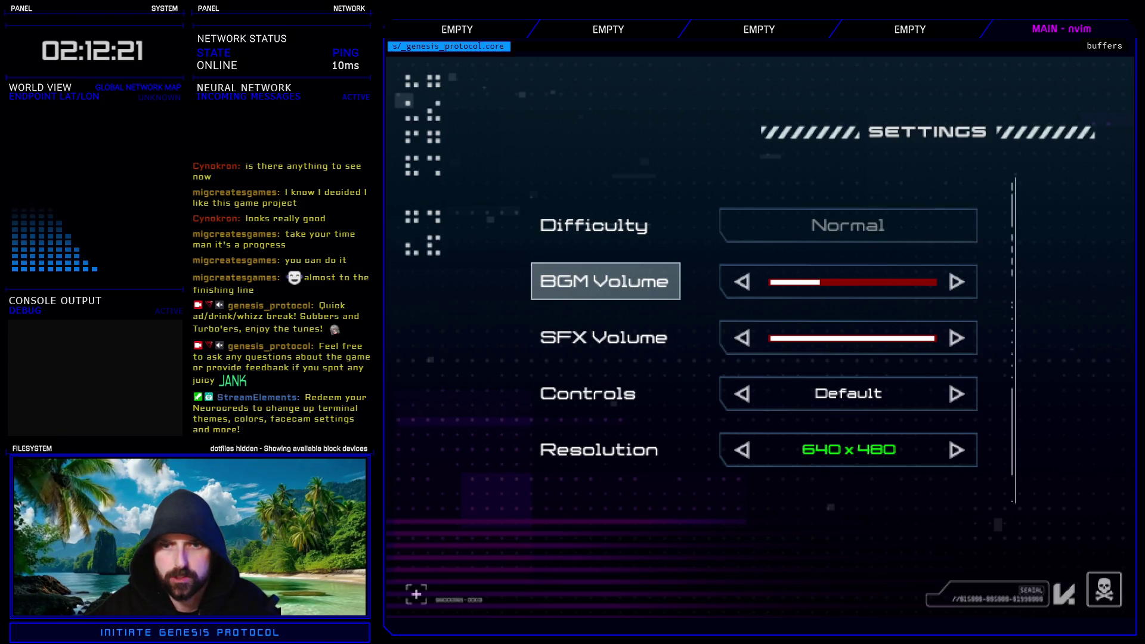
{"action": "key", "text": "Right"}
{"action": "key", "text": "Right"}
{"action": "key", "text": "Right"}
{"action": "key", "text": "Down"}
{"action": "key", "text": "Left"}
{"action": "key", "text": "Left"}
{"action": "key", "text": "Left"}
{"action": "key", "text": "Left"}
{"action": "key", "text": "Right"}
{"action": "key", "text": "Right"}
{"action": "key", "text": "Right"}
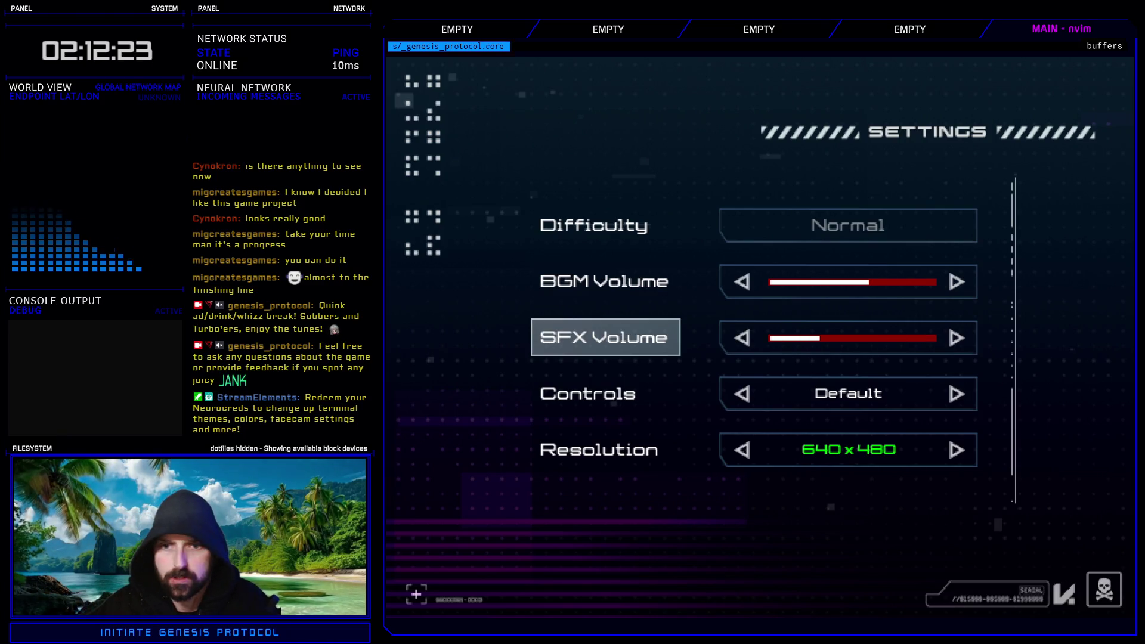
{"action": "key", "text": "Left"}
{"action": "key", "text": "Left"}
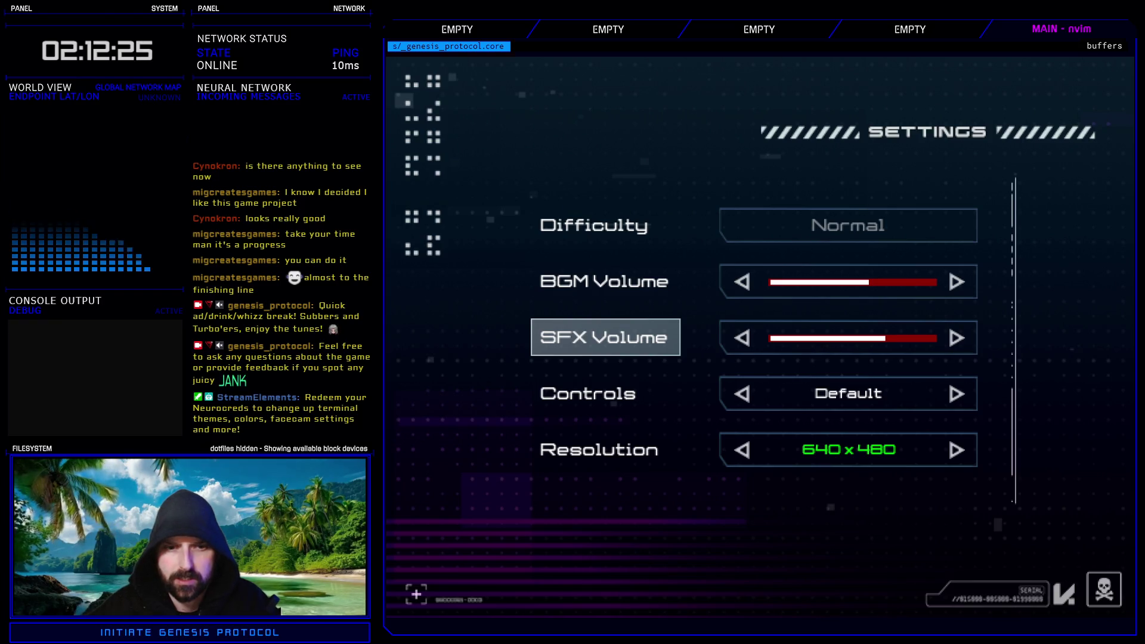
{"action": "key", "text": "Right"}
{"action": "key", "text": "Left"}
{"action": "key", "text": "Left"}
{"action": "key", "text": "Right"}
{"action": "key", "text": "Right"}
{"action": "key", "text": "Right"}
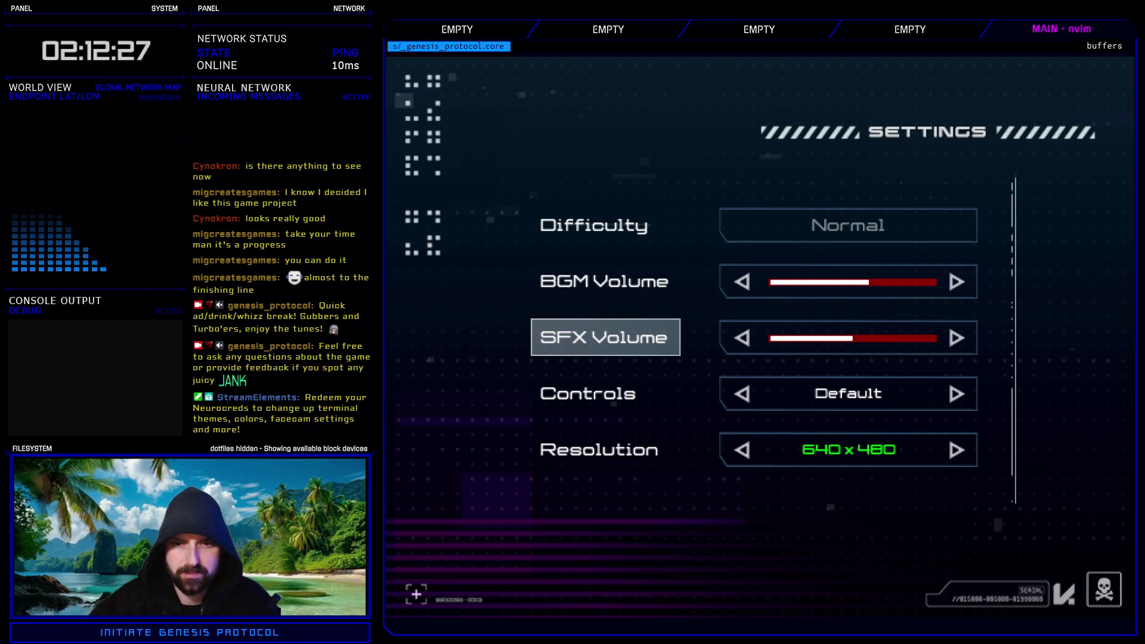
{"action": "key", "text": "Left"}
{"action": "key", "text": "Left"}
{"action": "key", "text": "Left"}
{"action": "key", "text": "Left"}
{"action": "key", "text": "Left"}
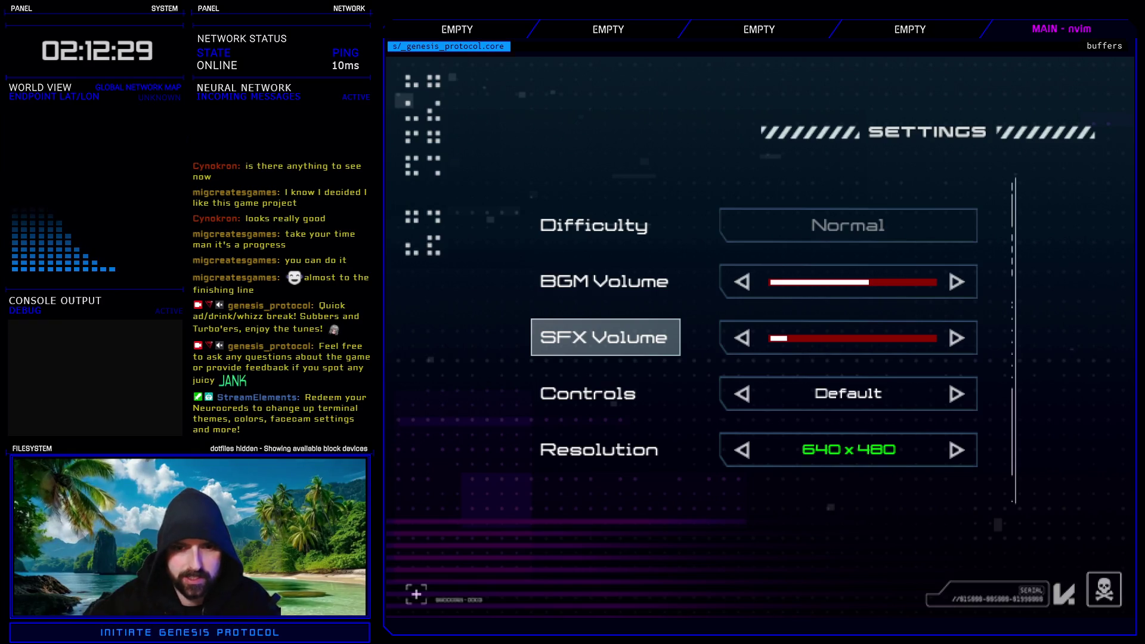
{"action": "key", "text": "Right"}
{"action": "key", "text": "Right"}
{"action": "key", "text": "Right"}
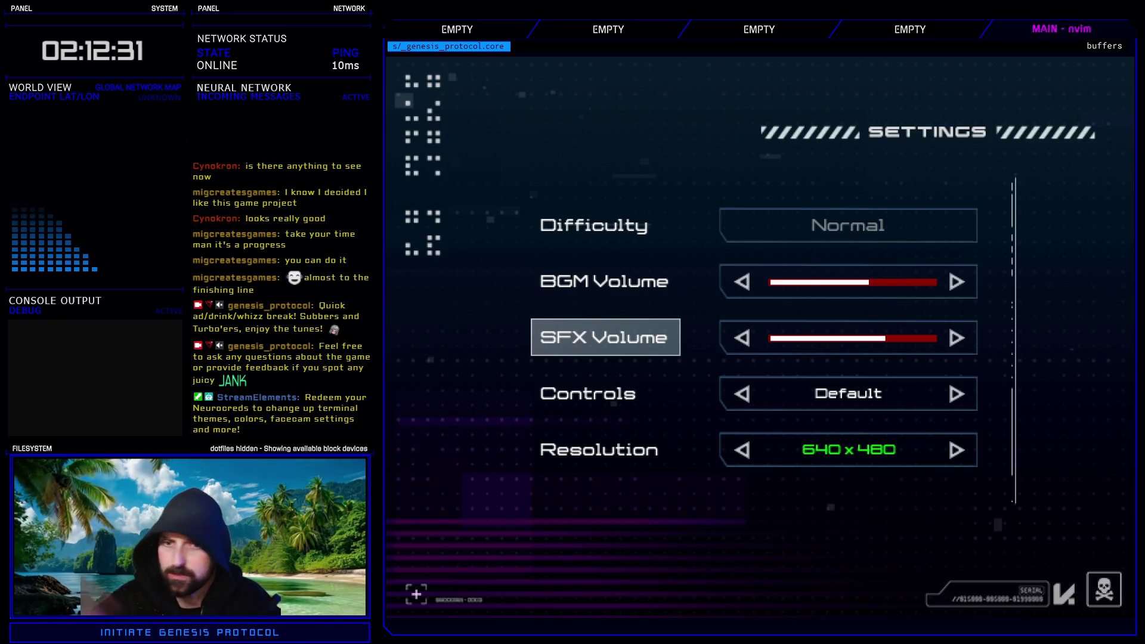
{"action": "key", "text": "Up"}
{"action": "key", "text": "Right"}
{"action": "key", "text": "Right"}
{"action": "key", "text": "Down"}
{"action": "key", "text": "Left"}
{"action": "key", "text": "Left"}
{"action": "key", "text": "Left"}
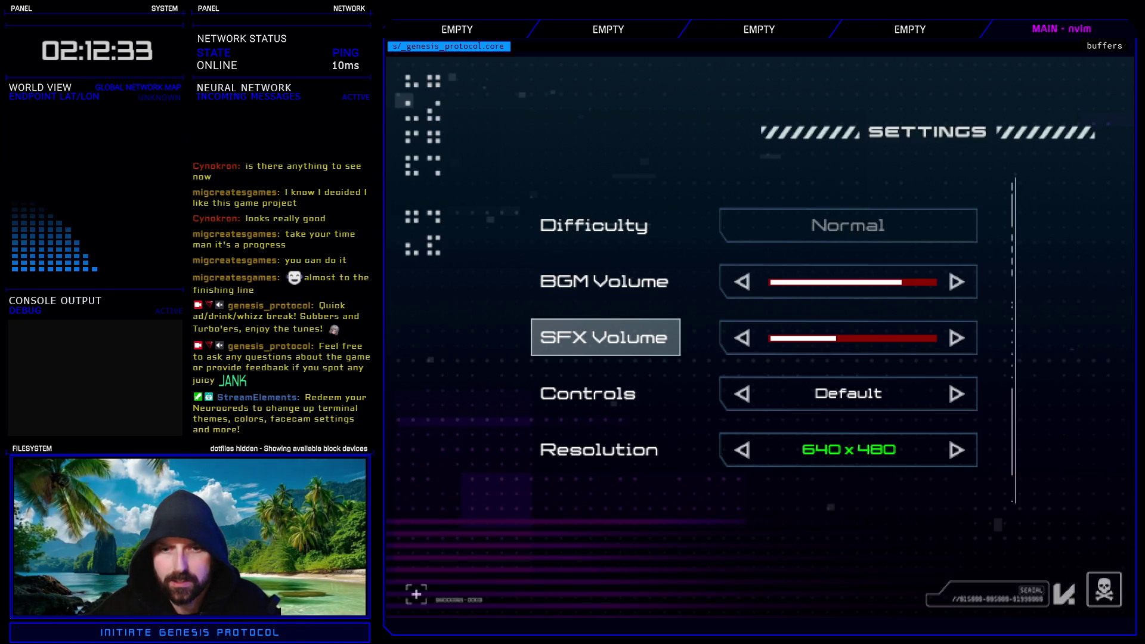
{"action": "key", "text": "Right"}
{"action": "key", "text": "Right"}
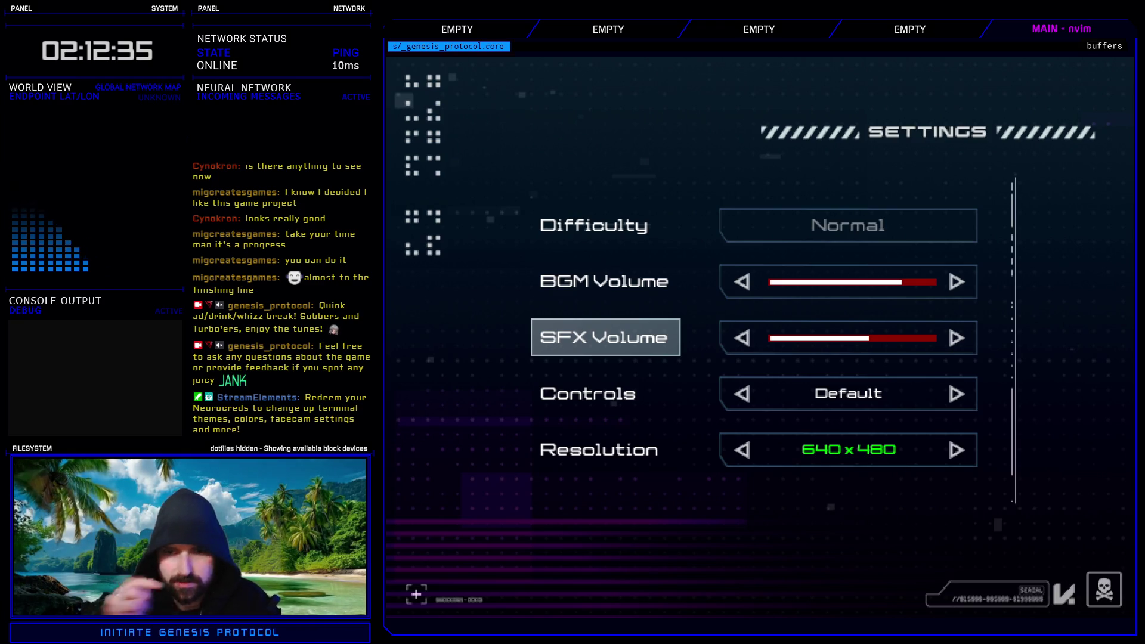
{"action": "key", "text": "Left"}
Switch Resolution from 640 x 480 to 1280 x 960 and return to the title menu.
{"action": "key", "text": "Down"}
{"action": "key", "text": "Down"}
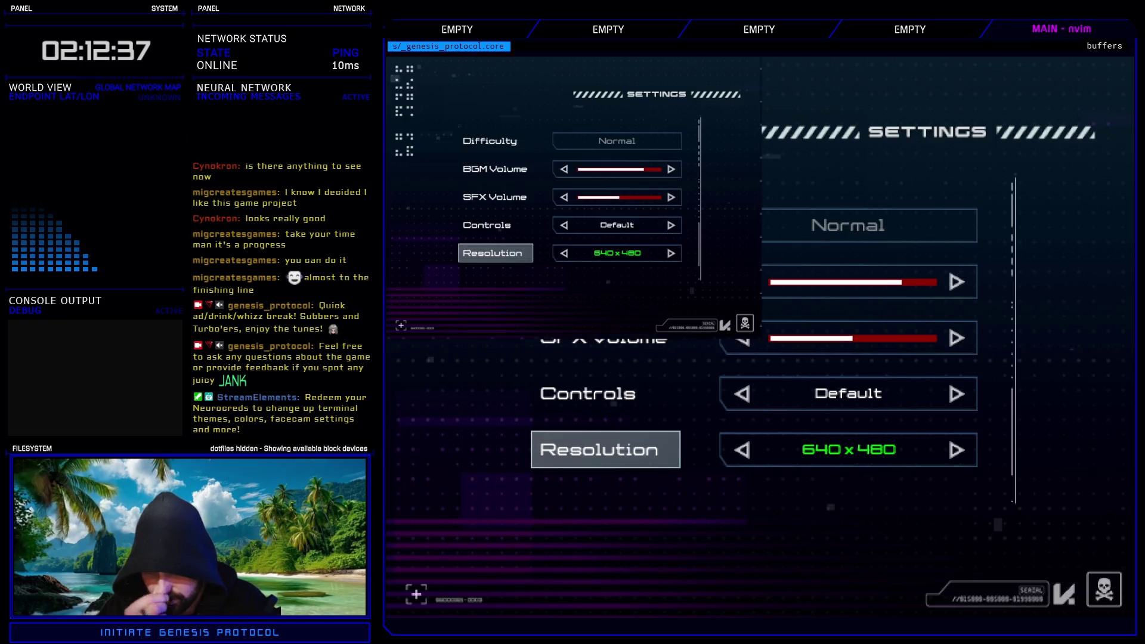
{"action": "key", "text": "Return"}
{"action": "key", "text": "Right"}
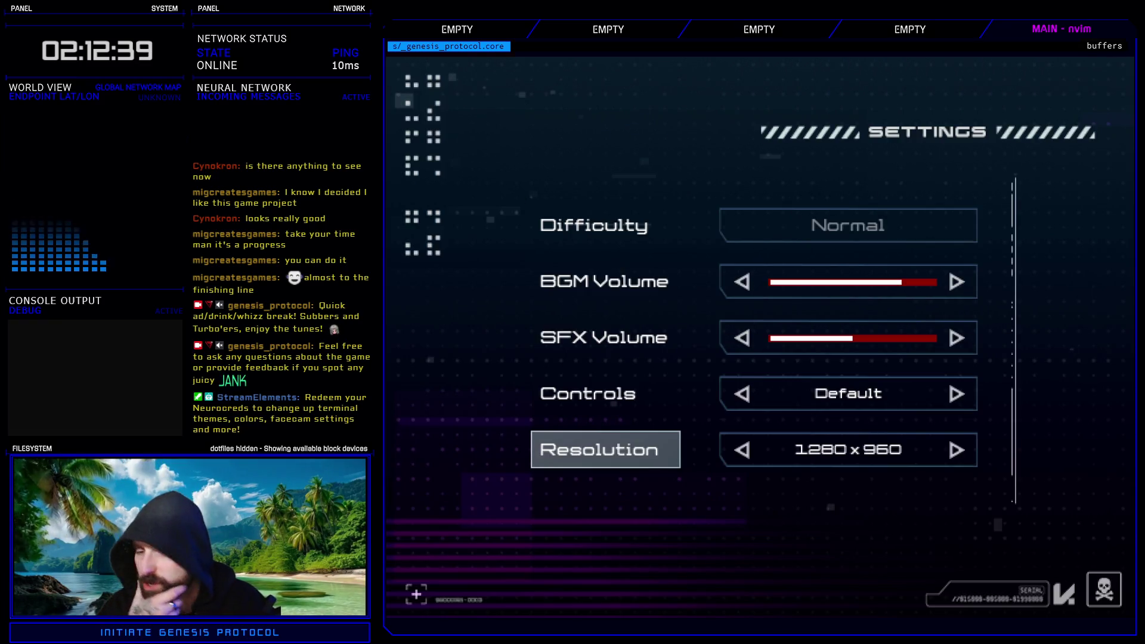
{"action": "key", "text": "Left"}
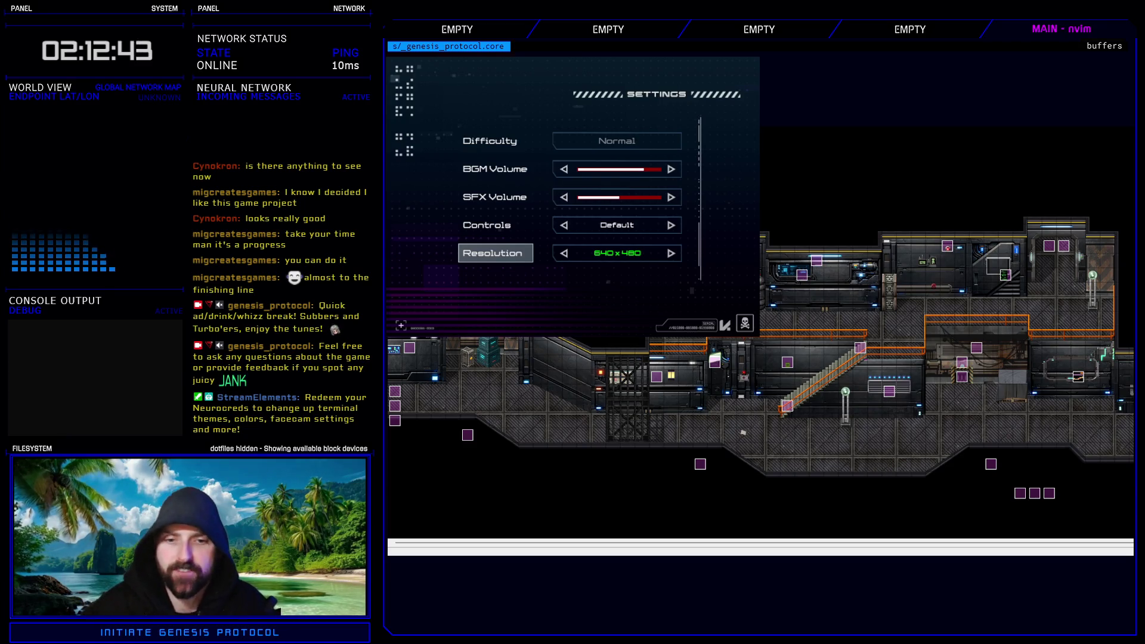
{"action": "key", "text": "Right"}
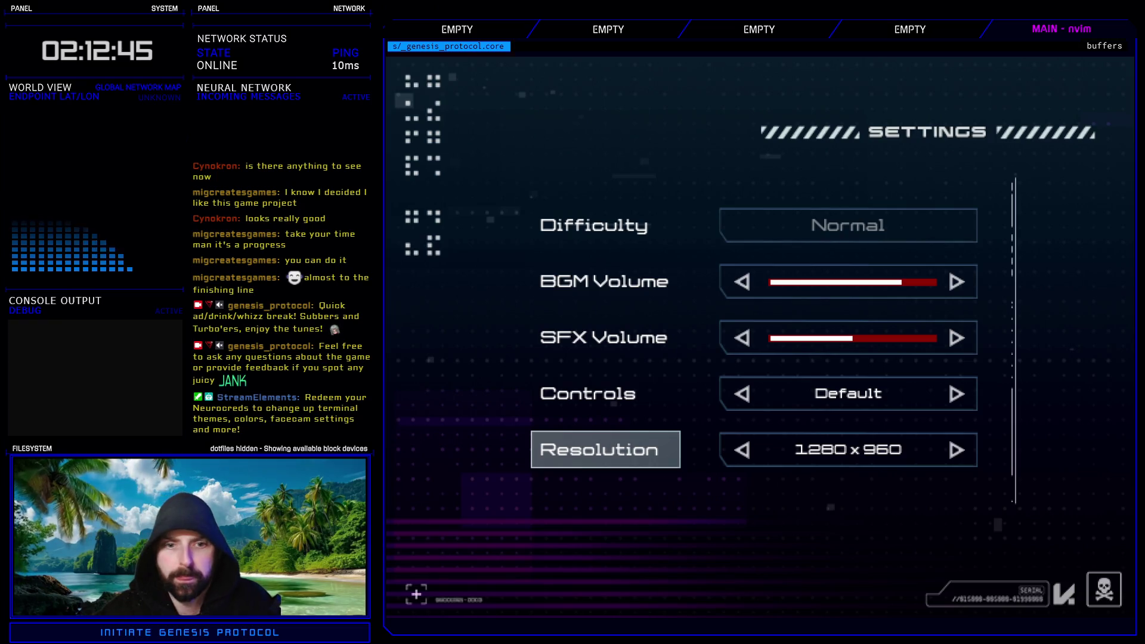
{"action": "key", "text": "Up"}
{"action": "key", "text": "Up"}
{"action": "key", "text": "Up"}
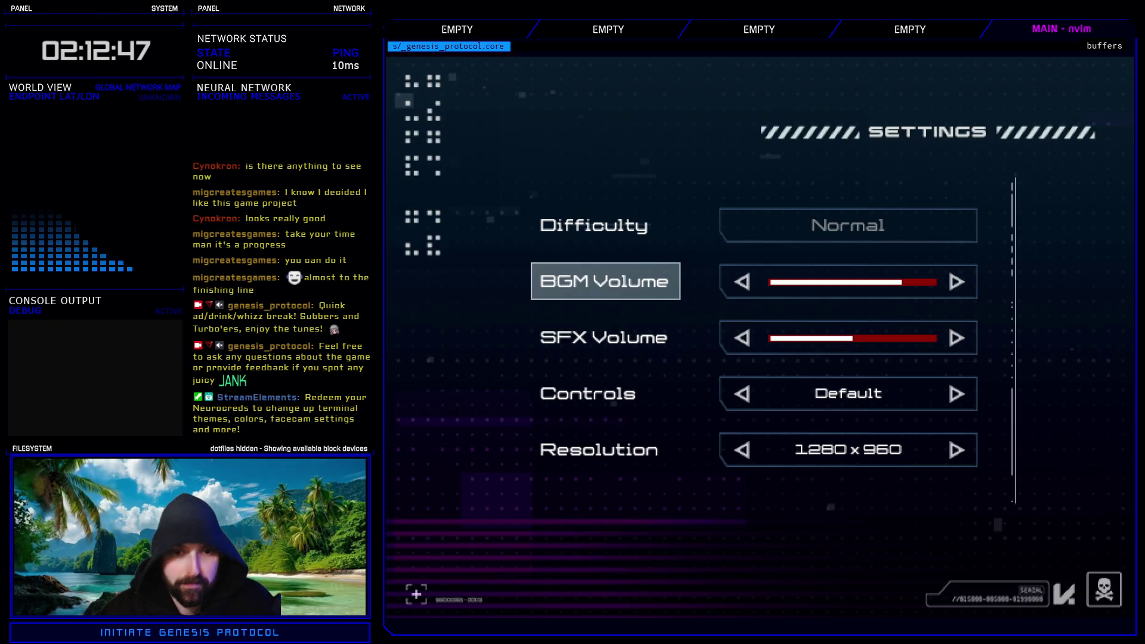
{"action": "key", "text": "Escape"}
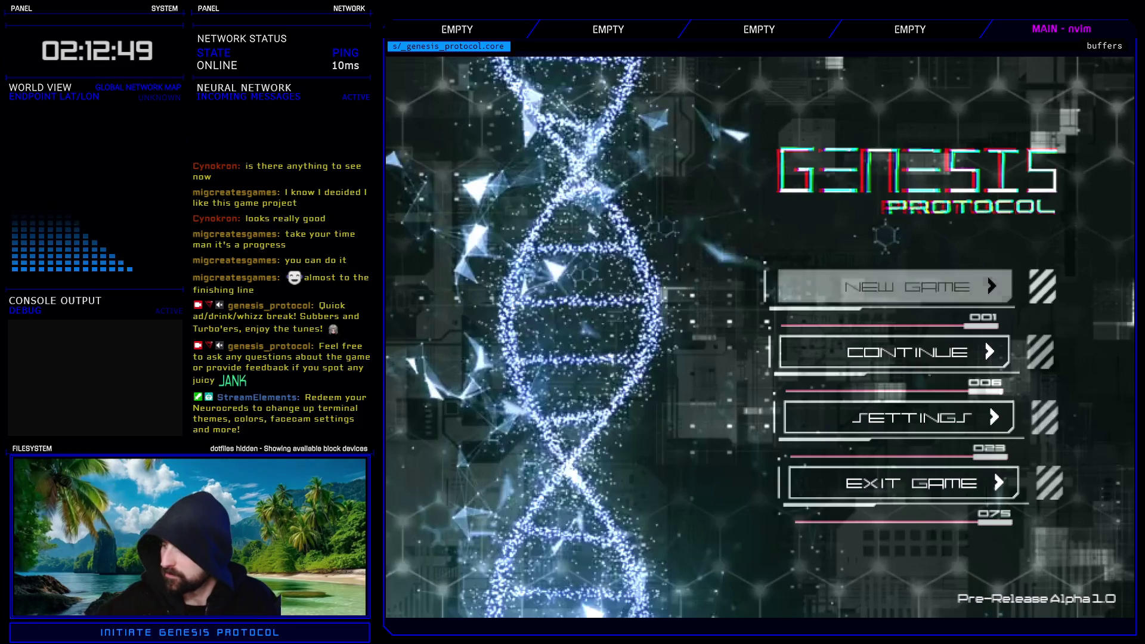